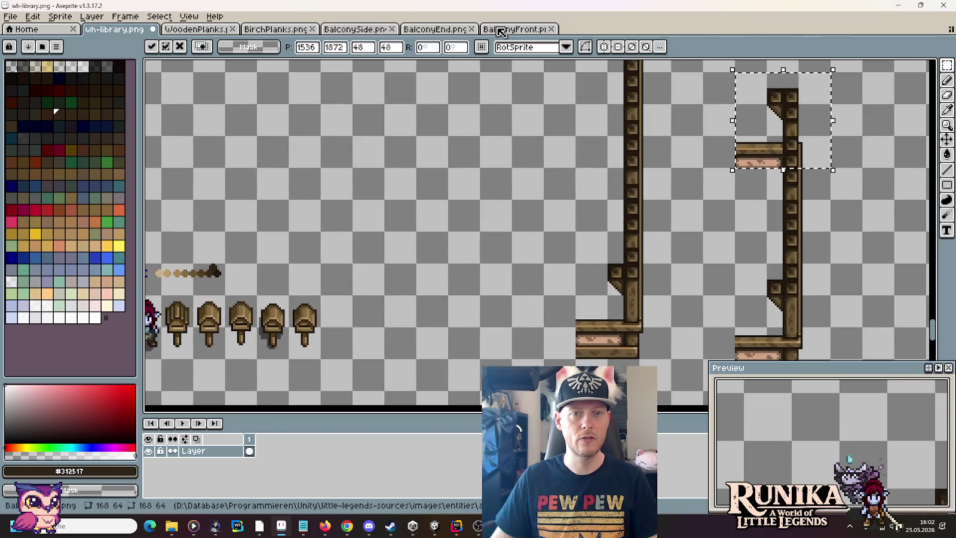
Close the BalconyFront and BalconyEnd sprite files
click(502, 28)
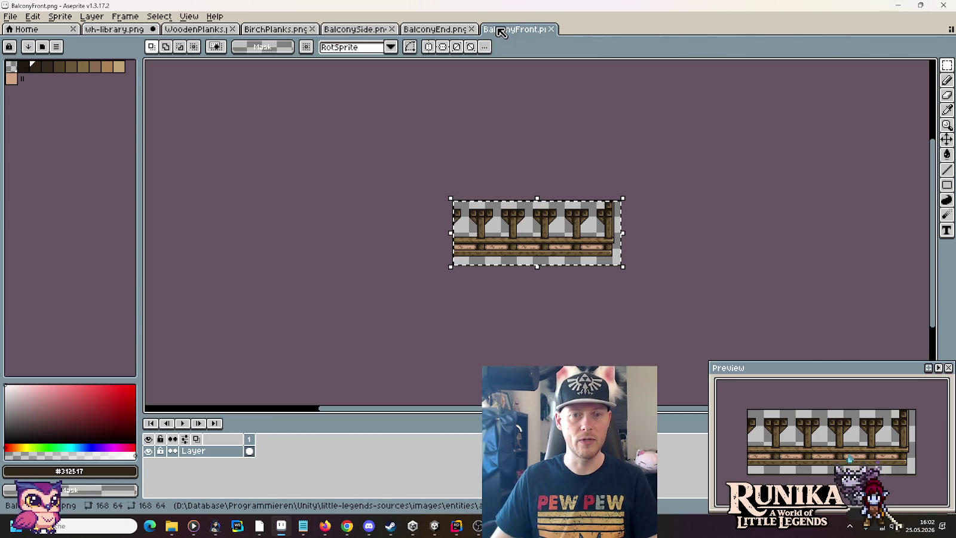
click(551, 29)
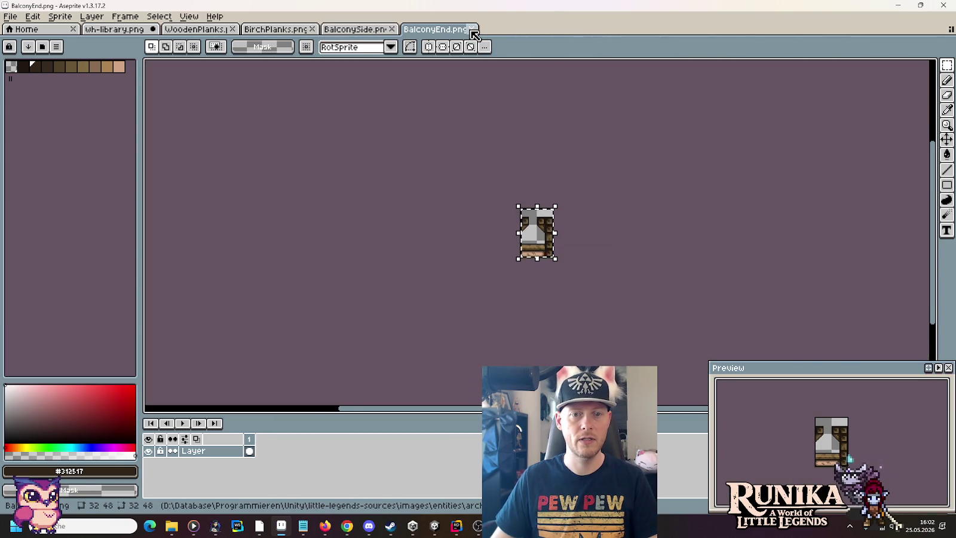
scroll(556, 258, up, 4)
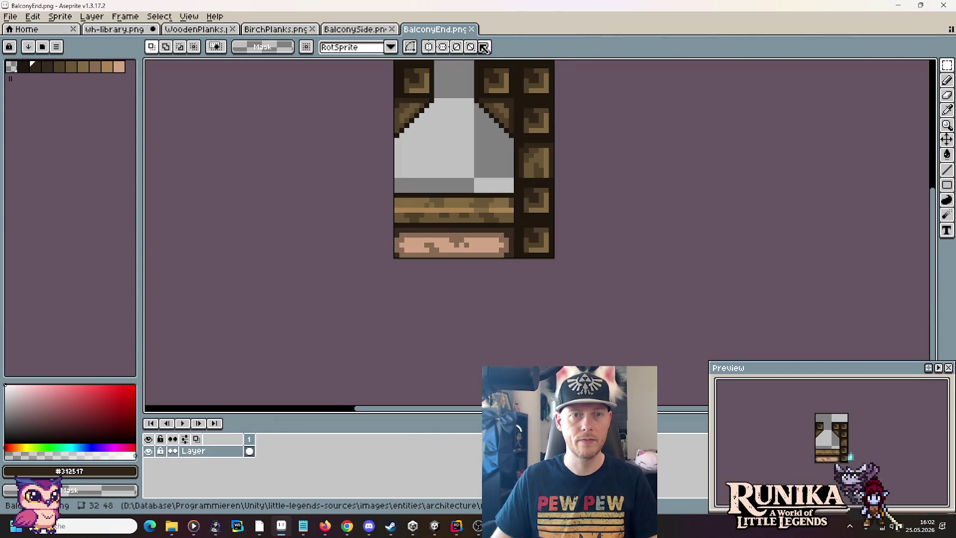
click(471, 30)
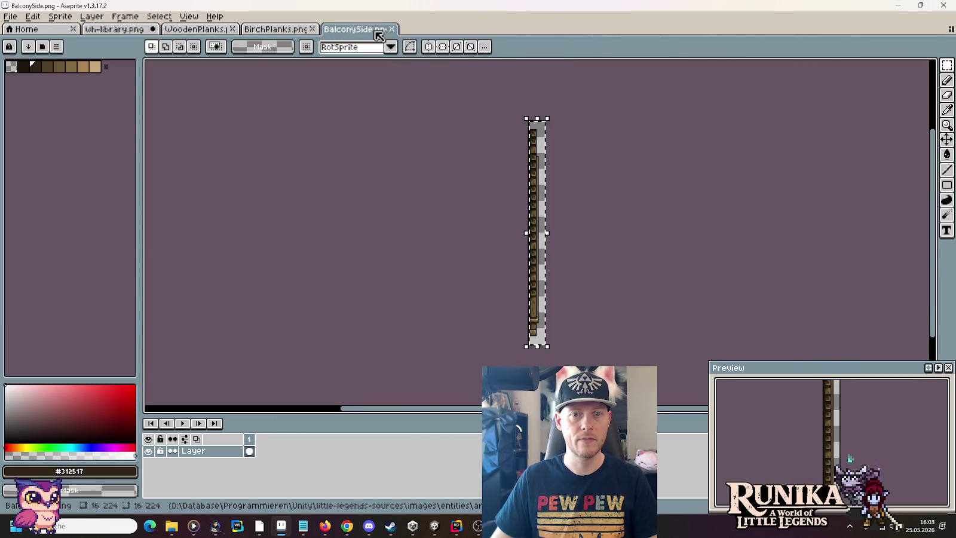
In wh-library, copy the second pillar's top bracket aside and erase the original
click(138, 29)
mouse_move(836, 170)
mouse_down()
mouse_move(634, 236)
mouse_move(533, 165)
mouse_move(533, 134)
mouse_up()
key(ctrl+d)
drag(565, 192, 698, 197)
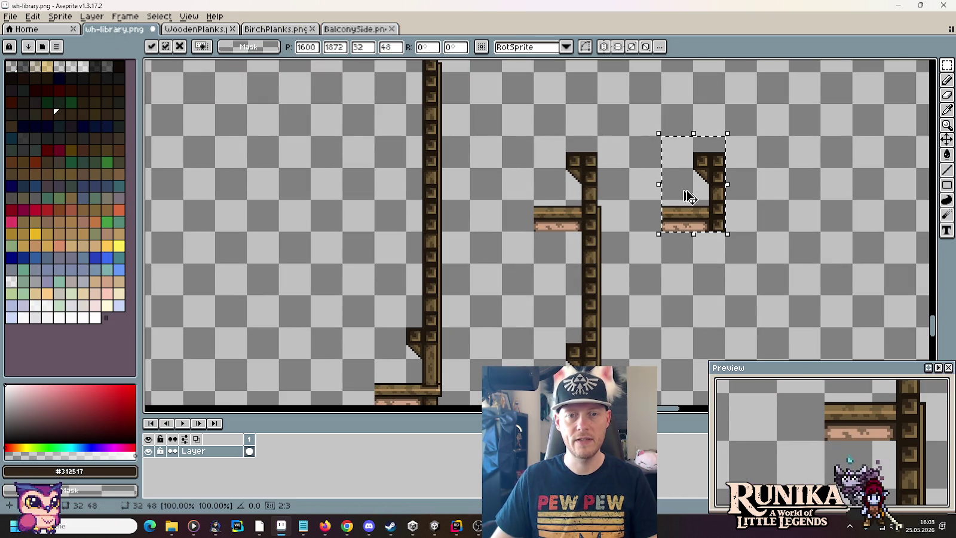
mouse_move(505, 131)
mouse_down()
mouse_move(574, 266)
mouse_move(583, 266)
mouse_up()
key(Delete)
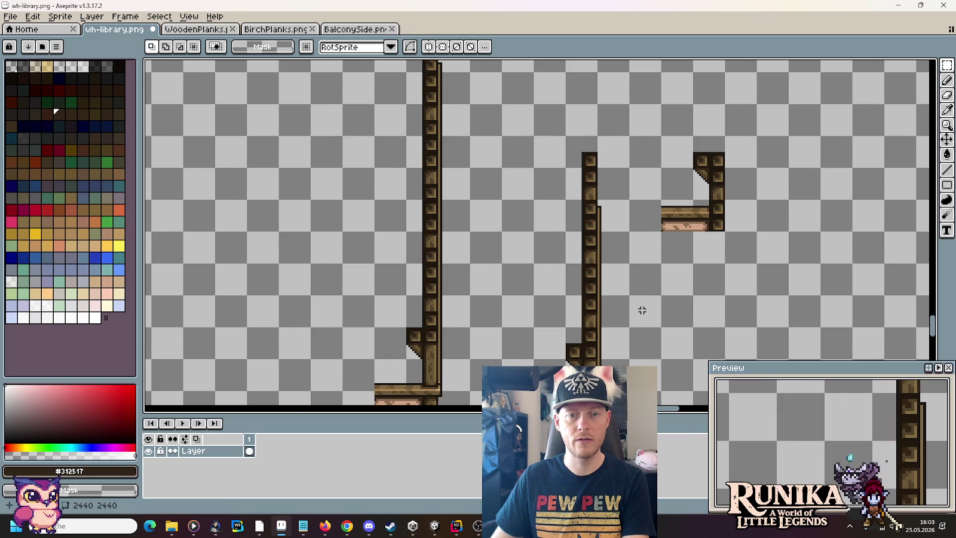
scroll(640, 309, down, 2)
scroll(619, 245, up, 2)
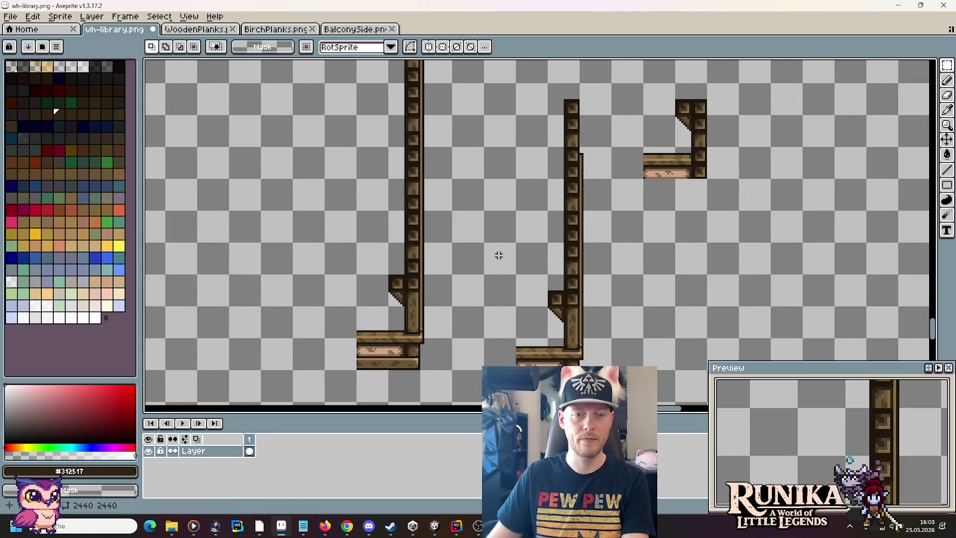
scroll(499, 255, down, 2)
mouse_move(448, 81)
mouse_down()
mouse_move(494, 288)
mouse_move(479, 331)
mouse_up()
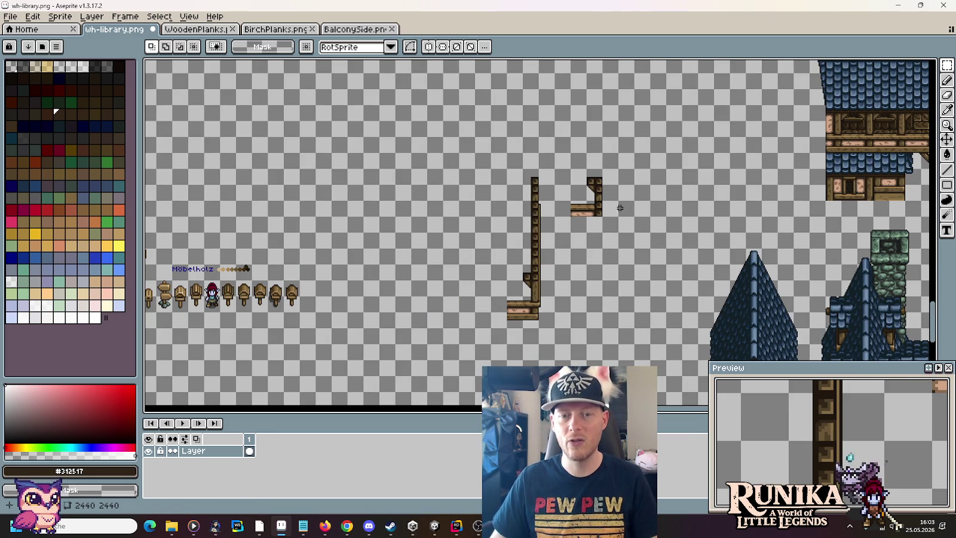
Fit the separate bracket piece against the top of the pillar
mouse_move(604, 218)
mouse_down()
mouse_move(571, 187)
mouse_move(568, 167)
mouse_up()
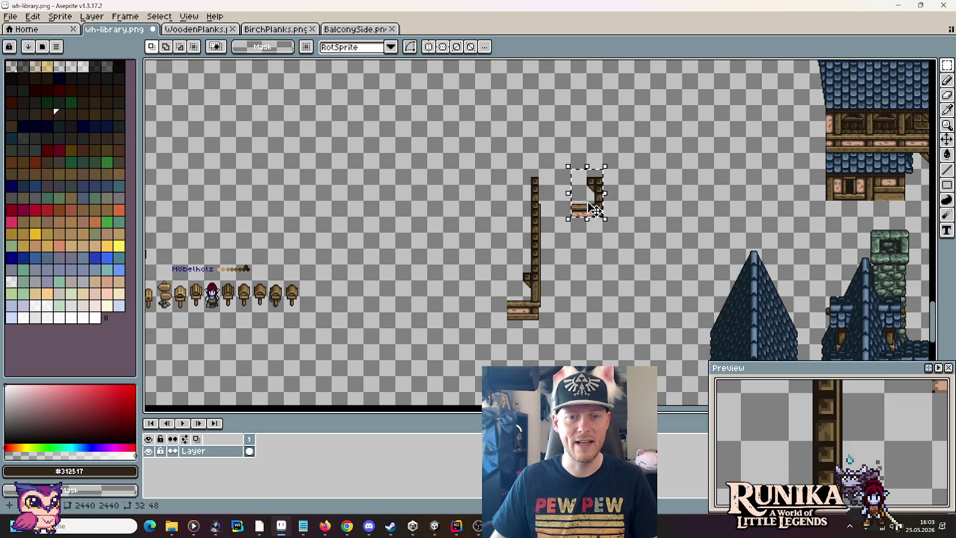
mouse_move(594, 209)
mouse_down()
mouse_move(484, 208)
mouse_move(505, 207)
mouse_up()
key(Return)
Shift the pillar beam up onto the grid, select it, and save wh-library
mouse_move(543, 325)
mouse_down()
mouse_move(507, 168)
mouse_move(477, 171)
mouse_move(503, 218)
mouse_up()
drag(548, 324, 507, 167)
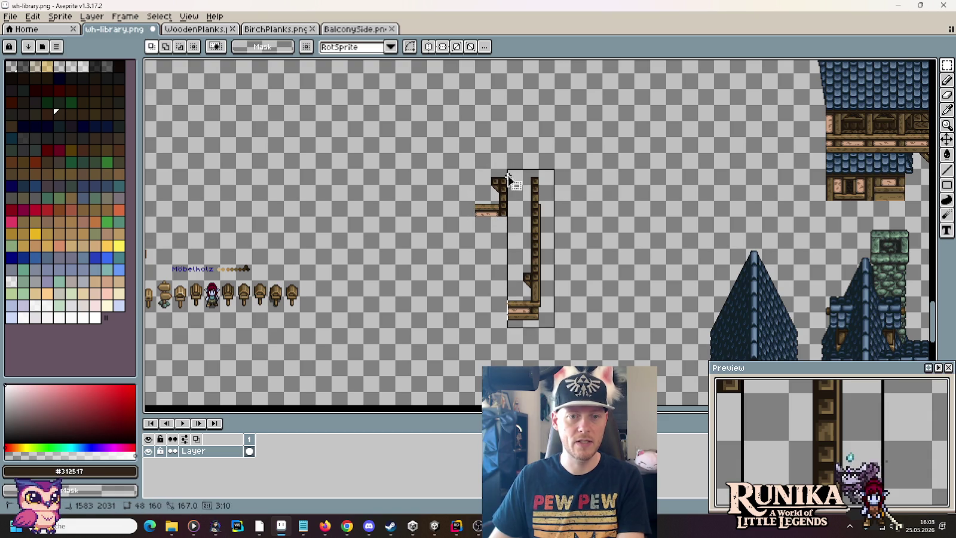
key(Up)
key(Up)
key(Up)
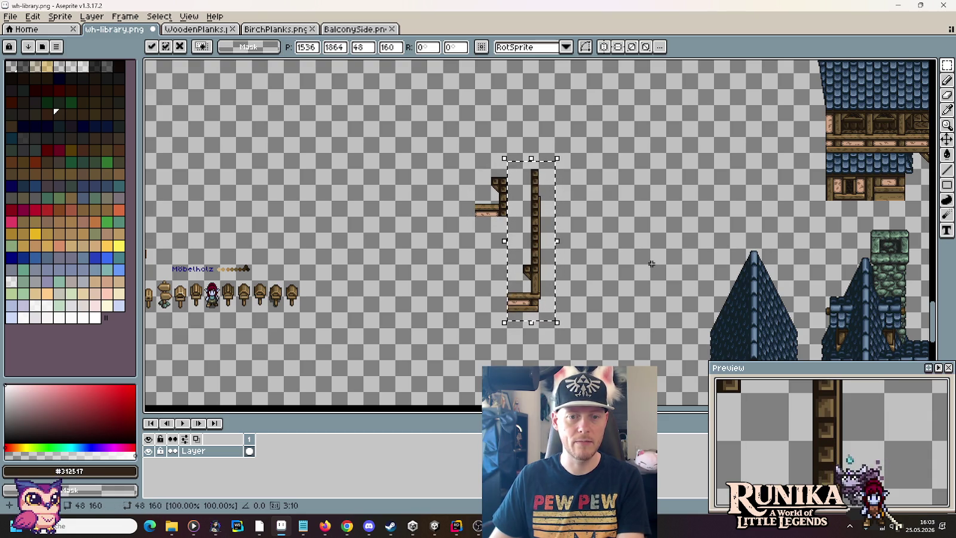
key(ctrl+d)
drag(550, 302, 516, 186)
key(ctrl+s)
Paste the copied pillar into a new 48x144 sprite
click(10, 16)
click(18, 27)
click(463, 368)
key(ctrl+v)
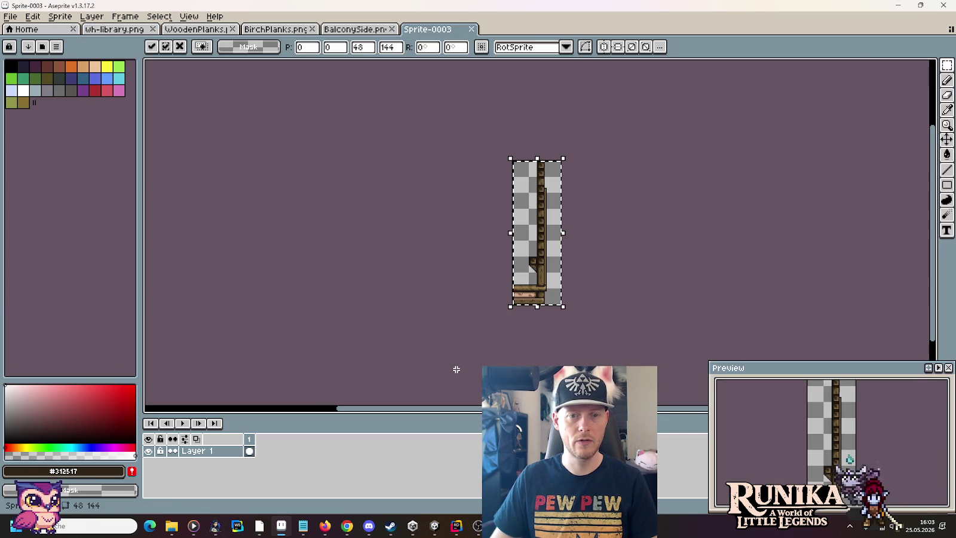
Browse the save dialog to images/entities/buildings
key(ctrl+s)
click(465, 124)
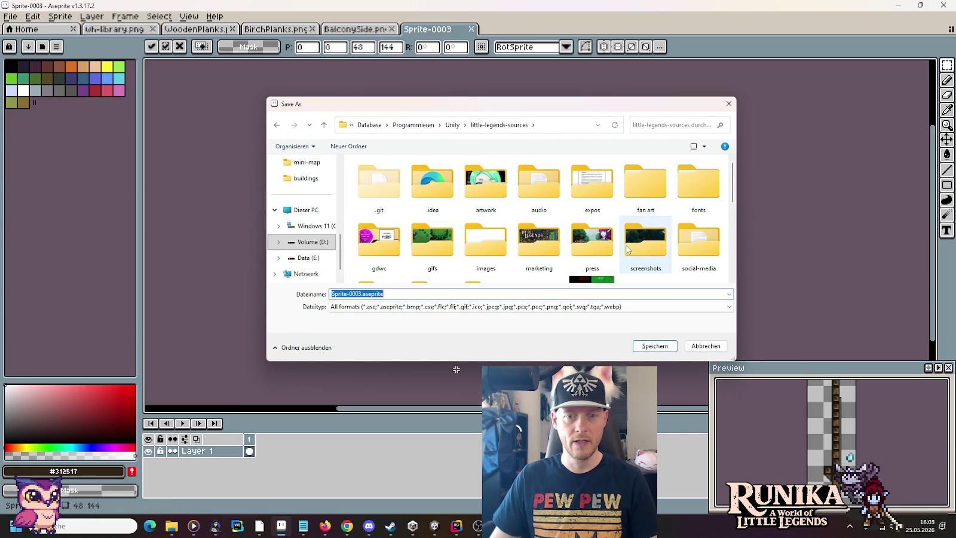
scroll(627, 250, down, 1)
scroll(496, 245, up, 1)
double_click(485, 242)
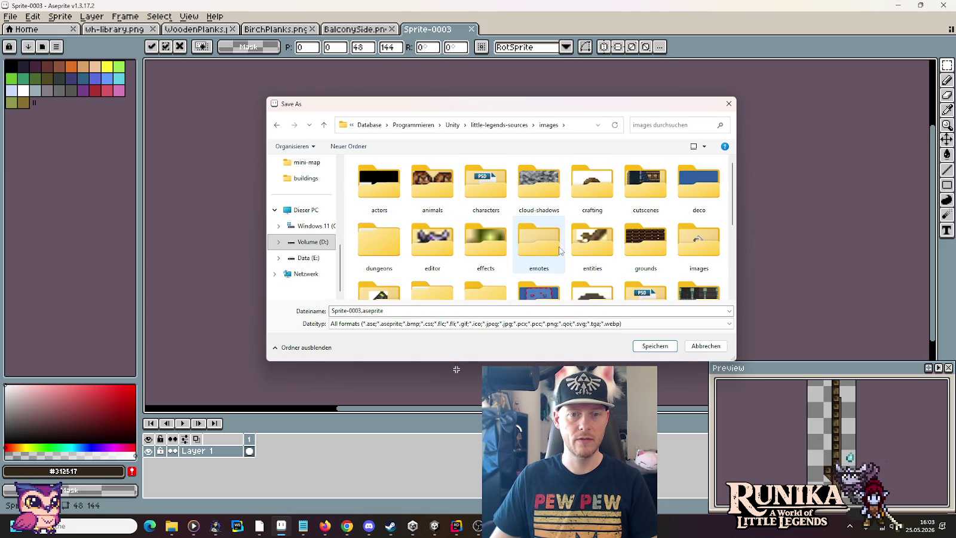
double_click(591, 242)
double_click(373, 233)
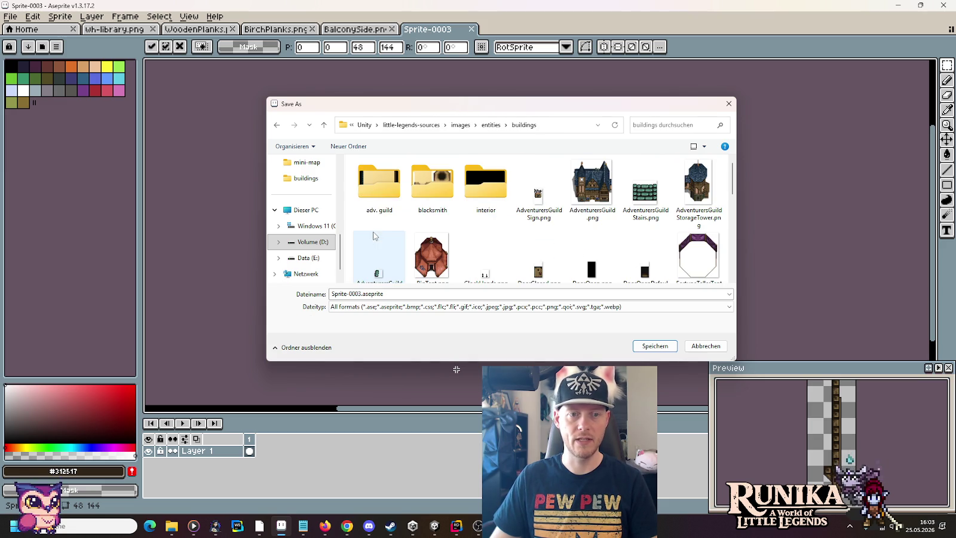
scroll(481, 208, down, 5)
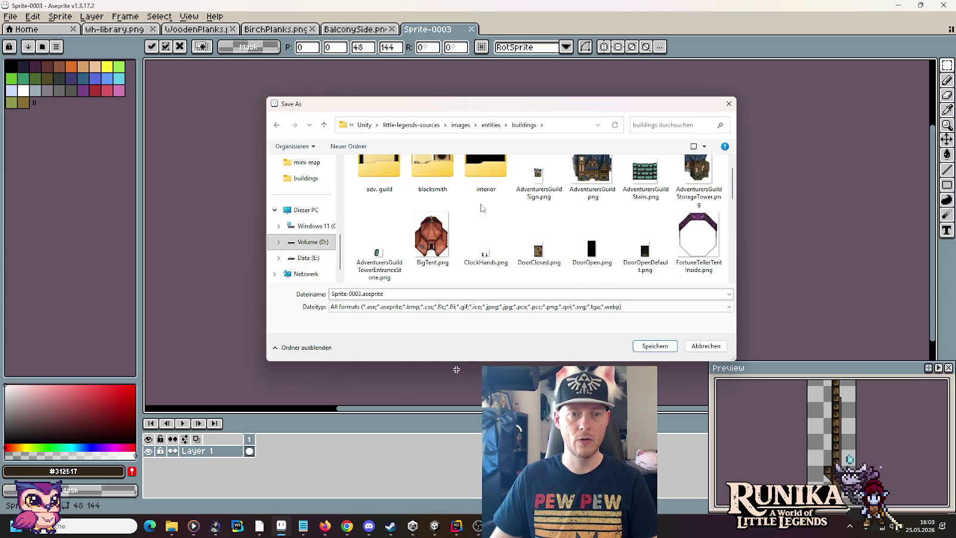
Create a new folder named library inside buildings
right_click(514, 219)
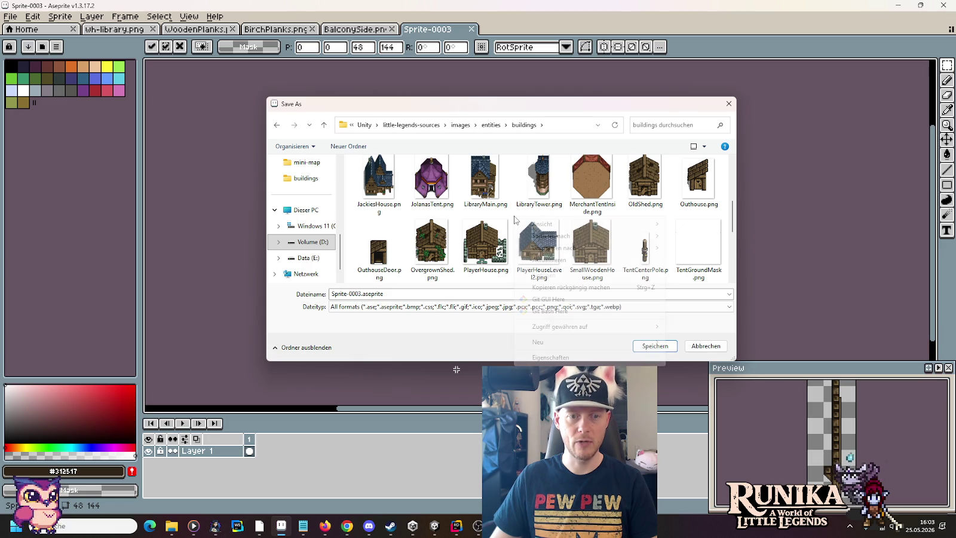
mouse_move(597, 341)
click(689, 345)
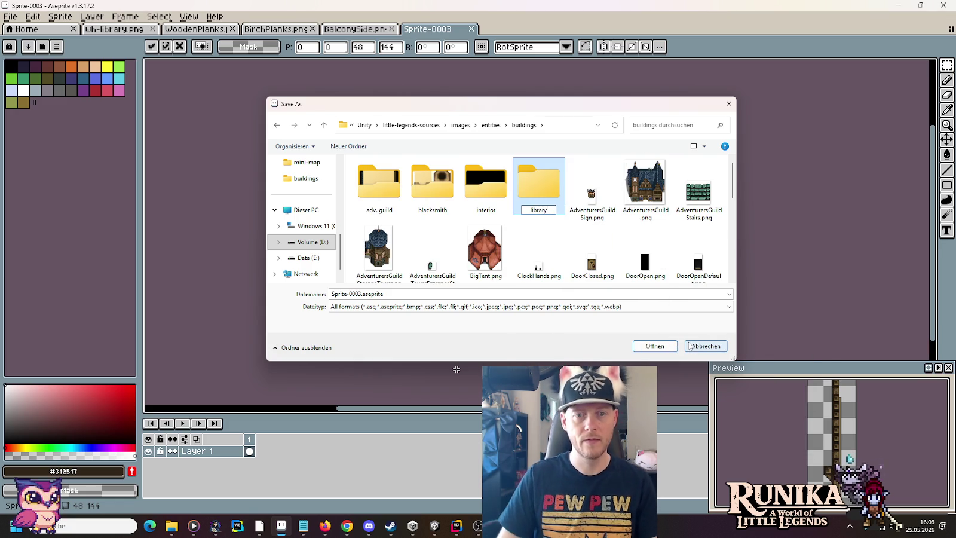
key(Return)
Move LibraryMain.png and LibraryTower.png into the library folder
scroll(540, 252, down, 2)
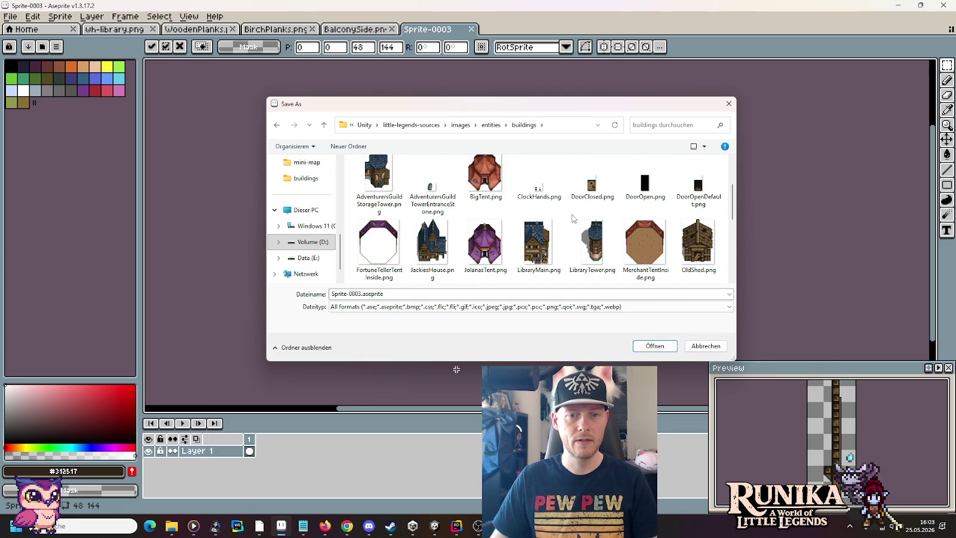
click(539, 252)
click(594, 254)
click(544, 254)
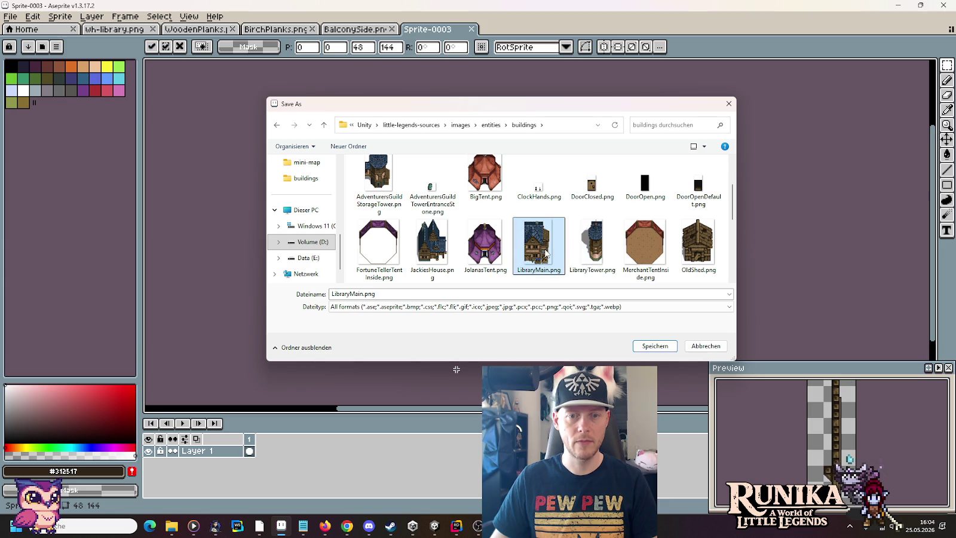
click(595, 254)
mouse_move(530, 254)
mouse_down()
mouse_move(521, 145)
mouse_move(539, 178)
mouse_up()
mouse_move(546, 261)
mouse_down()
mouse_move(538, 159)
mouse_move(537, 183)
mouse_up()
scroll(540, 236, up, 2)
Save the sprite as BalconyFront.png in the library folder
double_click(534, 193)
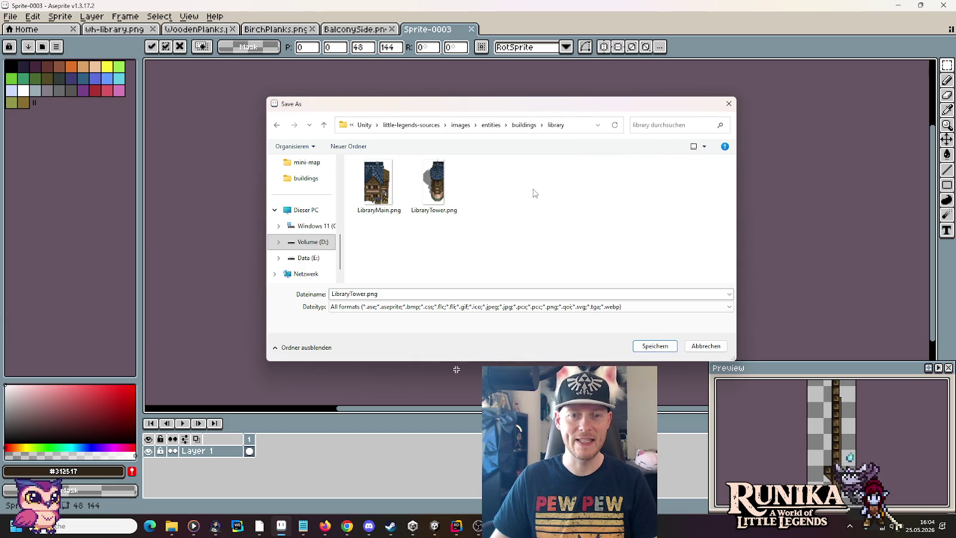
double_click(380, 293)
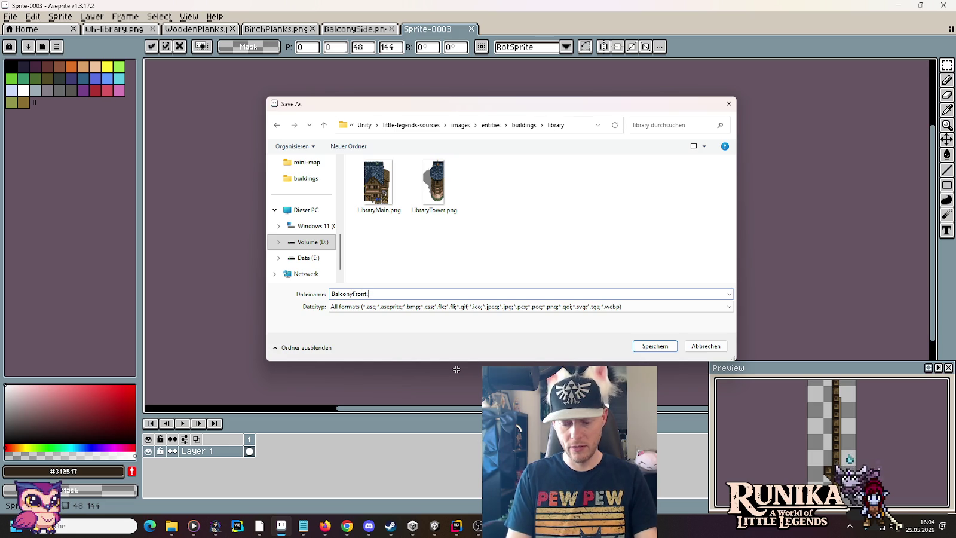
key(Return)
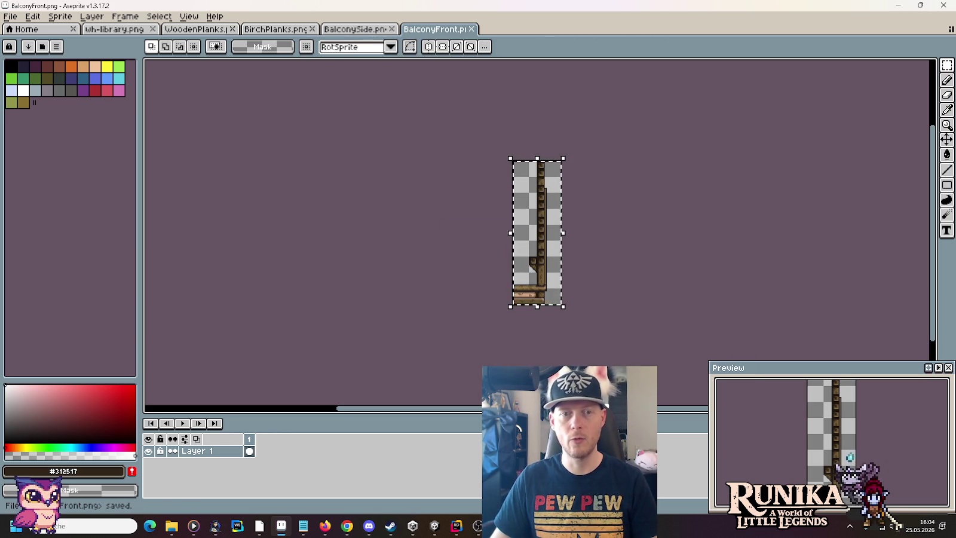
Close the BalconySide, BirchPlanks and WoodenPlanks files
click(349, 29)
click(391, 29)
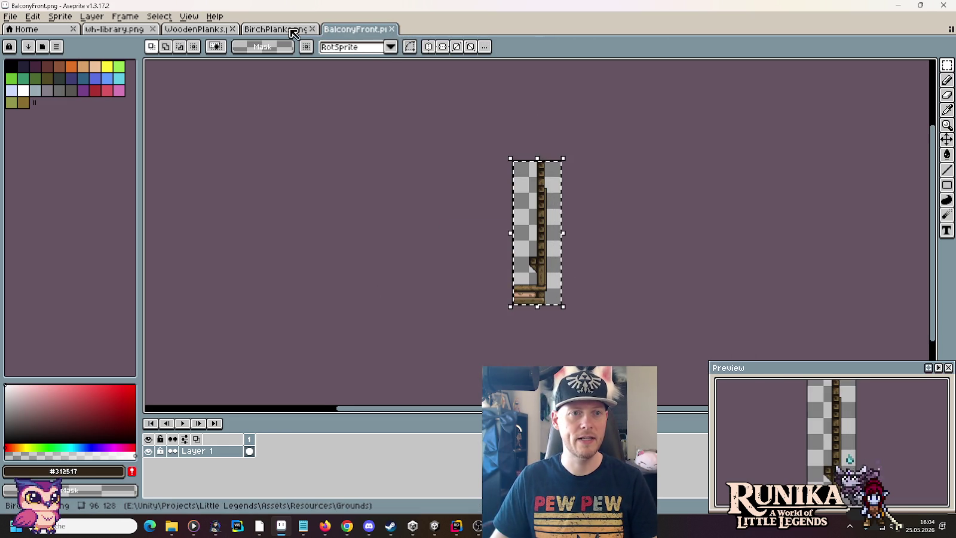
click(293, 30)
click(312, 29)
click(232, 29)
click(113, 28)
Paste the small bracket into a new 32x48 sprite saved as BalconyEnd.png
mouse_move(509, 219)
mouse_down()
mouse_move(481, 197)
mouse_move(473, 166)
mouse_up()
click(10, 16)
click(21, 28)
click(444, 364)
key(ctrl+v)
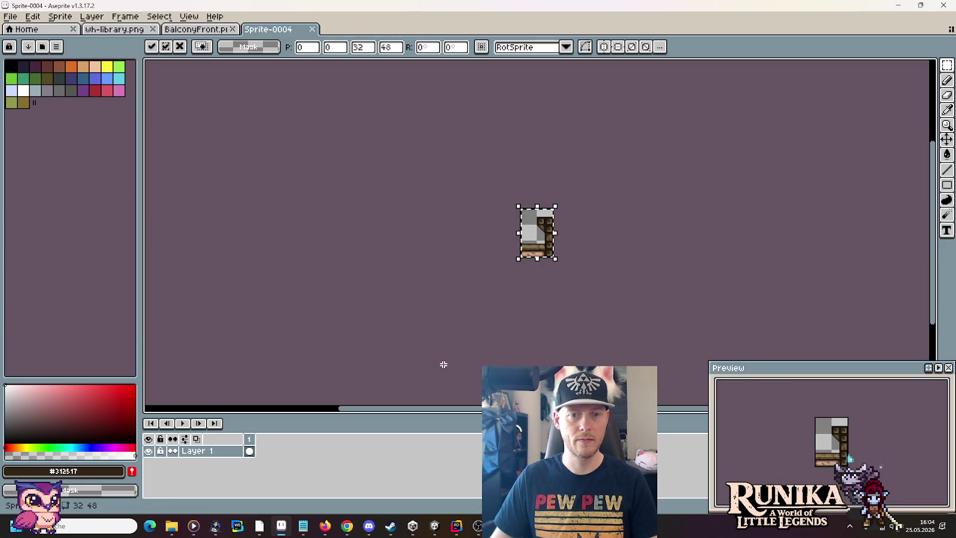
key(ctrl+s)
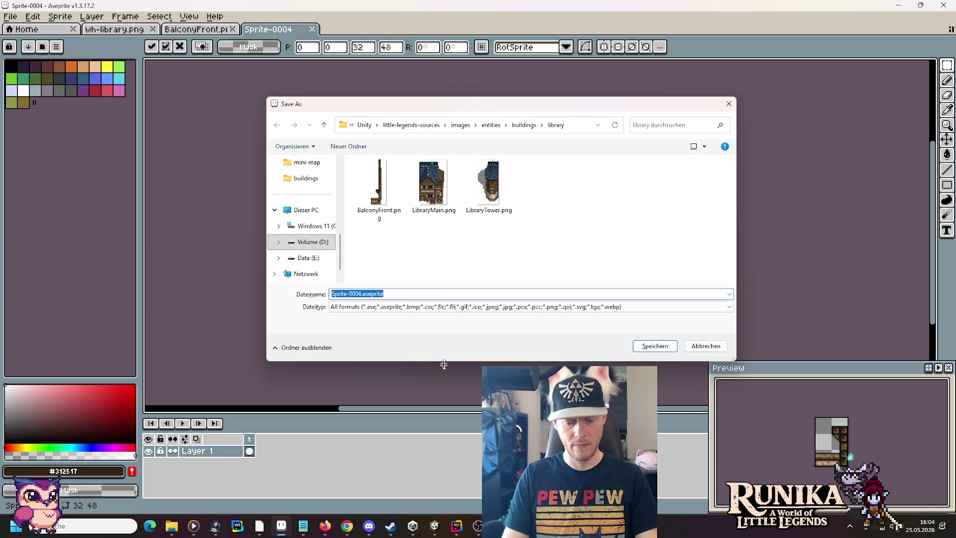
text(BalconyEnd.png)
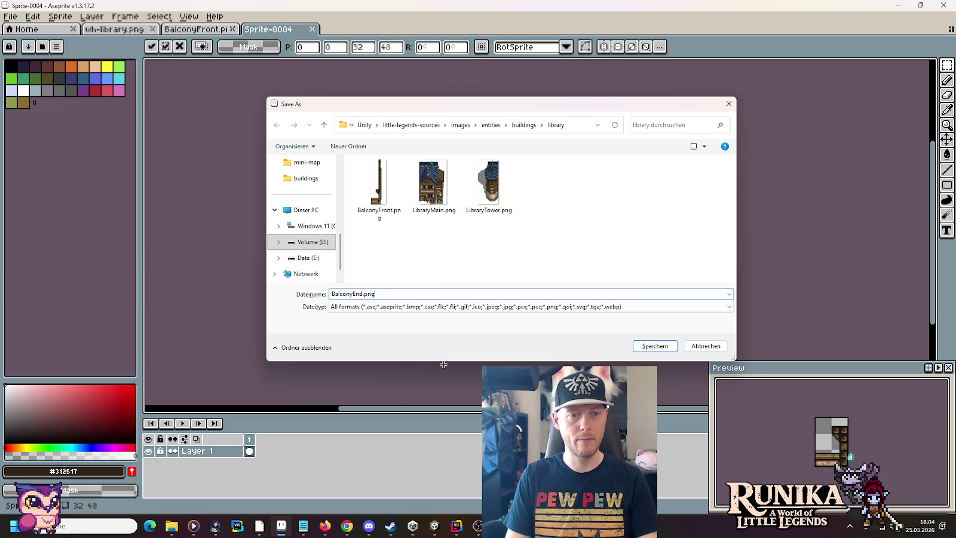
key(Return)
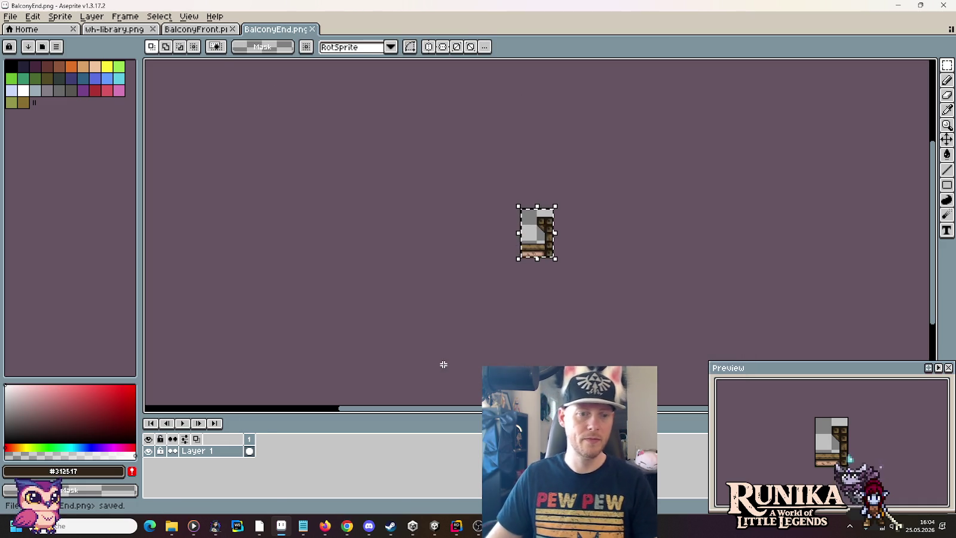
In File Explorer, select the two balcony PNGs in the buildings library folder
mouse_move(172, 528)
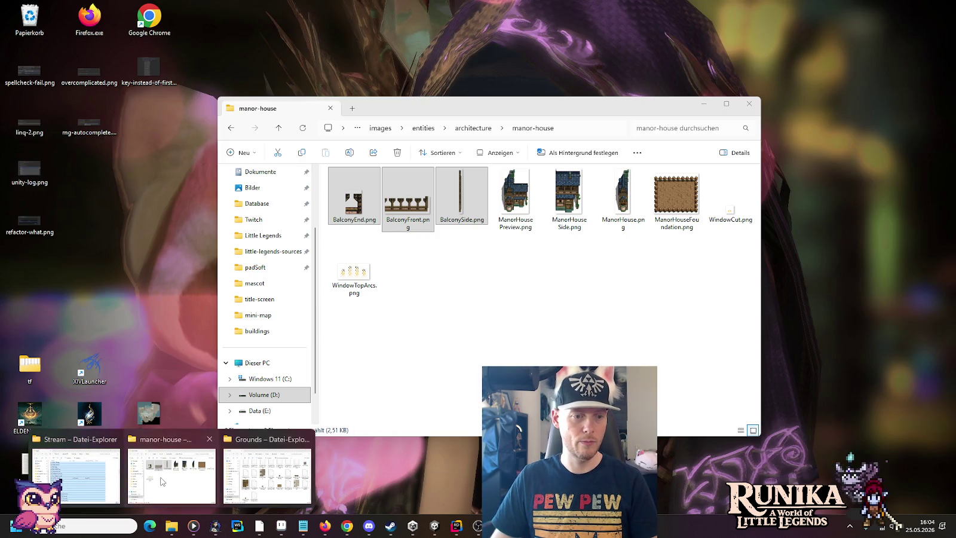
click(171, 480)
click(479, 129)
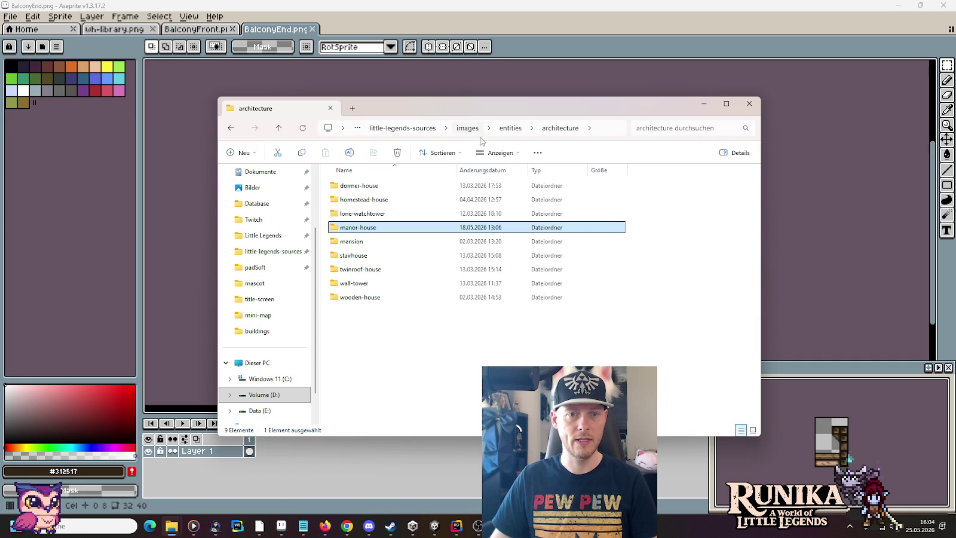
click(500, 129)
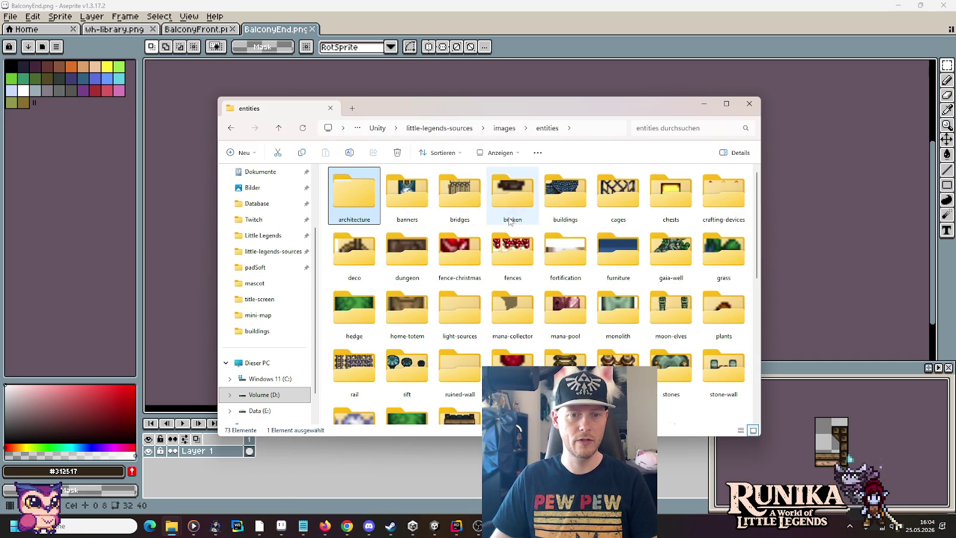
double_click(579, 204)
double_click(513, 191)
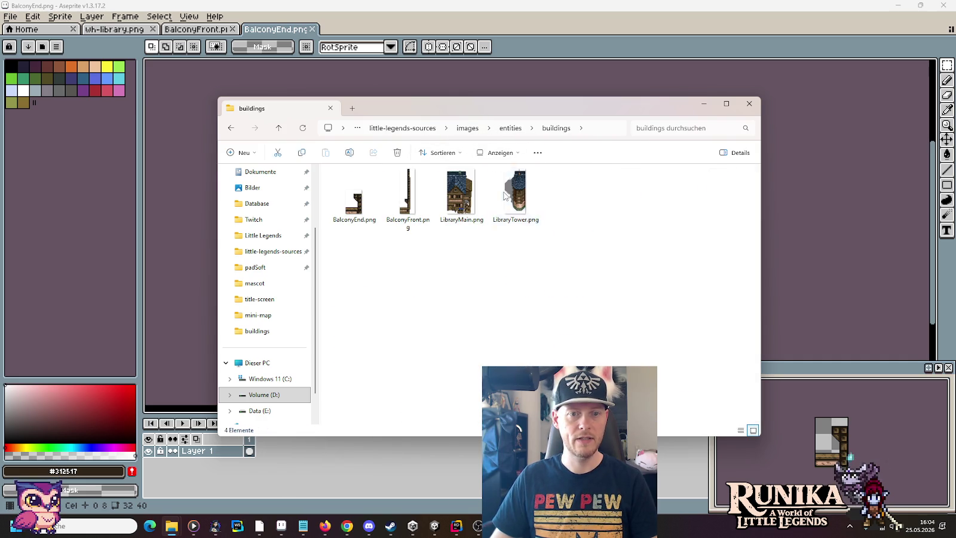
click(421, 228)
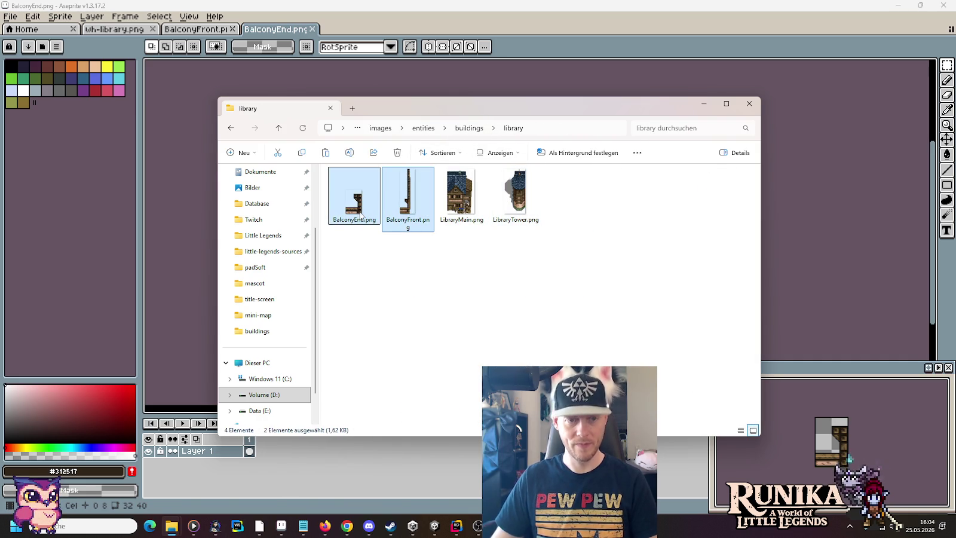
Paste them into Assets/Resources/Entities/Buildings/Wealdheim/Library
mouse_move(171, 526)
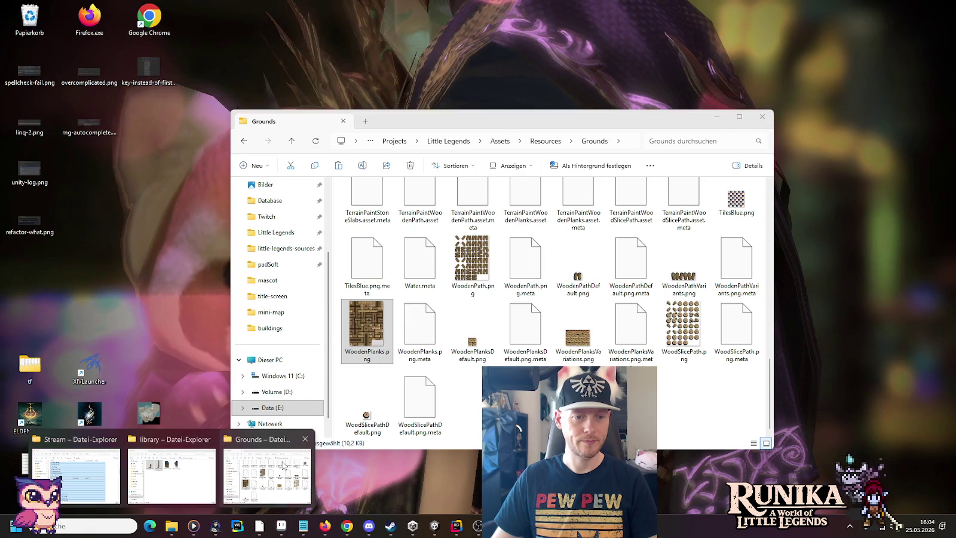
click(283, 465)
click(544, 141)
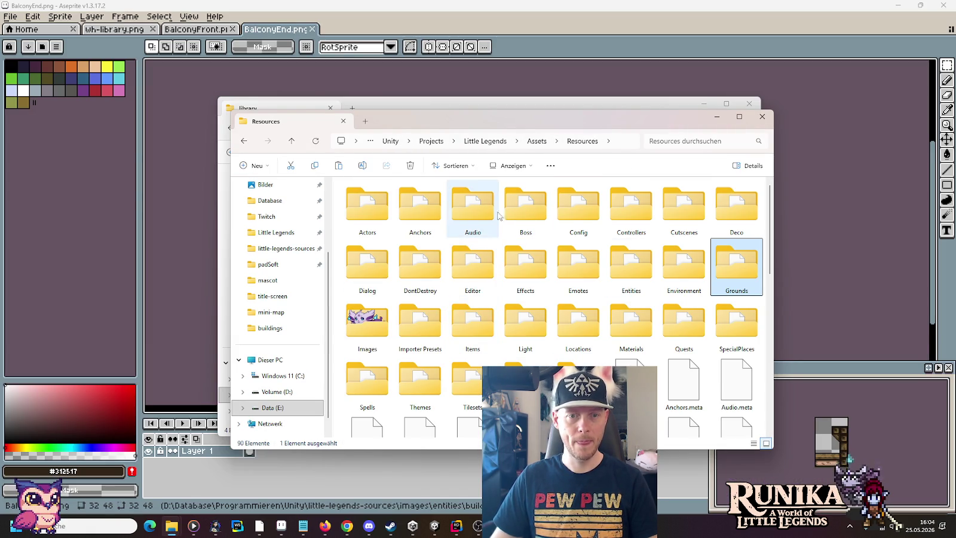
double_click(631, 263)
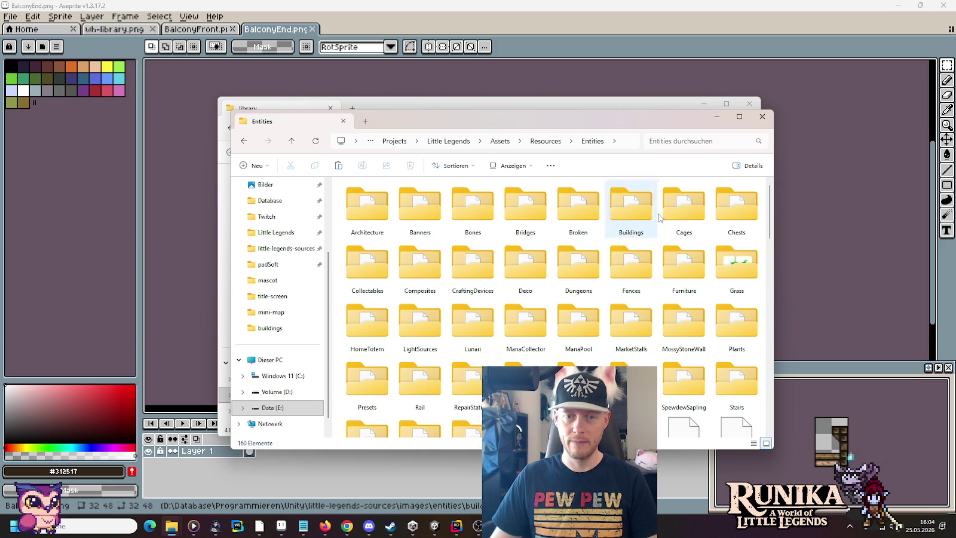
double_click(636, 227)
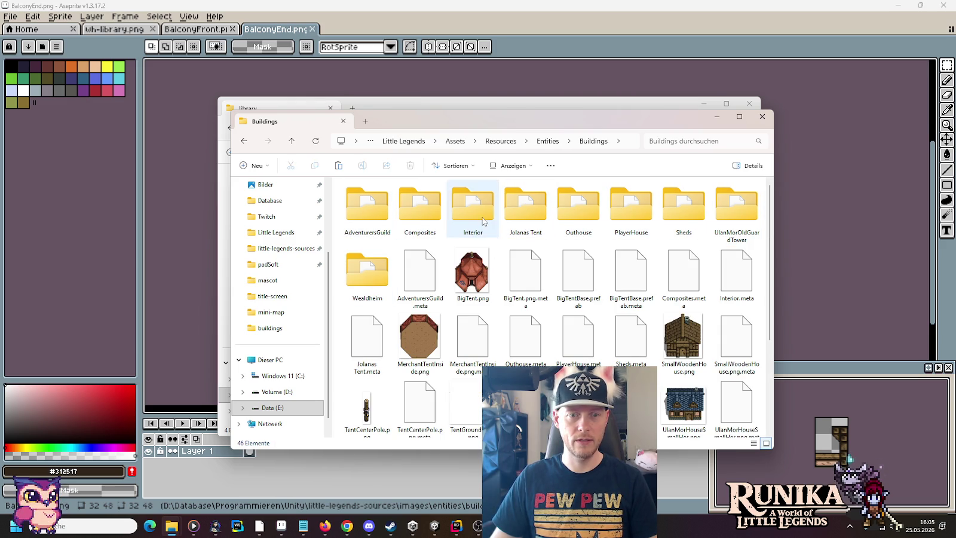
double_click(367, 272)
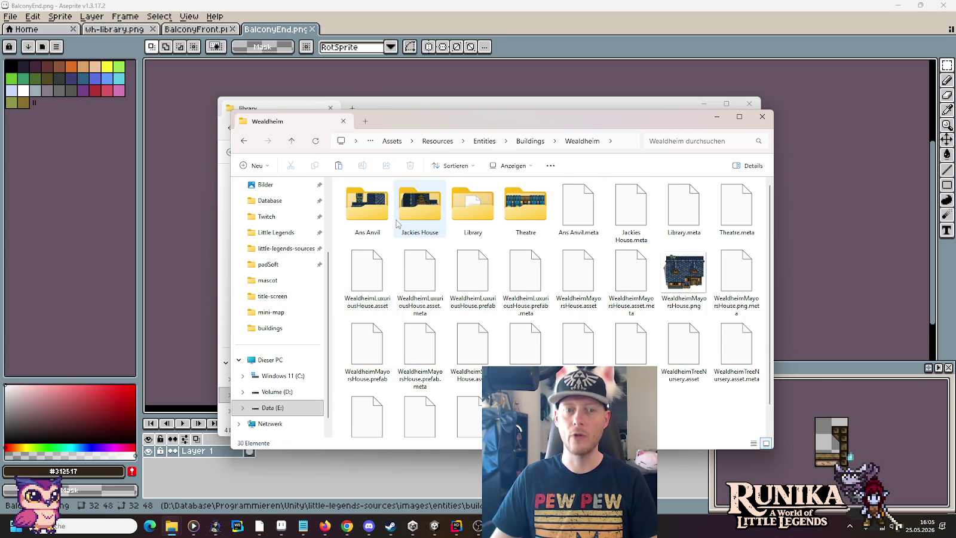
double_click(487, 211)
key(ctrl+v)
Switch the Library folder to icon view
right_click(427, 359)
mouse_move(494, 288)
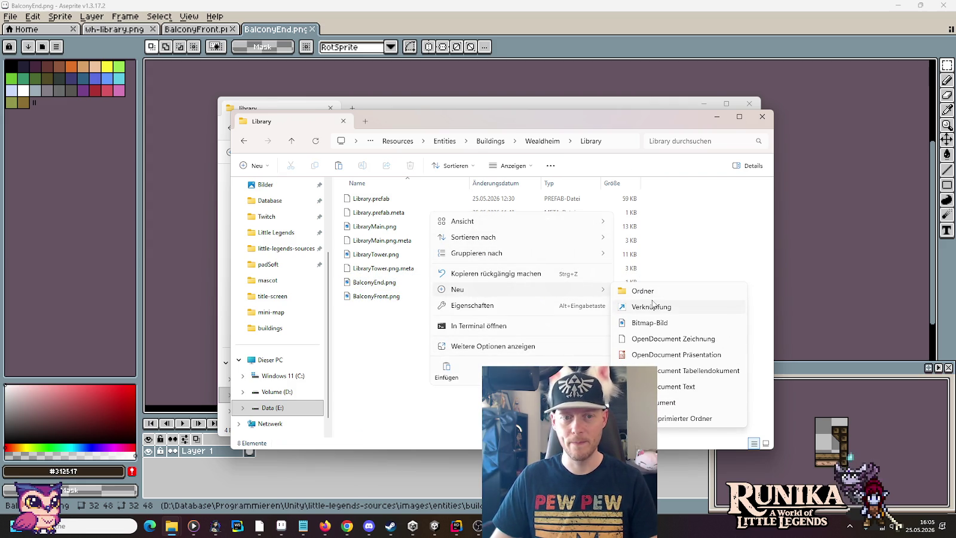
mouse_move(527, 222)
click(642, 250)
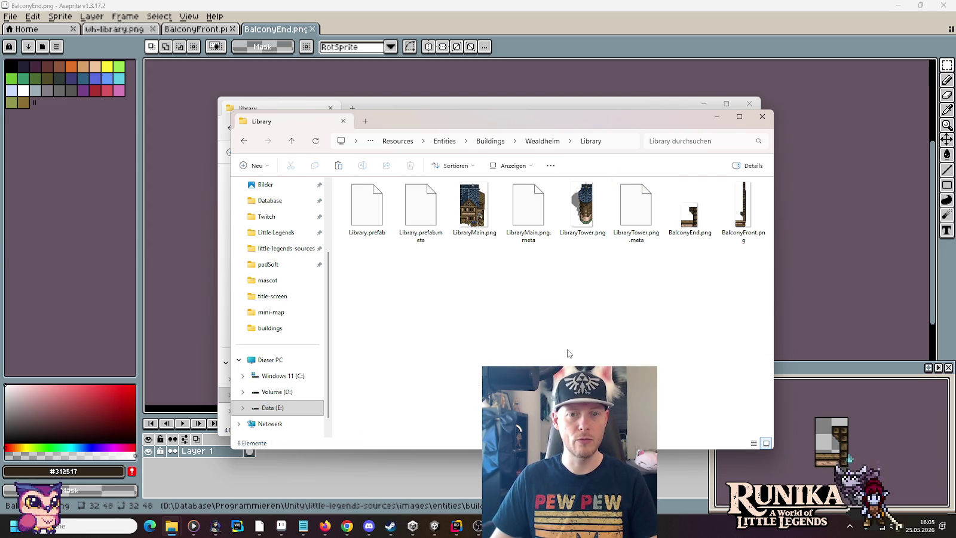
click(433, 530)
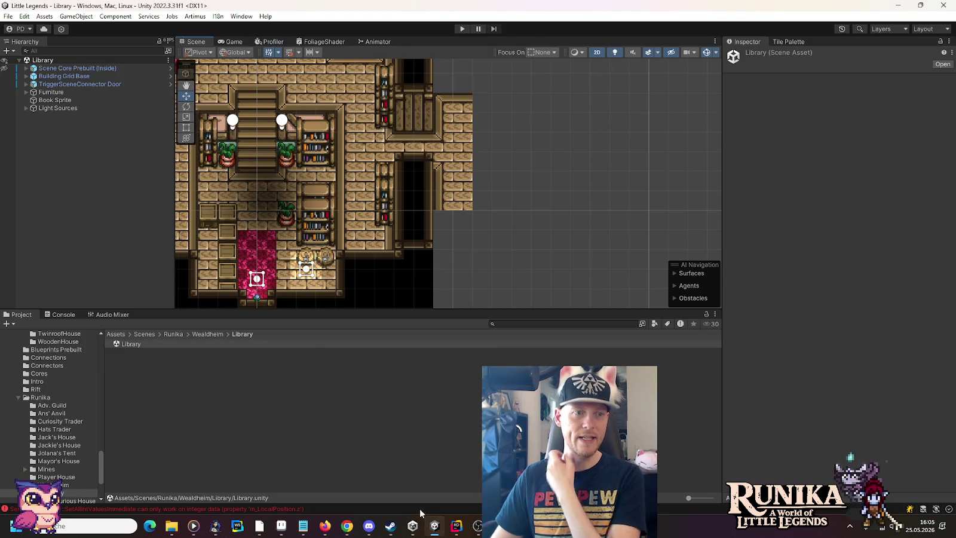
Create an empty GameObject in the Hierarchy named Balcony
right_click(65, 126)
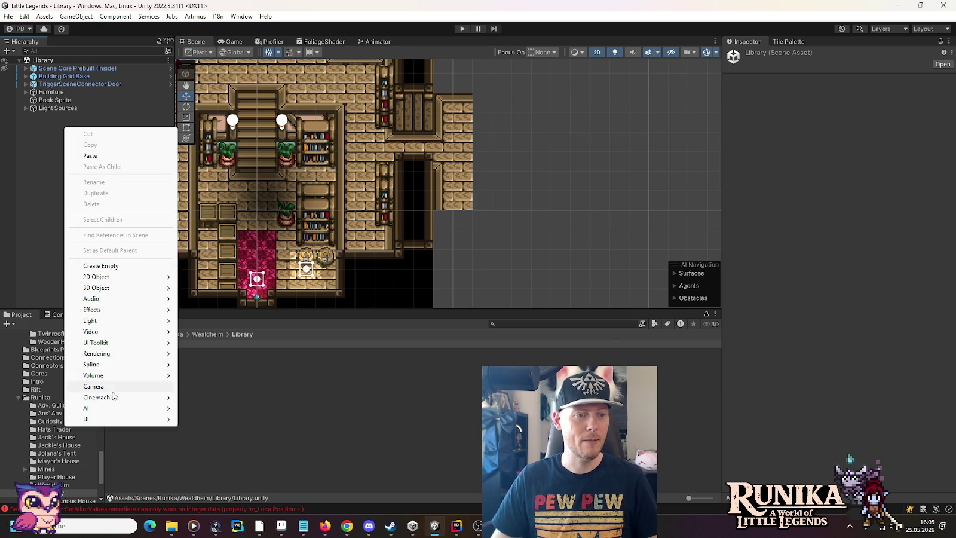
click(155, 265)
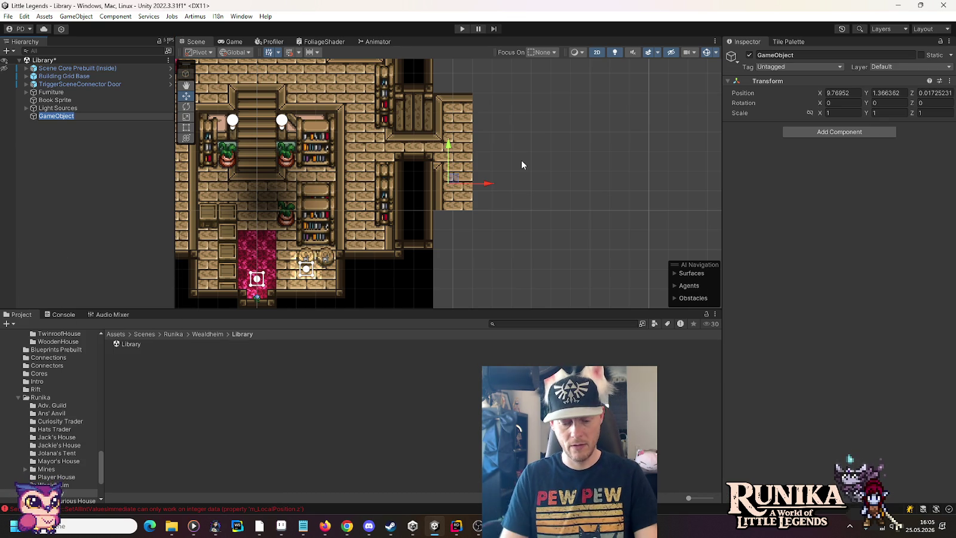
text(cony)
key(Return)
Position Balcony at X 9, Y 0, Z 0
key(Tab)
text(00)
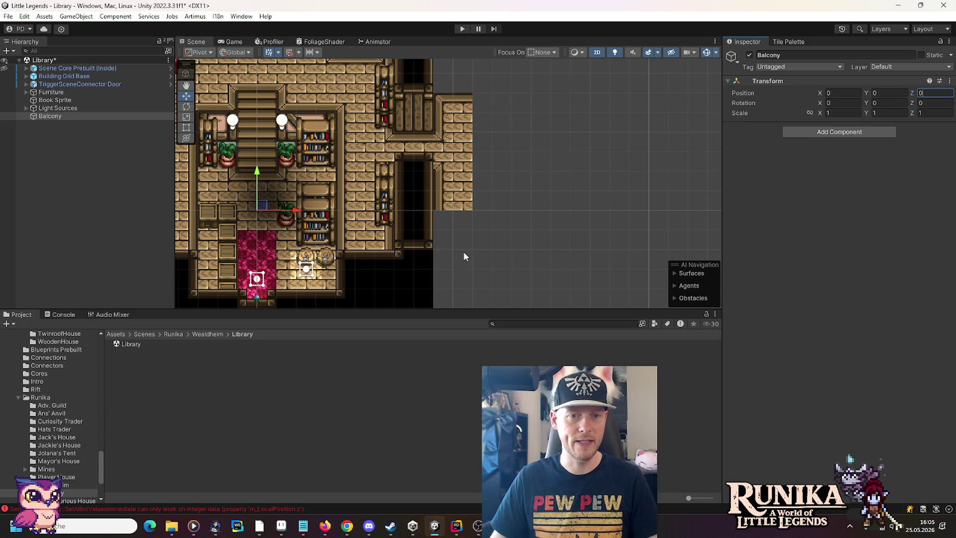
mouse_move(263, 210)
mouse_down()
mouse_move(445, 191)
mouse_move(454, 143)
mouse_move(440, 212)
mouse_up()
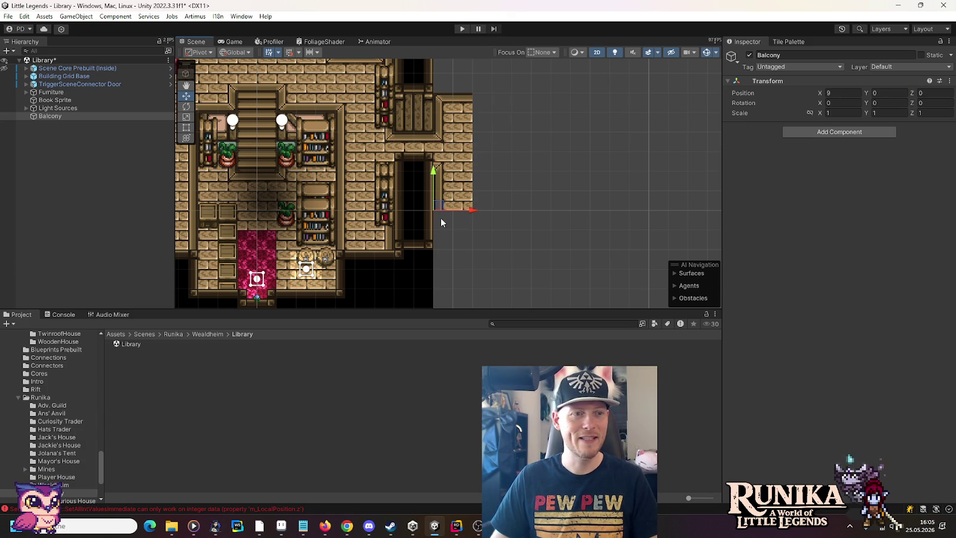
right_click(55, 117)
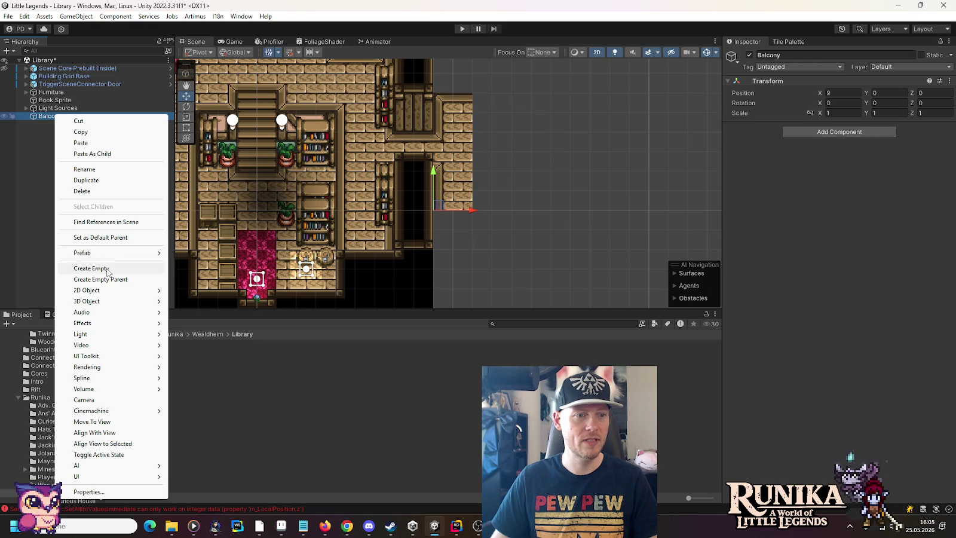
Add a Square sprite child under Balcony named Front
mouse_move(107, 291)
mouse_move(251, 290)
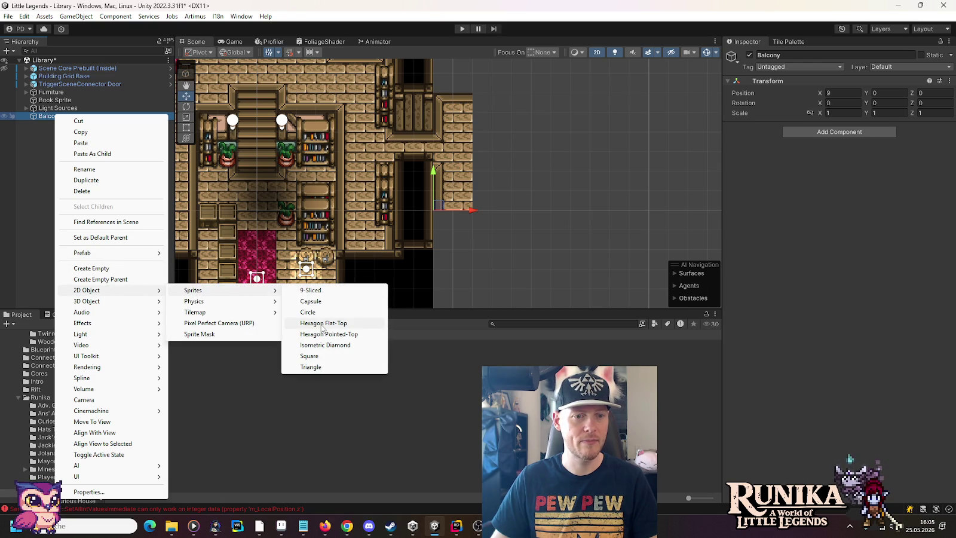
click(321, 356)
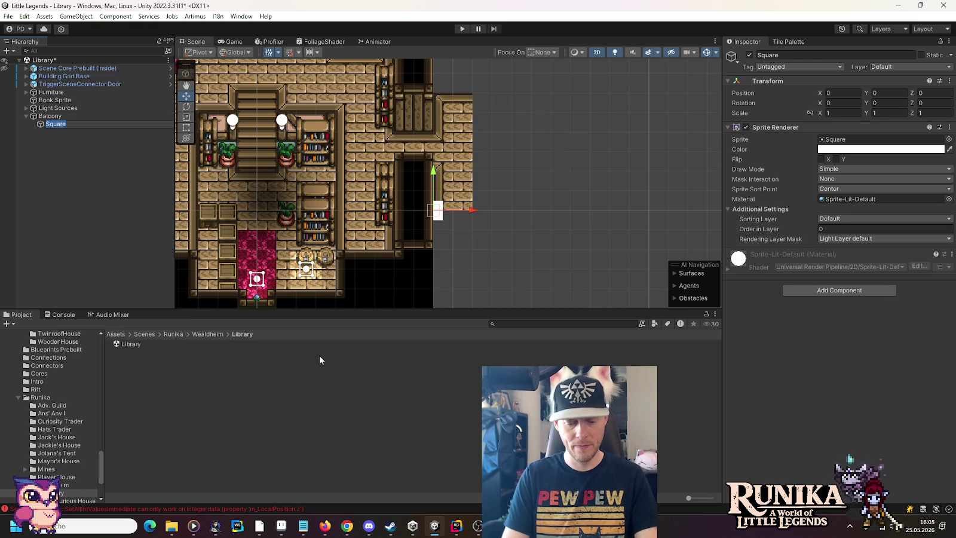
text(ont)
key(Return)
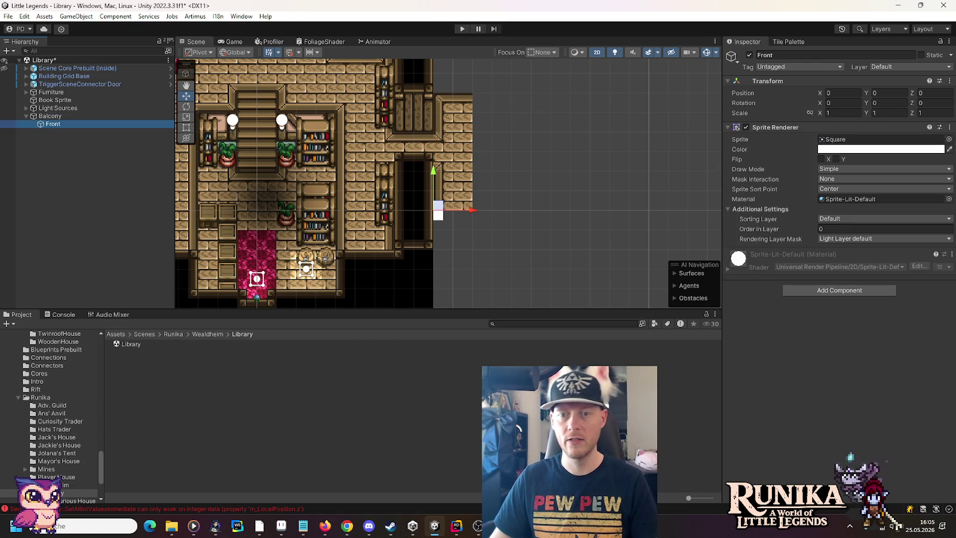
Assign the BalconyFront image to Front's Sprite field
click(948, 140)
text(balcon)
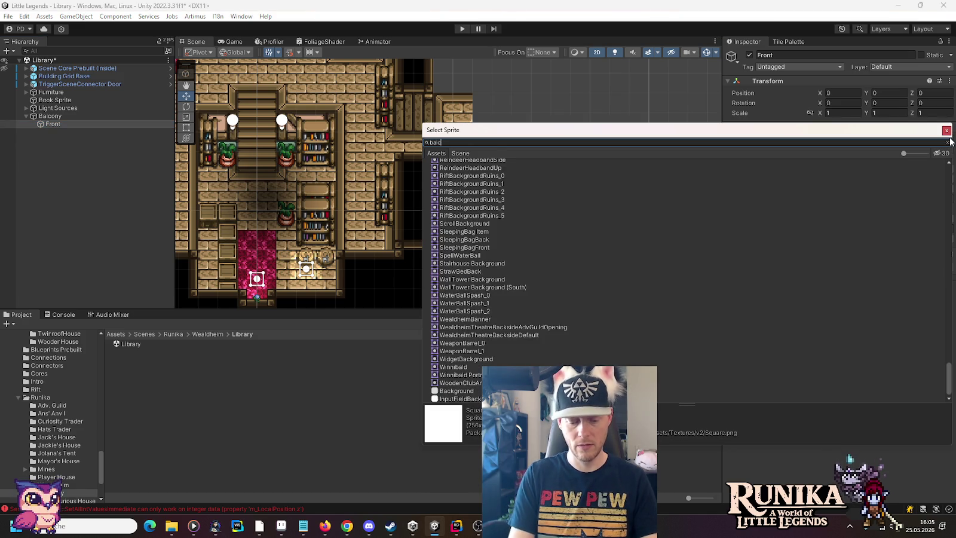
click(471, 187)
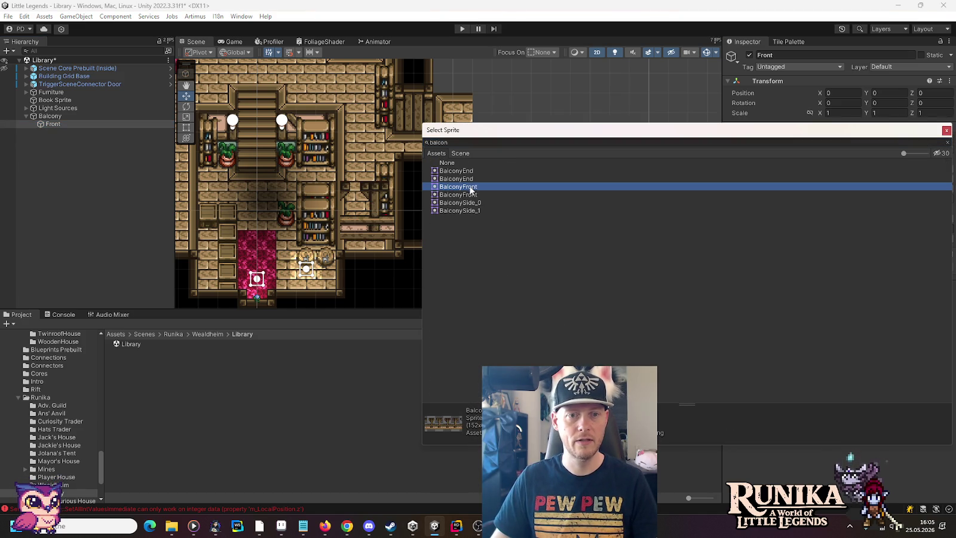
click(467, 195)
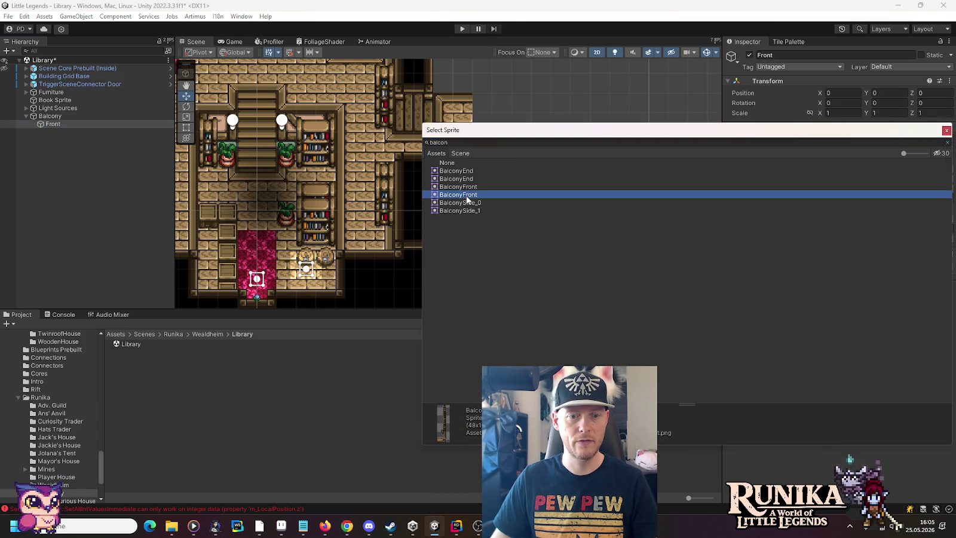
double_click(466, 196)
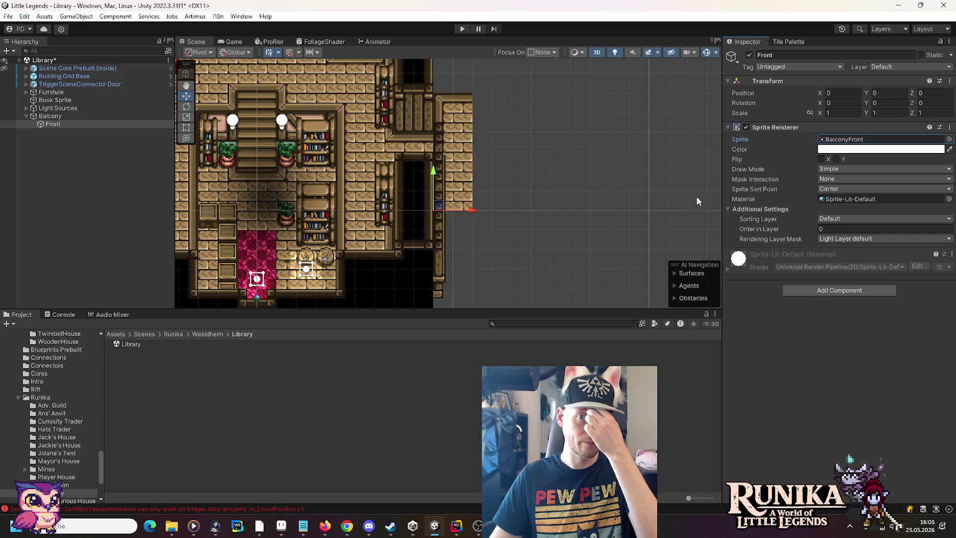
click(824, 289)
Add a Sprite 3d component to Front and move Front to 1.5, 4
text(sprite2)
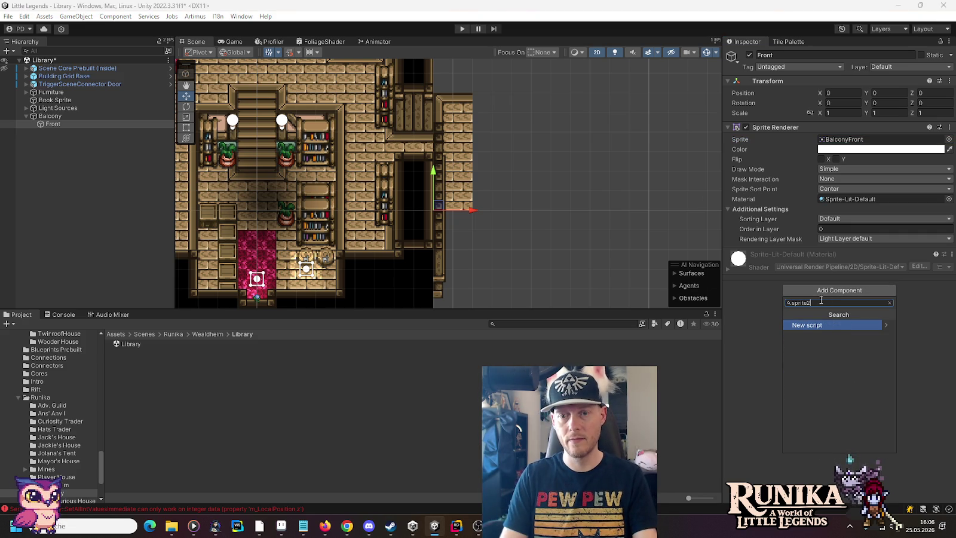
key(BackSpace)
text(3)
click(811, 327)
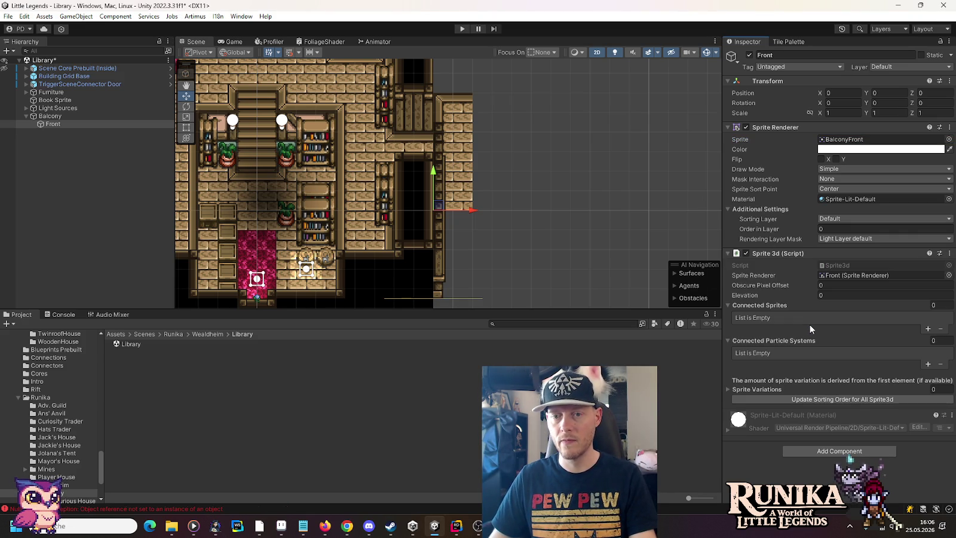
mouse_move(439, 205)
mouse_down()
mouse_move(461, 198)
mouse_move(485, 126)
mouse_move(469, 132)
mouse_up()
click(831, 276)
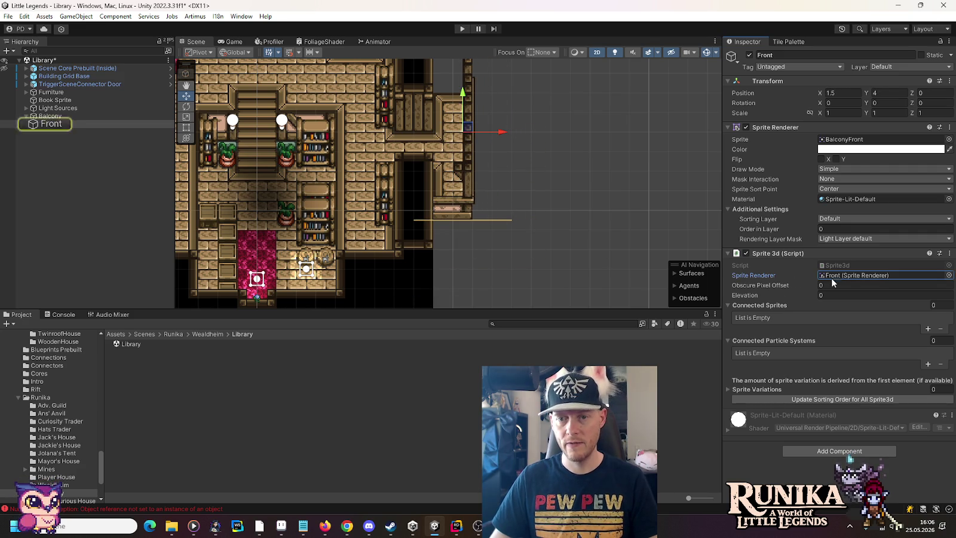
click(834, 286)
text(8)
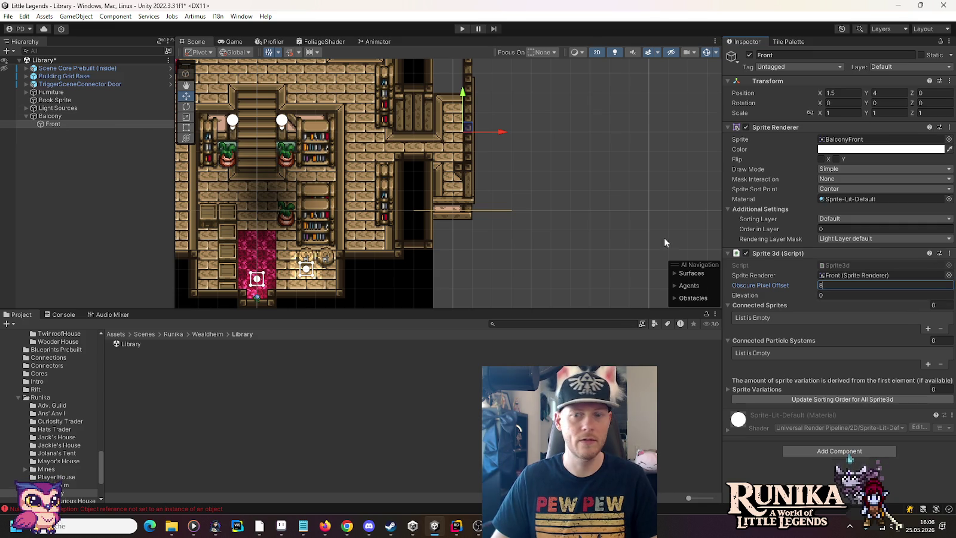
Remove the Sprite 3d component and put Front on the Air sorting layer
click(950, 253)
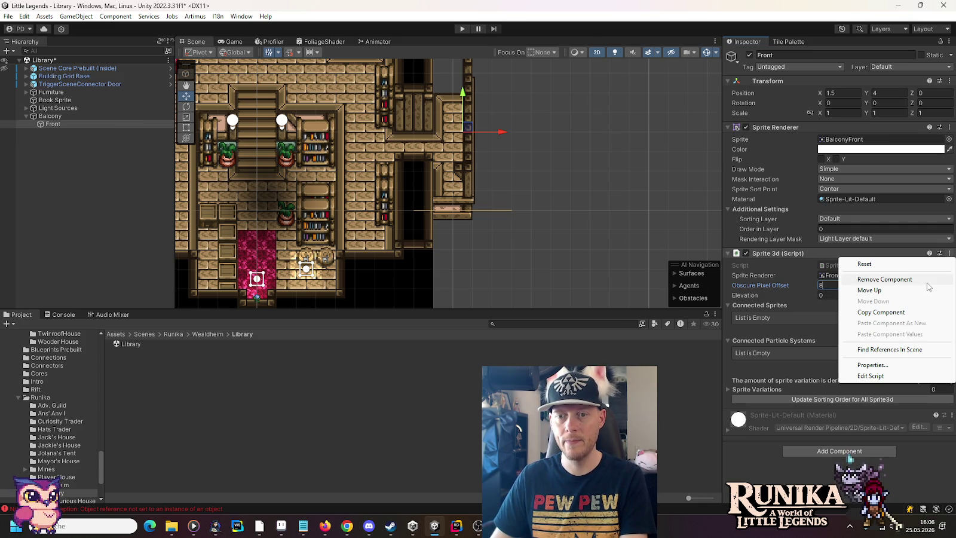
click(927, 285)
click(861, 219)
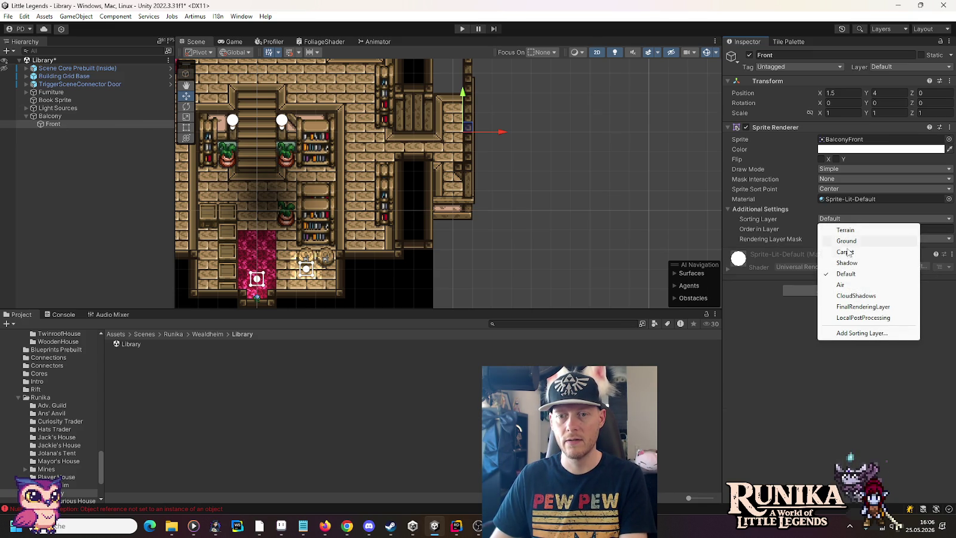
click(842, 285)
drag(460, 128, 461, 217)
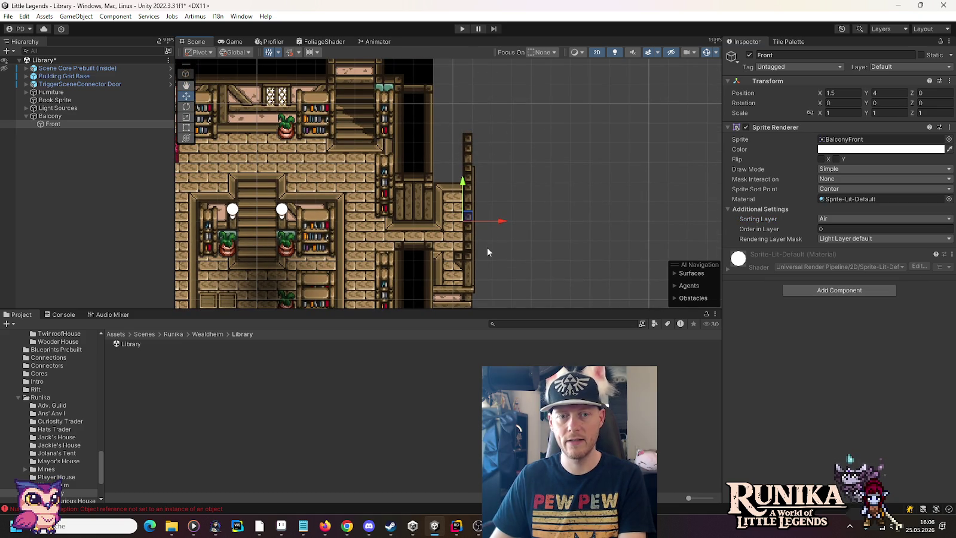
click(52, 125)
Duplicate Front as End, give it the BalconyEnd sprite, and move it to X 1, Y 7.5
key(ctrl+d)
text(End)
key(Return)
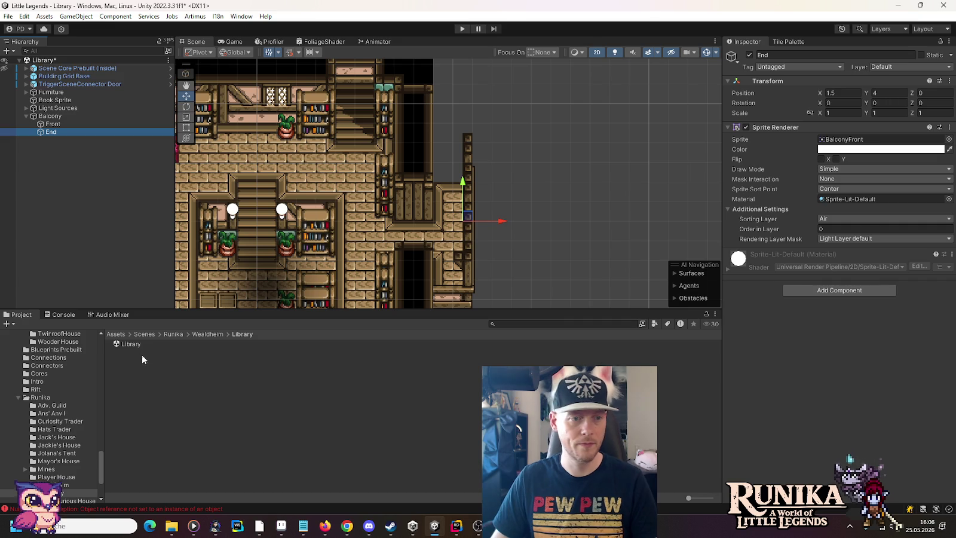
click(948, 139)
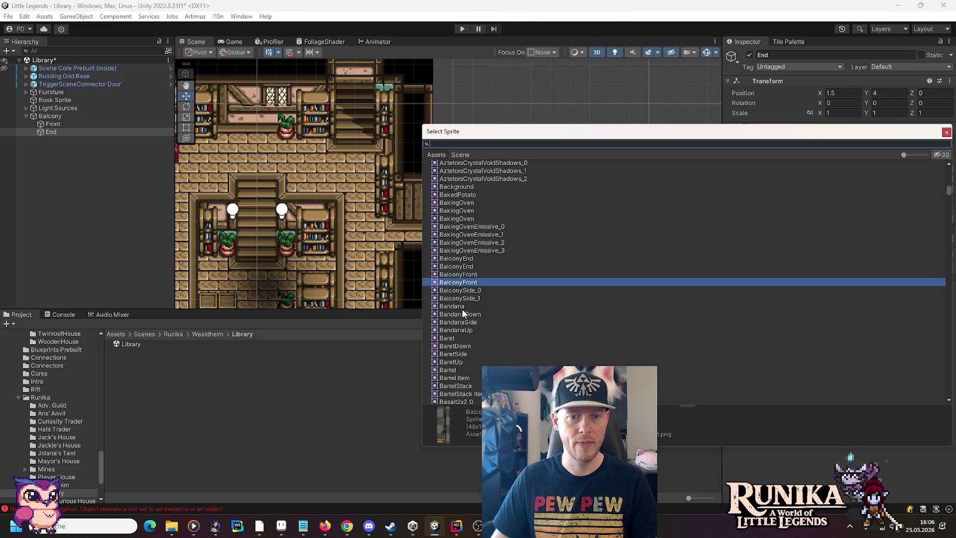
click(468, 267)
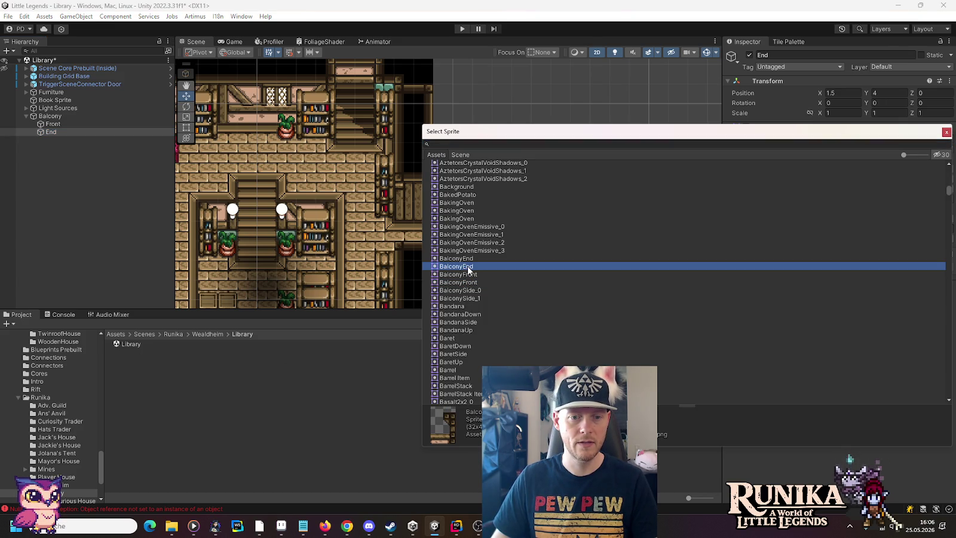
double_click(468, 267)
mouse_move(502, 222)
mouse_down()
mouse_move(468, 216)
mouse_move(462, 155)
mouse_up()
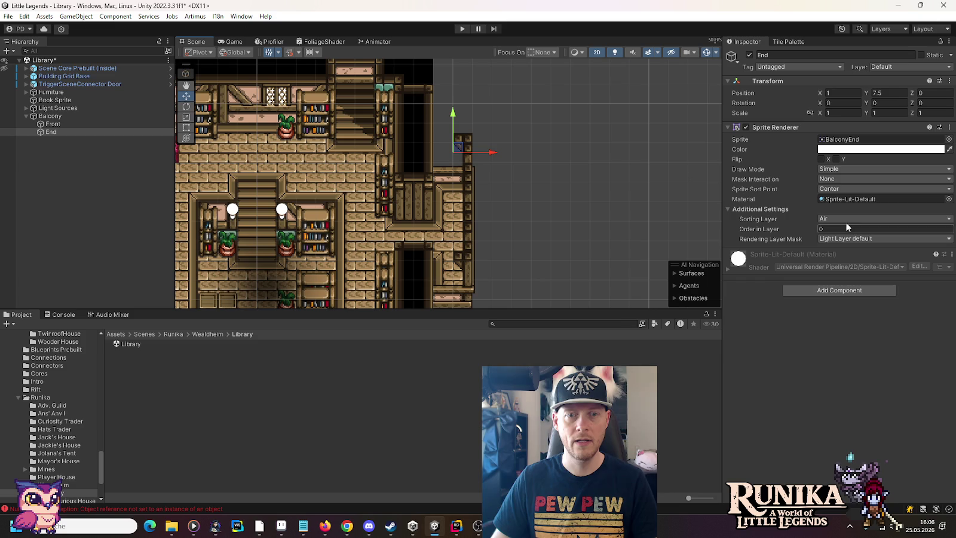
Set End's sorting layer to Ground, leaving its light layers unchanged
click(841, 219)
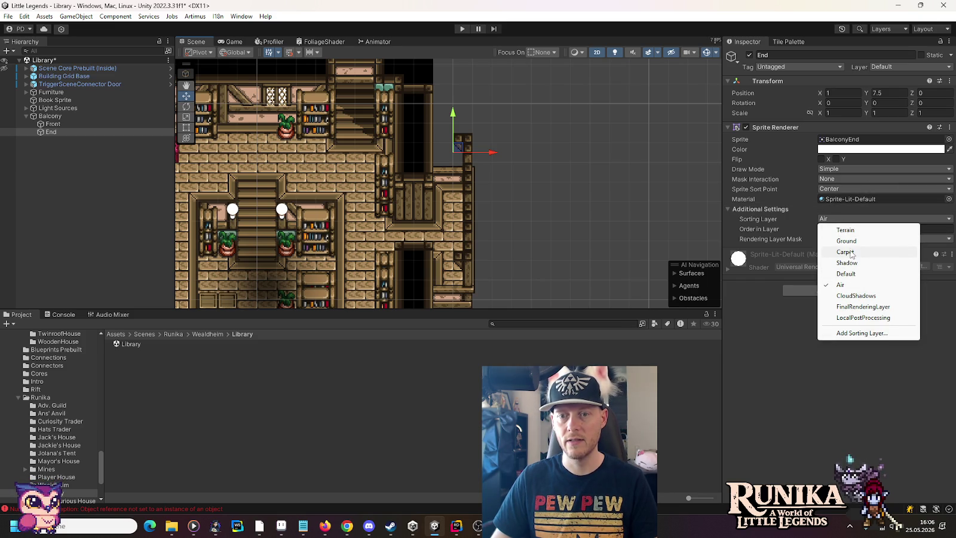
click(852, 242)
click(850, 239)
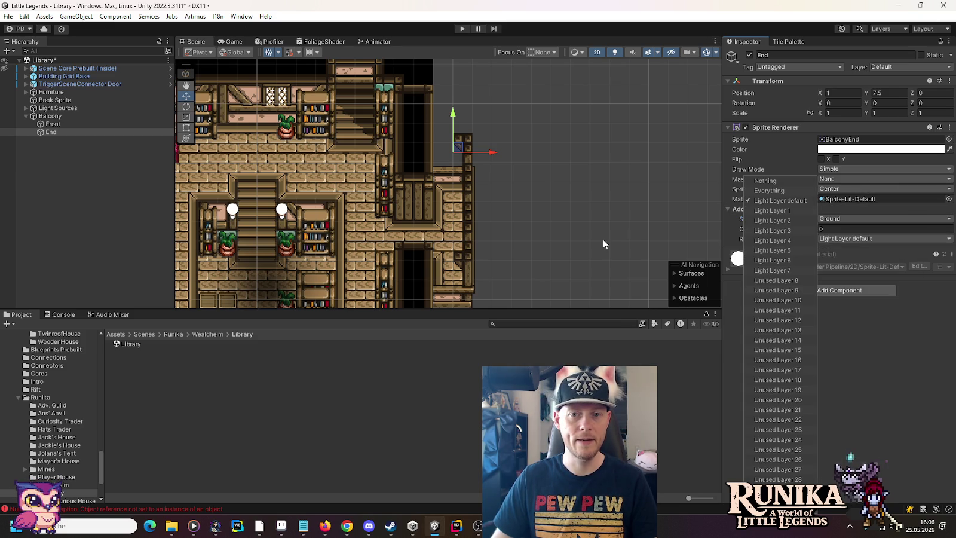
click(885, 343)
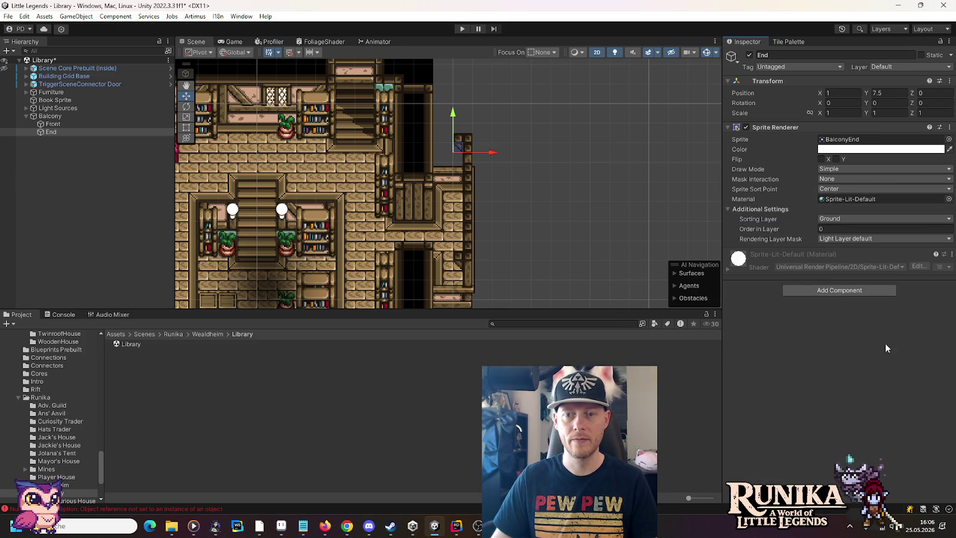
click(359, 221)
click(26, 76)
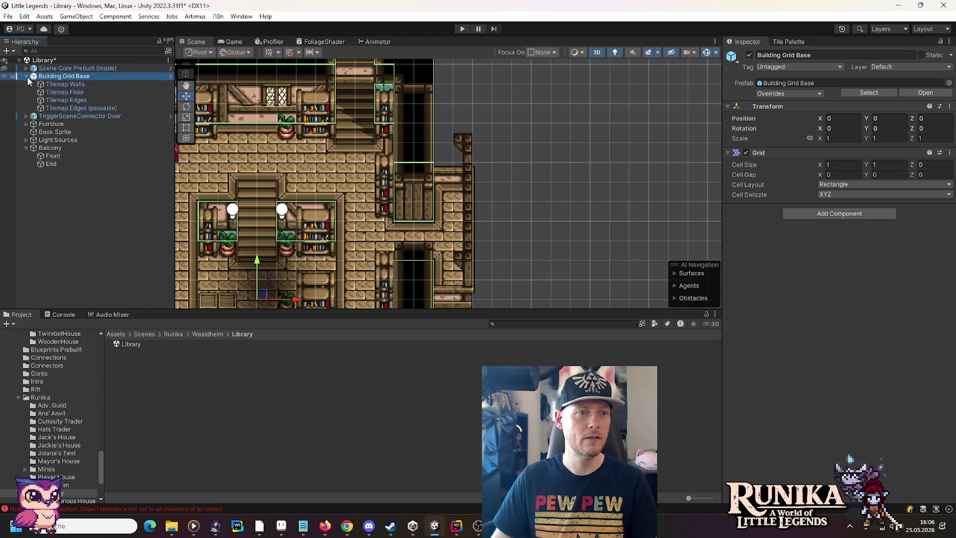
After checking Tilemap Walls' sorting, set End's Order in Layer to 1
click(65, 84)
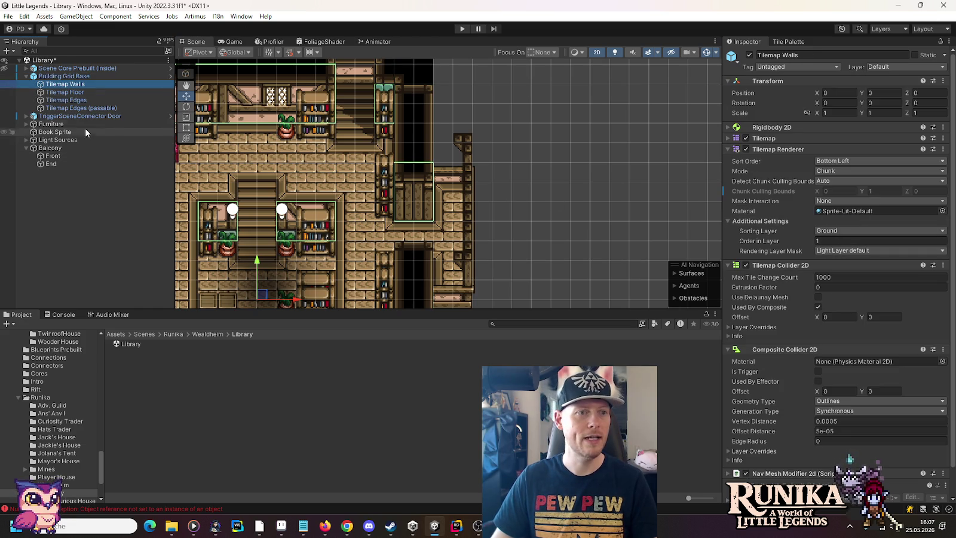
click(450, 173)
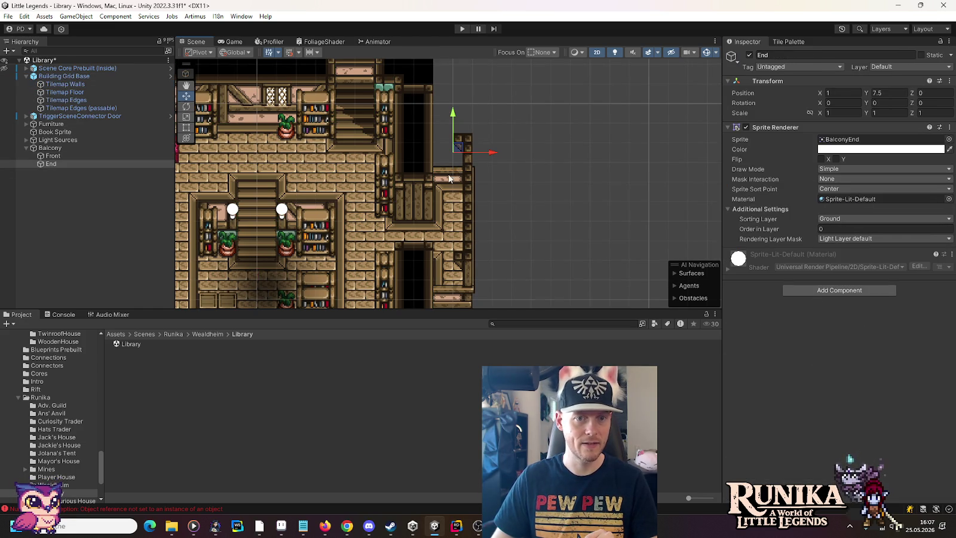
click(832, 226)
text(1)
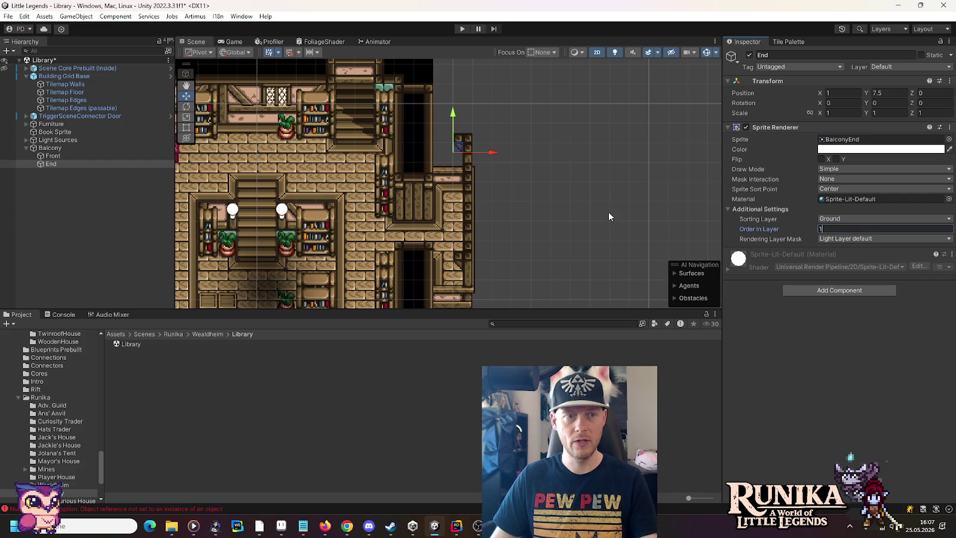
Inspect Tilemap Edges' sorting settings, then select the Front sprite
click(408, 132)
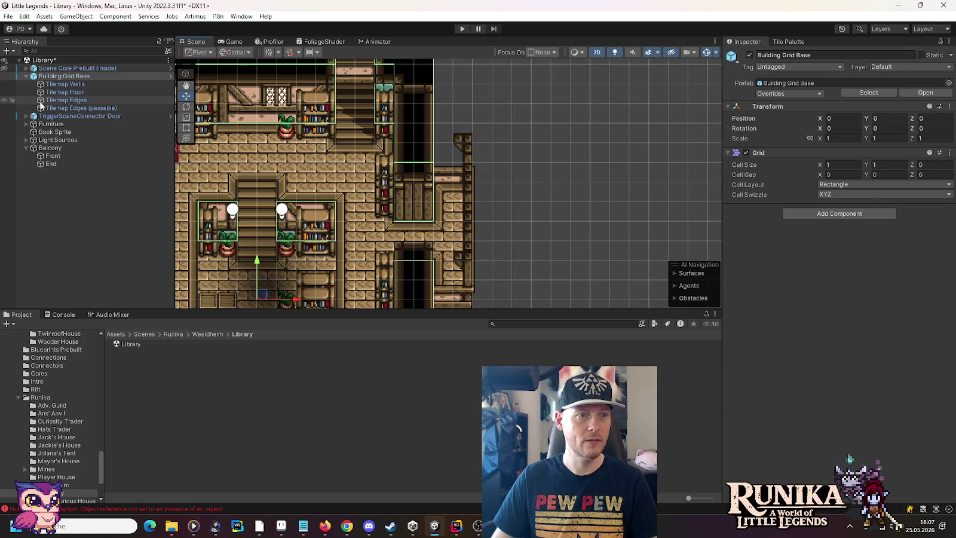
click(56, 100)
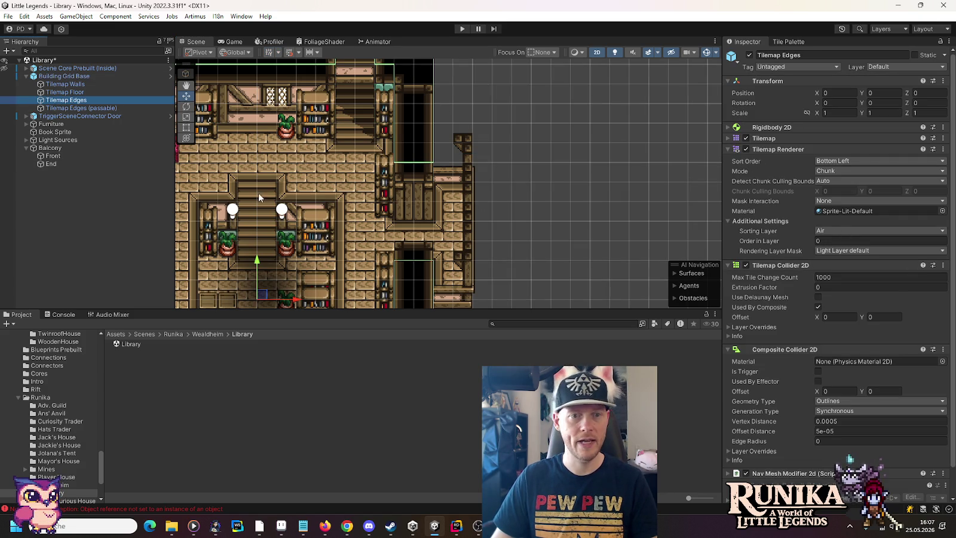
click(89, 156)
drag(531, 252, 562, 218)
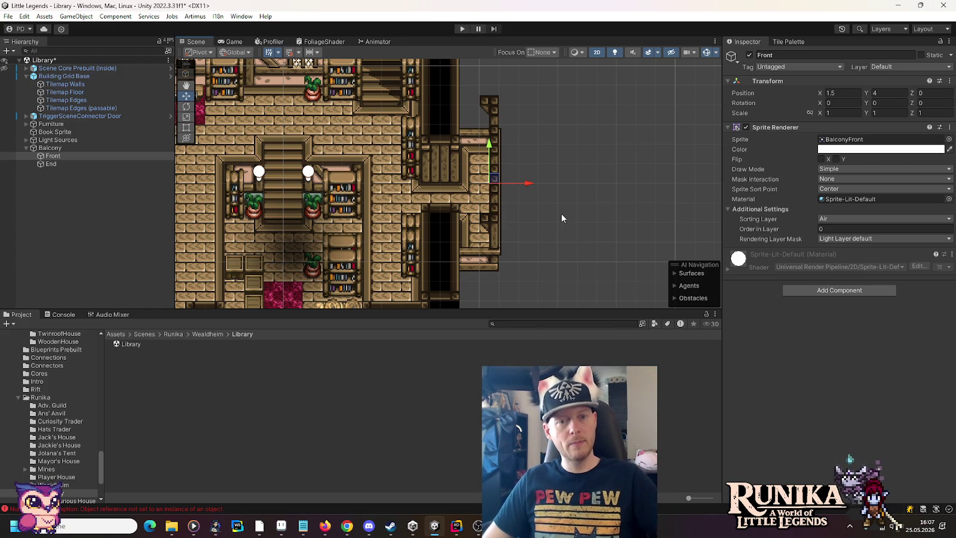
scroll(563, 216, down, 2)
Pan across the library in the Scene view and save the Library scene with Ctrl+S
drag(478, 263, 606, 242)
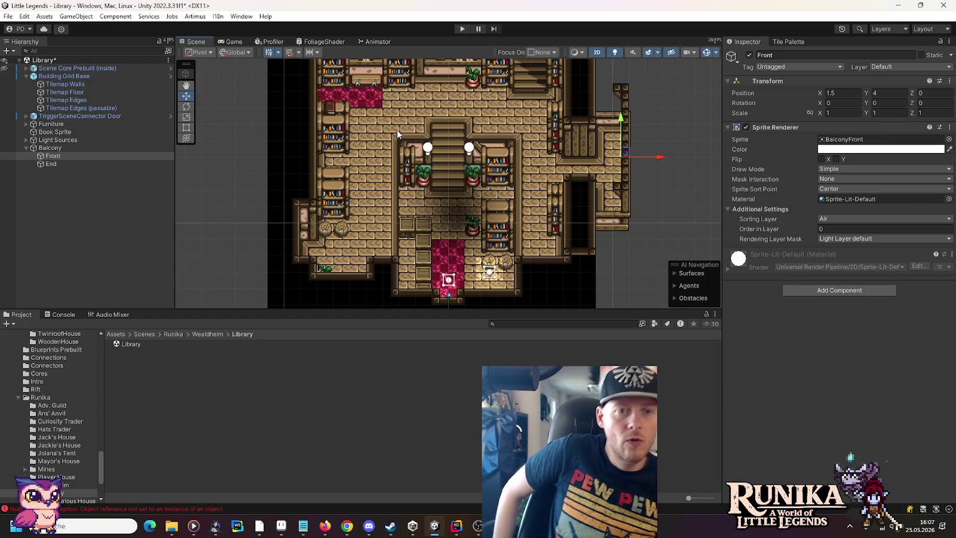
key(ctrl+s)
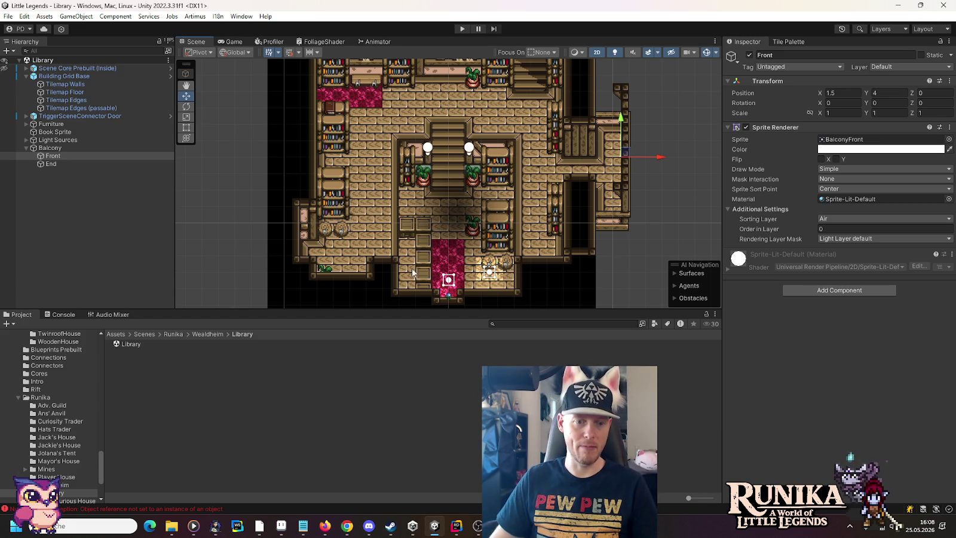
Bring up the wh-library.png sprite sheet in Aseprite
click(280, 526)
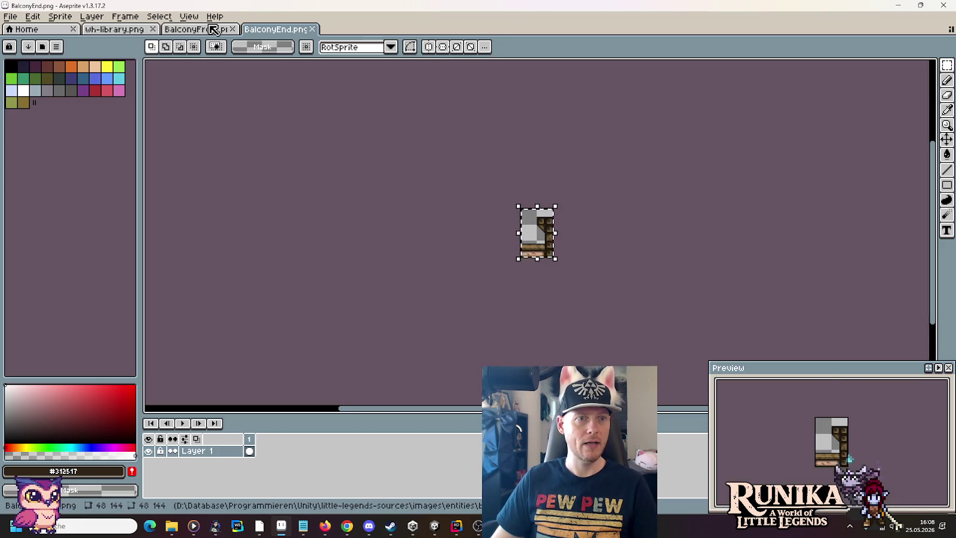
key(ctrl+z)
click(113, 29)
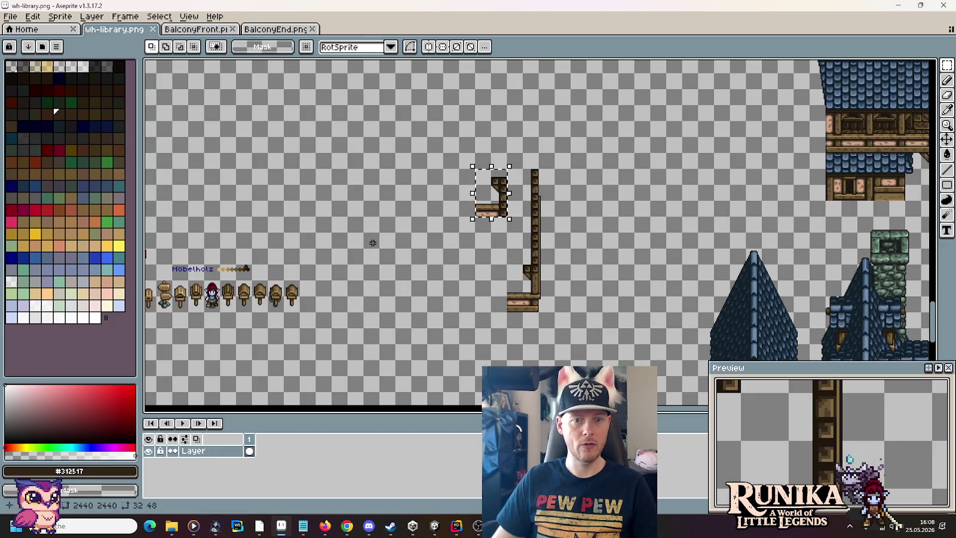
scroll(436, 193, down, 2)
scroll(436, 192, down, 1)
scroll(660, 288, up, 5)
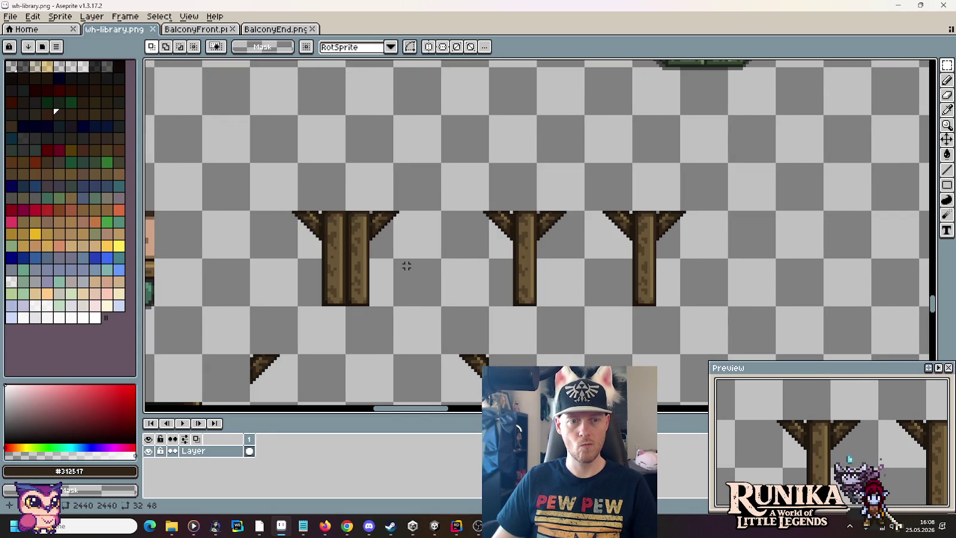
Paste a copy of the left wooden post into a new spot on the sheet, then return to Unity
drag(440, 303, 250, 209)
scroll(310, 236, down, 5)
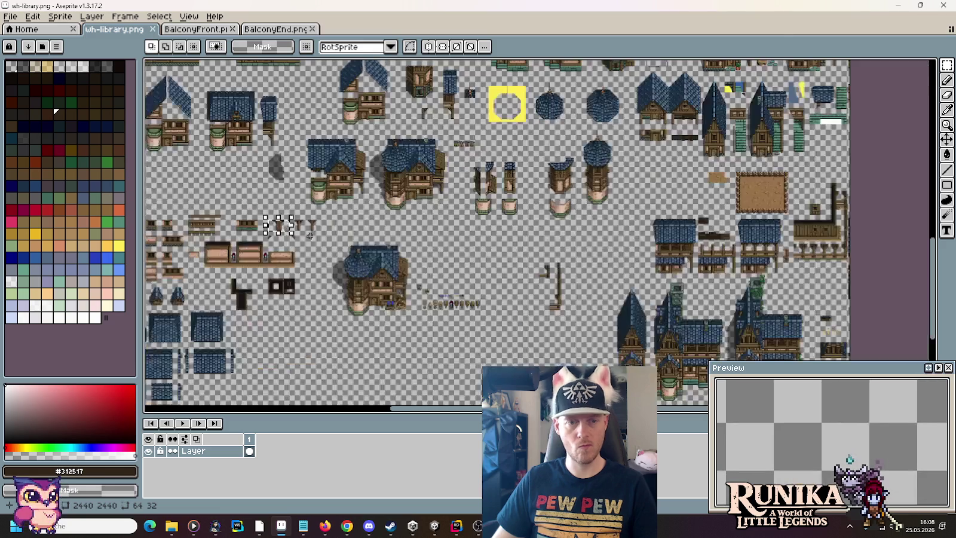
scroll(452, 285, up, 3)
key(ctrl+v)
mouse_move(553, 120)
mouse_down()
mouse_move(554, 270)
mouse_move(603, 245)
mouse_up()
key(Return)
key(alt+Tab)
scroll(436, 124, up, 3)
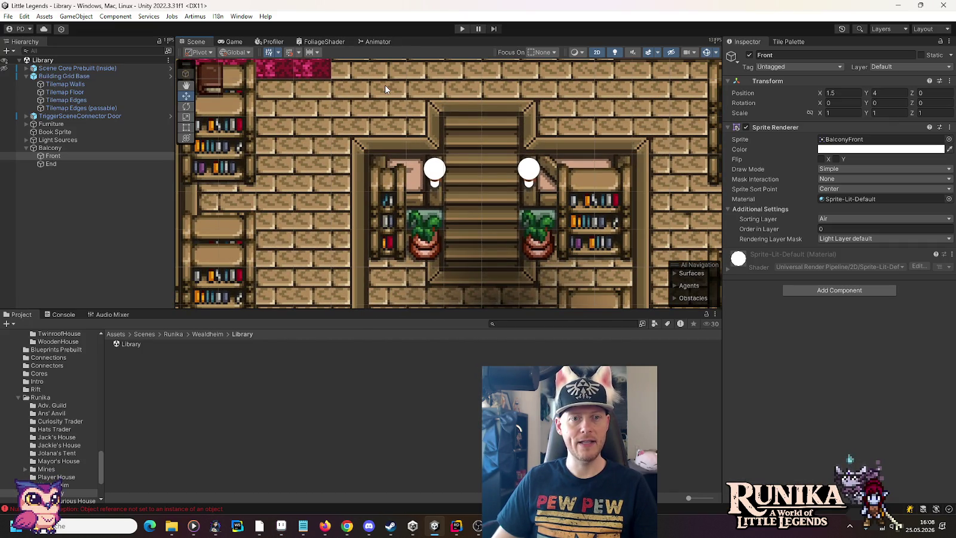
Pan Unity's Scene view to the staircase top and compare it with the Aseprite post
key(alt+Tab)
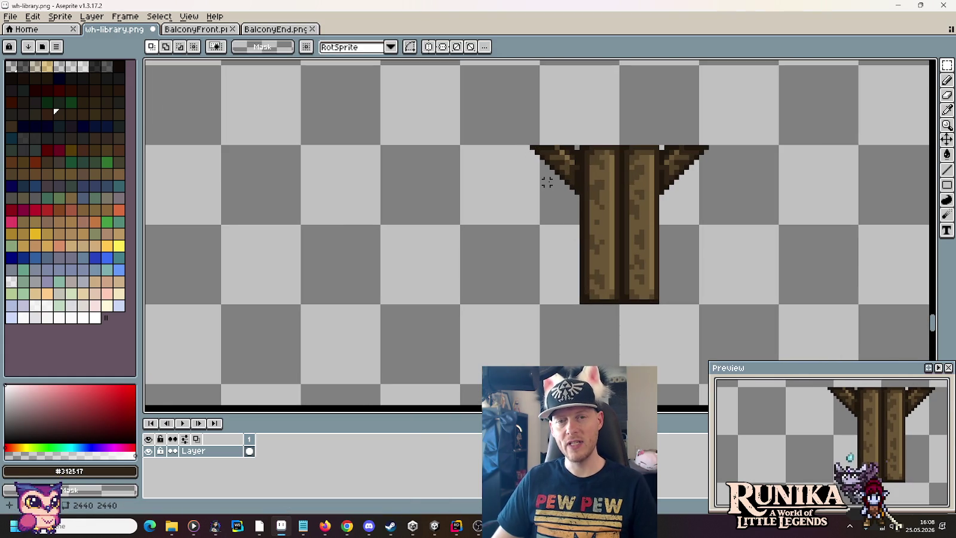
key(alt+Tab)
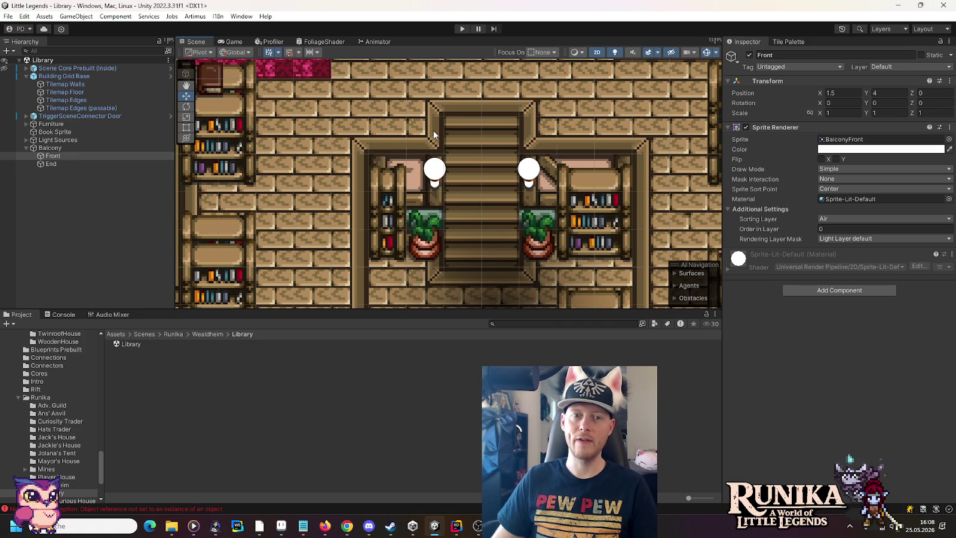
drag(433, 133, 424, 184)
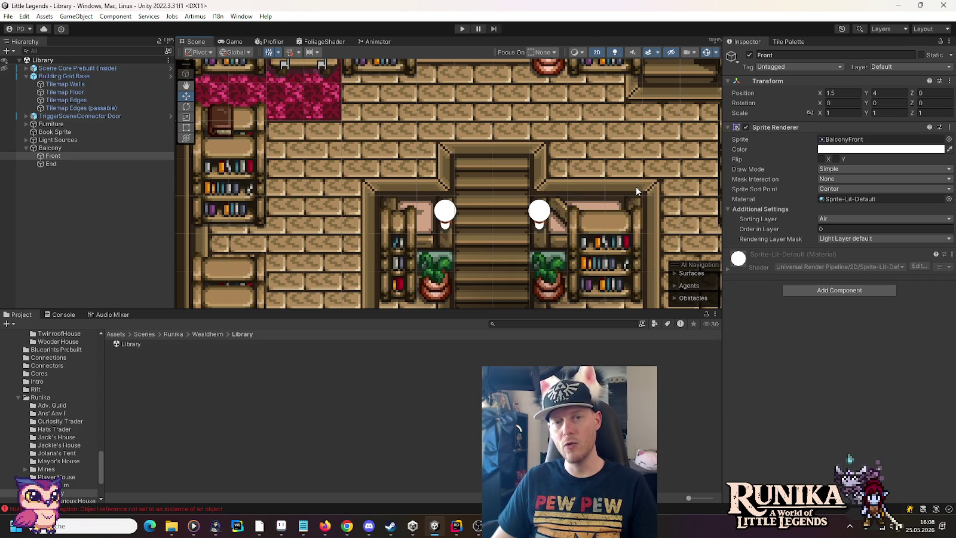
key(alt+Tab)
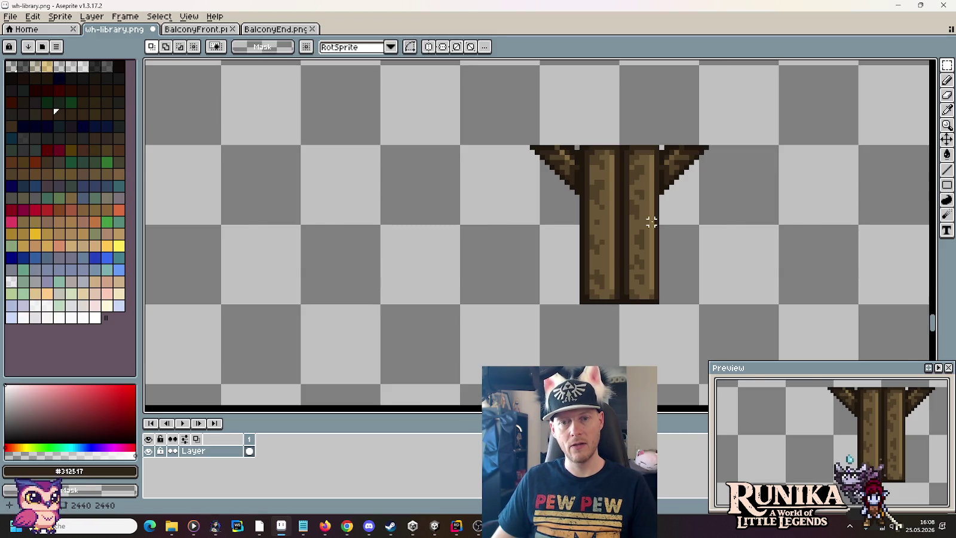
scroll(623, 219, down, 2)
scroll(623, 219, up, 1)
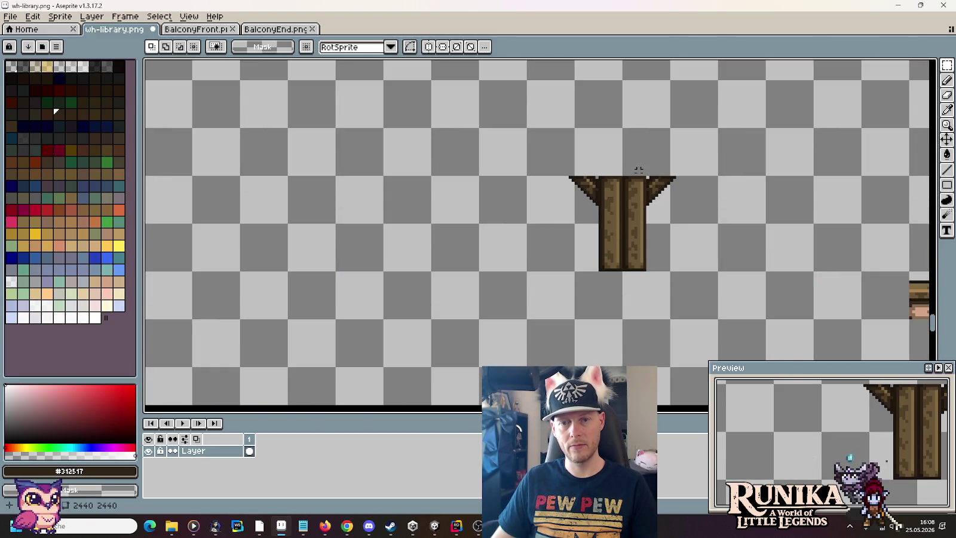
Select the post's right half and pull it away from the left half
drag(619, 273, 717, 173)
mouse_move(682, 201)
mouse_down()
mouse_move(561, 220)
mouse_move(570, 228)
mouse_up()
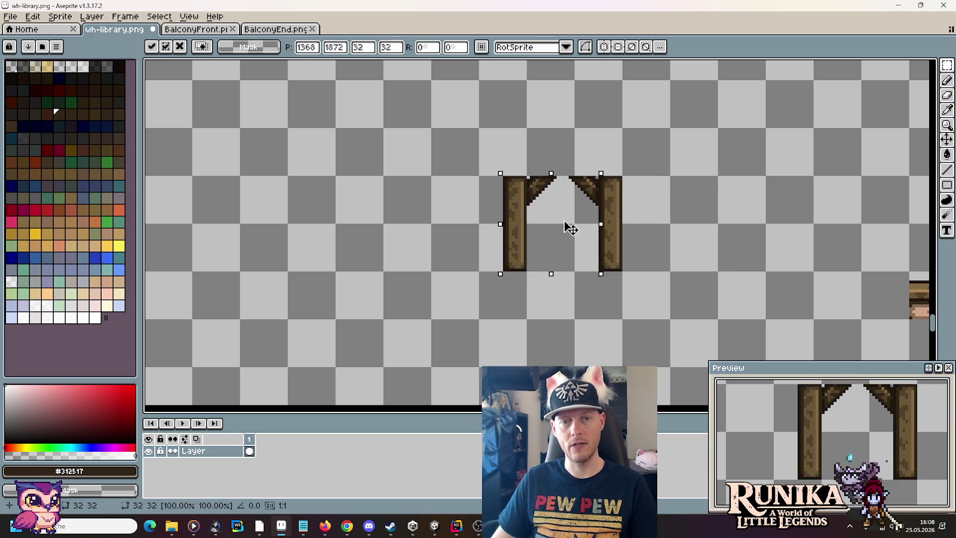
key(alt+Tab)
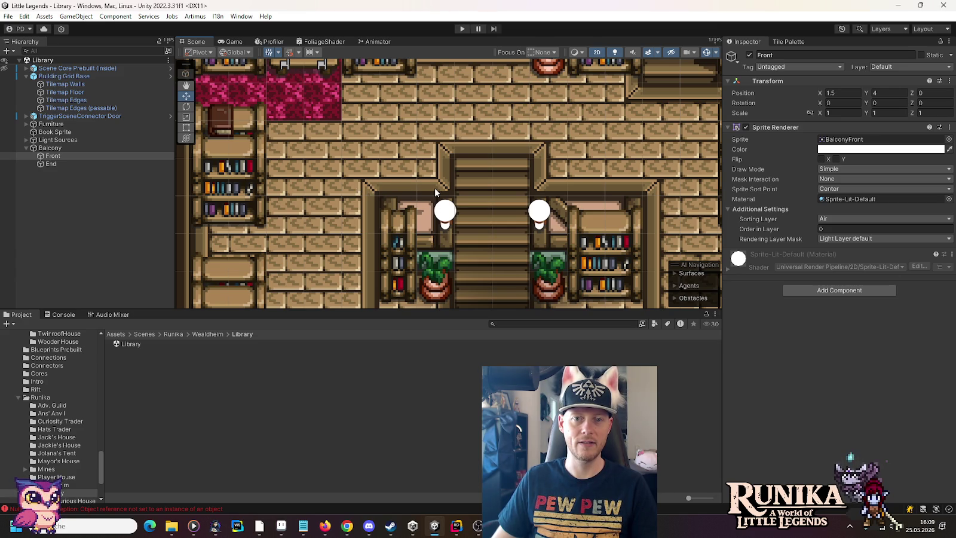
key(alt+Tab)
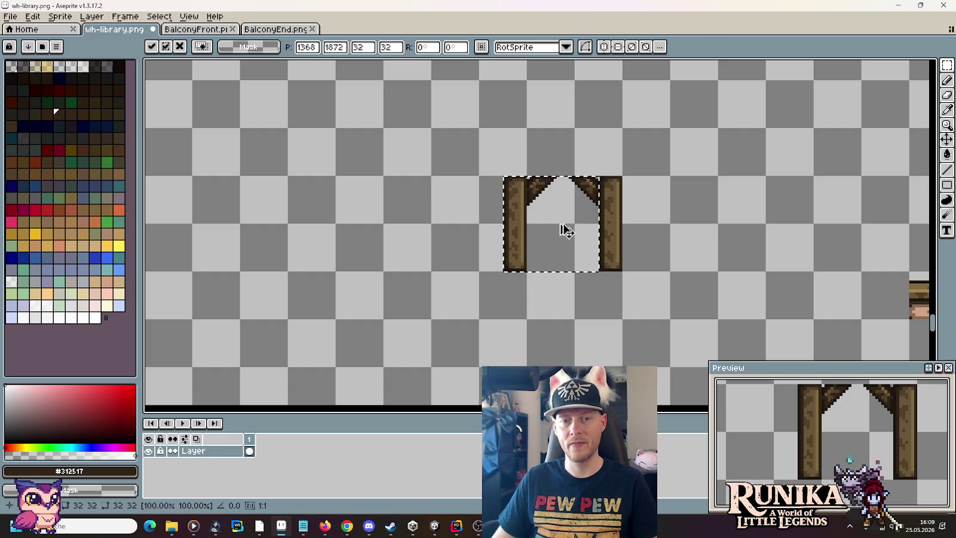
Place copies of both the left and right pillar halves further right on the sheet
mouse_move(557, 231)
ctrl+mouse_down()
mouse_move(800, 228)
mouse_move(772, 234)
ctrl+mouse_up()
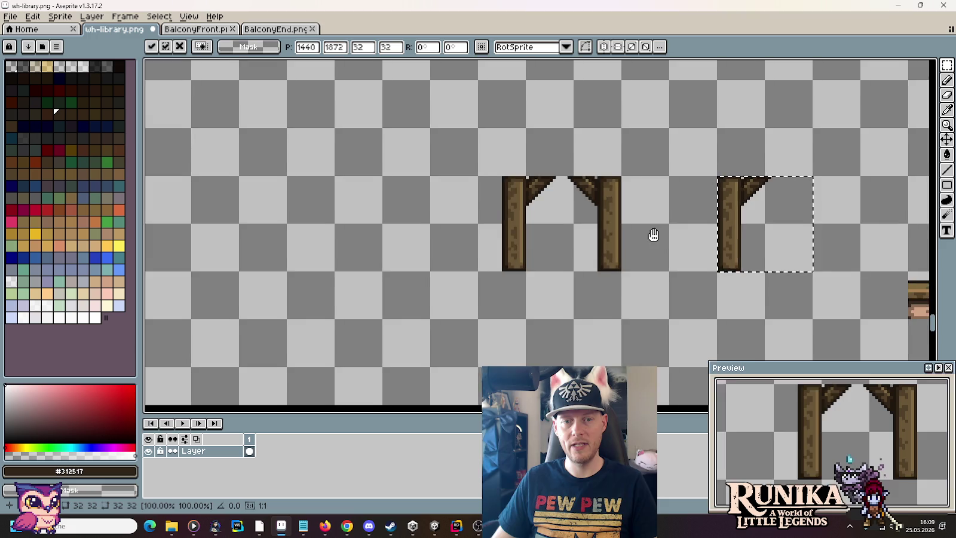
drag(653, 235, 529, 237)
mouse_move(499, 164)
mouse_down()
mouse_move(462, 268)
mouse_move(444, 289)
mouse_up()
mouse_move(478, 260)
ctrl+mouse_down()
mouse_move(714, 257)
mouse_move(735, 274)
ctrl+mouse_up()
key(Return)
key(alt+Tab)
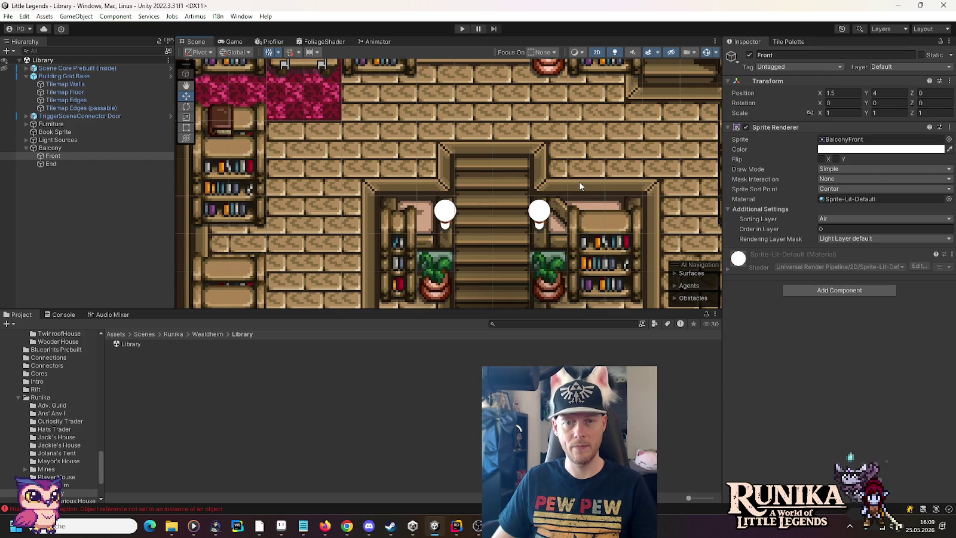
key(alt+Tab)
scroll(645, 233, down, 2)
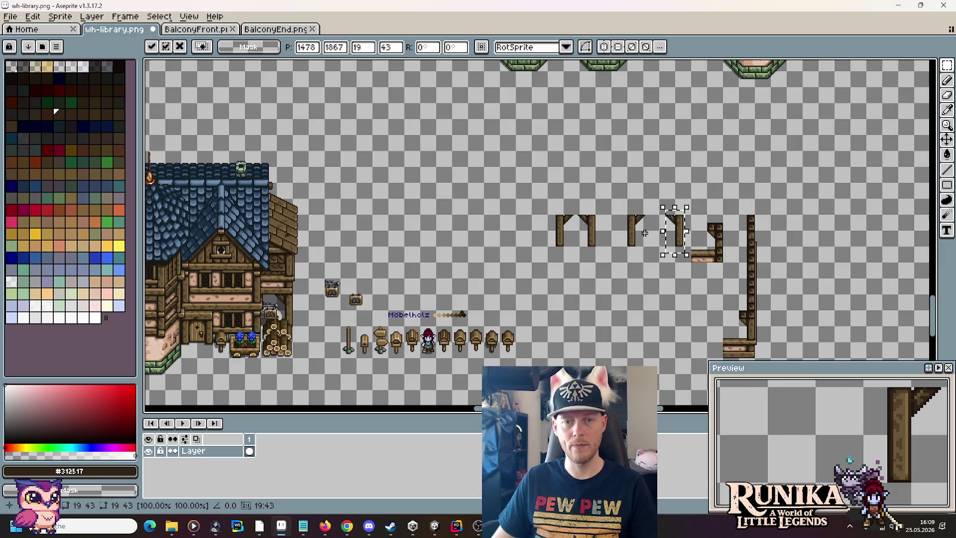
Move a 16x16 railing tile onto the rightmost pillar copy's top, then open BalconyEnd.png
scroll(645, 233, up, 2)
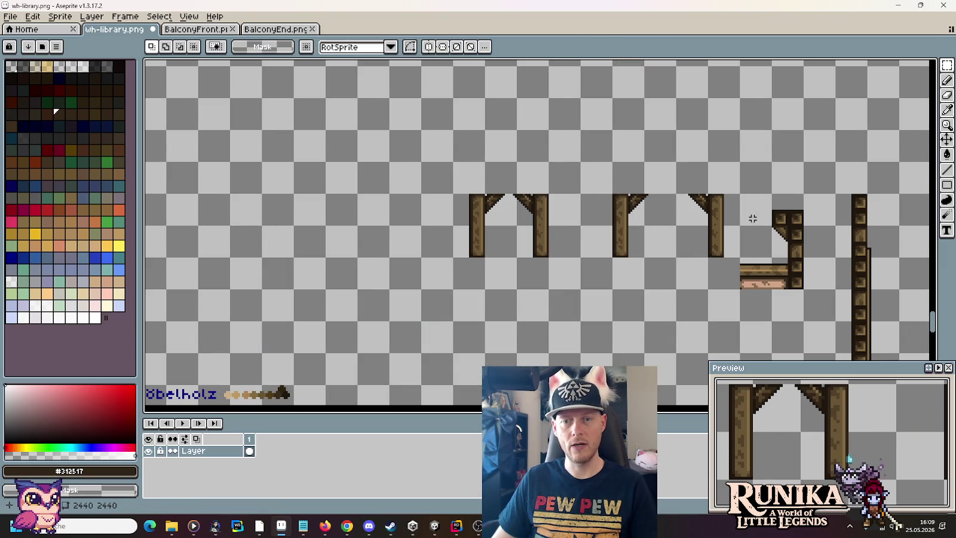
scroll(790, 216, up, 2)
mouse_move(777, 206)
mouse_down()
mouse_move(791, 205)
mouse_move(658, 127)
mouse_move(625, 141)
mouse_move(637, 142)
mouse_up()
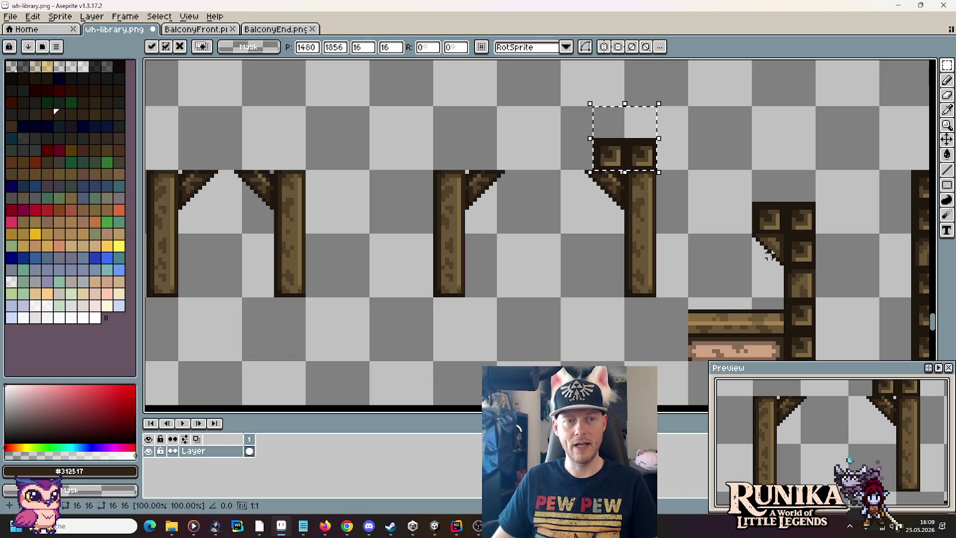
scroll(743, 264, down, 2)
drag(742, 263, 699, 103)
click(262, 32)
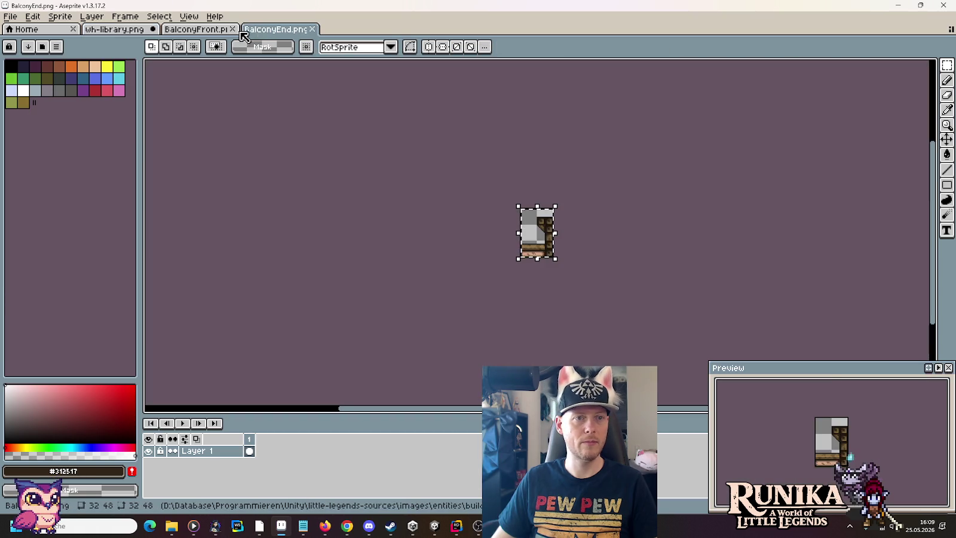
Close the BalconyFront.png, BalconyEnd.png and BalconySide.png sprite tabs
click(236, 34)
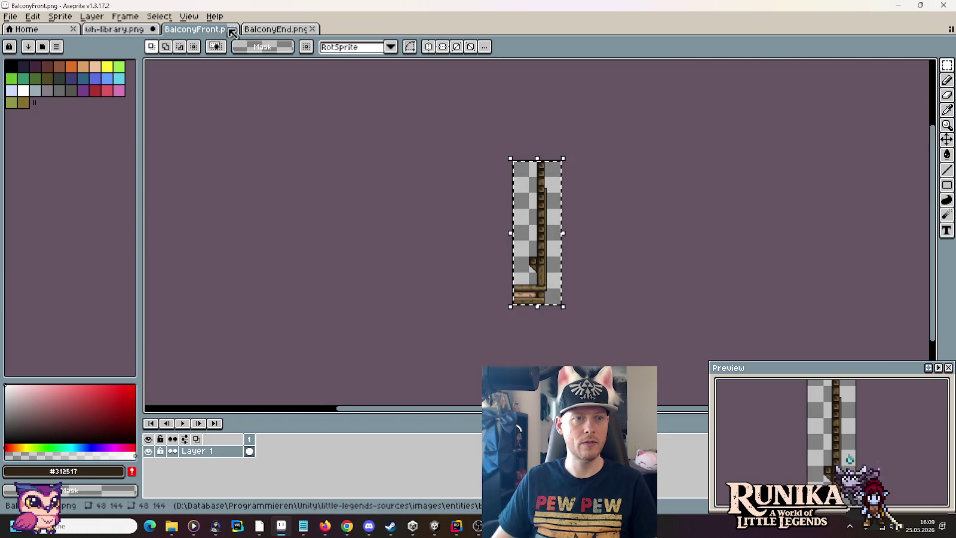
click(233, 28)
click(233, 28)
click(10, 16)
mouse_move(30, 52)
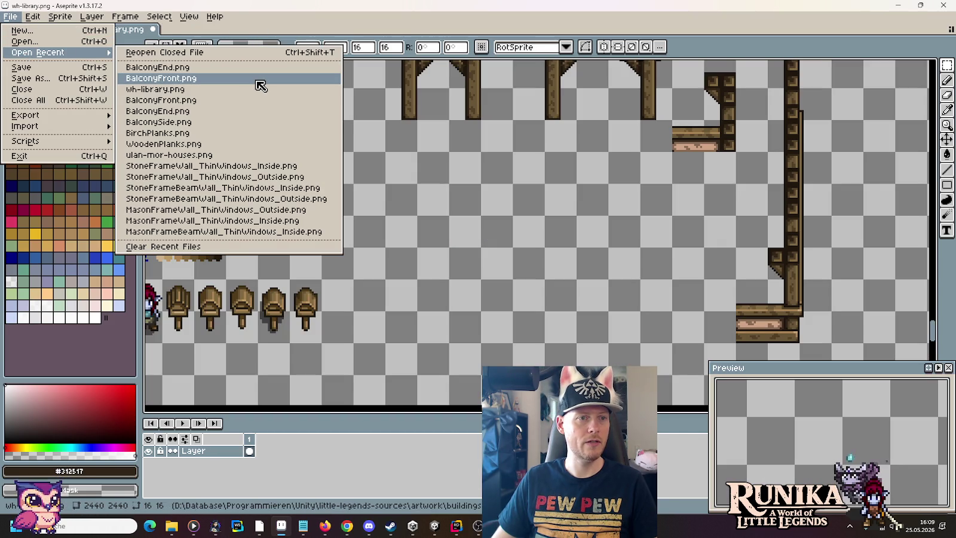
click(248, 122)
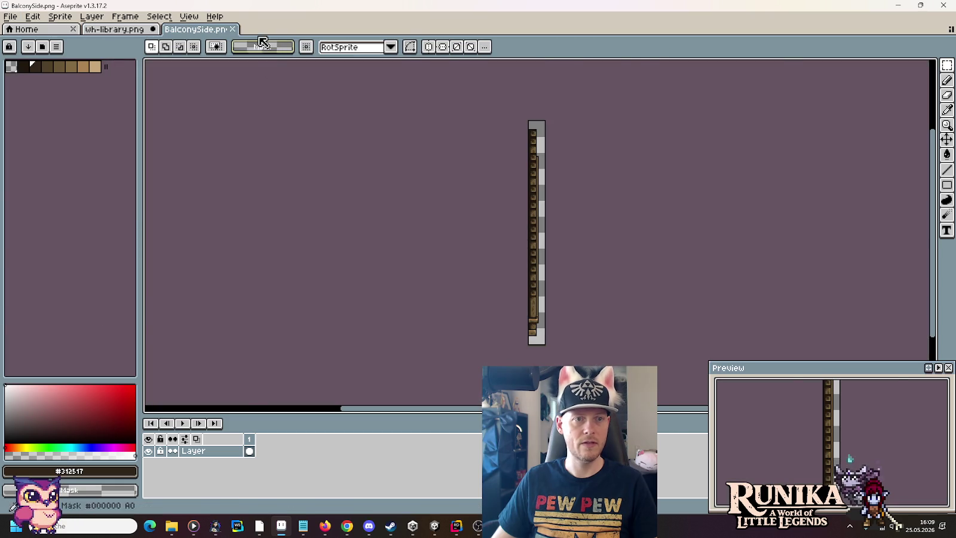
click(232, 28)
Reopen BalconyFront.png from recent files, copy its third railing bracket, and return to wh-library.png
click(10, 16)
mouse_move(36, 53)
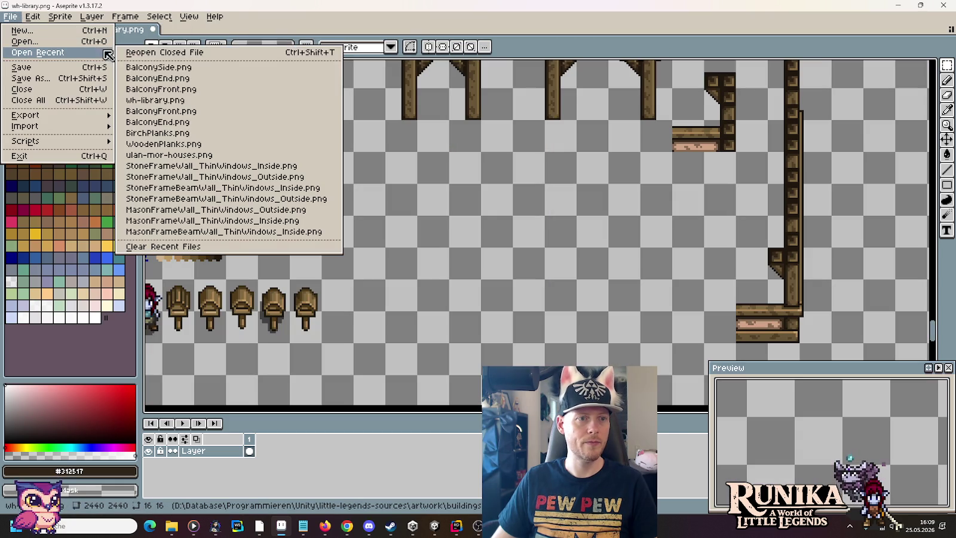
click(214, 112)
scroll(573, 229, up, 5)
scroll(573, 229, down, 2)
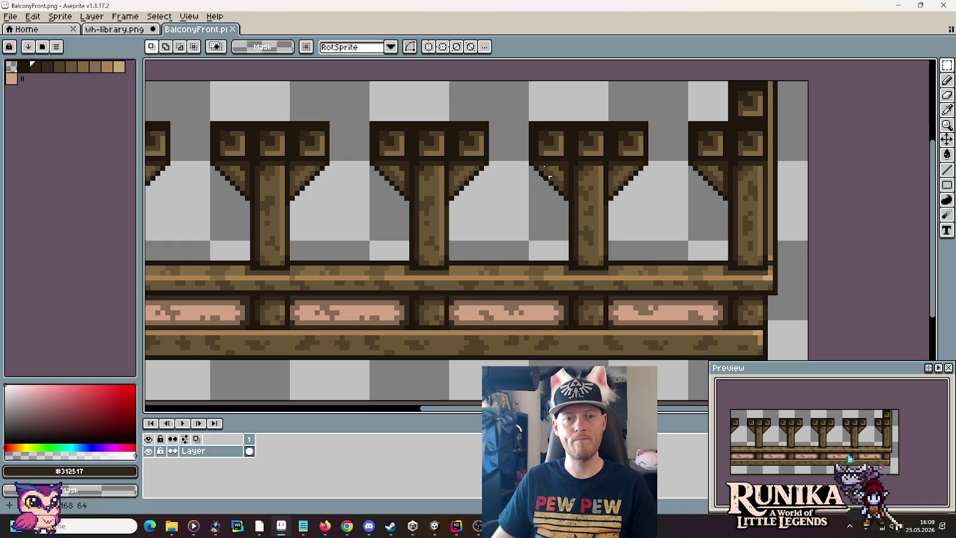
drag(530, 121, 648, 202)
click(114, 29)
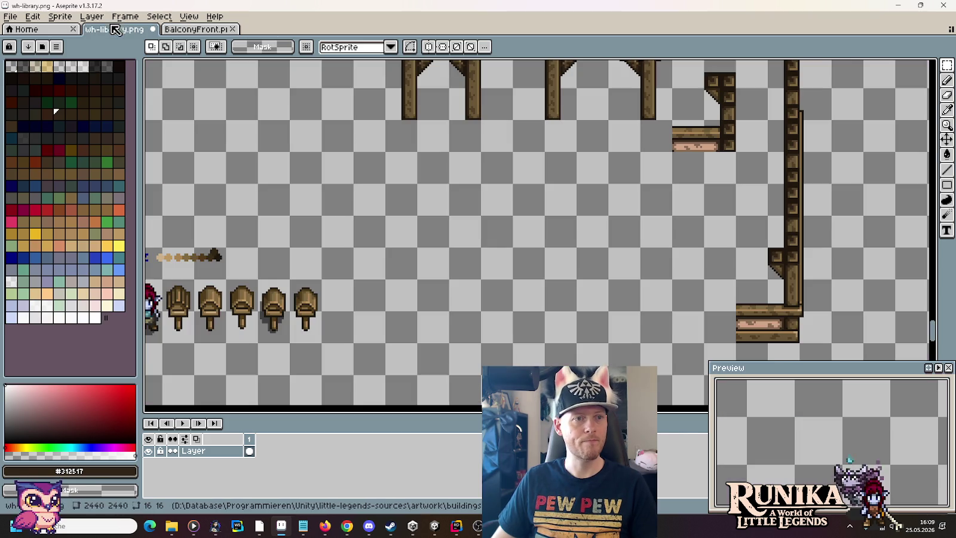
Shift the bracket's left block slightly to the left on the wh-library sheet
drag(496, 143, 501, 264)
scroll(587, 147, up, 3)
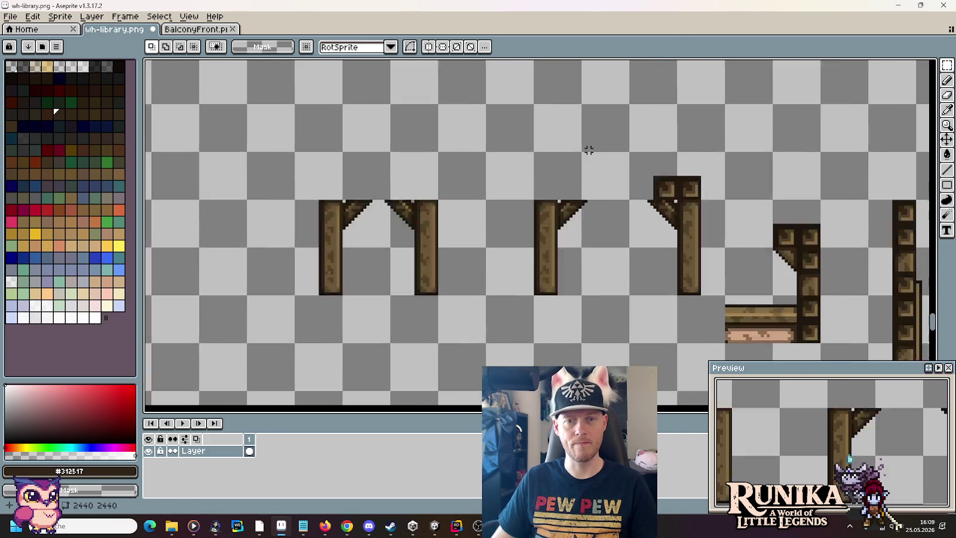
drag(736, 232, 688, 174)
drag(722, 214, 712, 214)
click(597, 188)
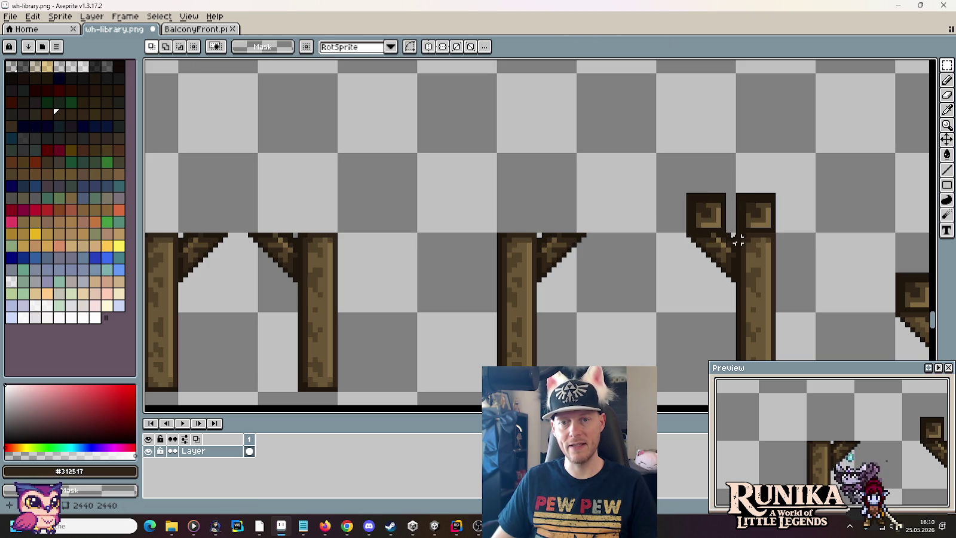
Paste the copied balcony bracket and place it in empty space beside the post pieces
scroll(567, 180, down, 3)
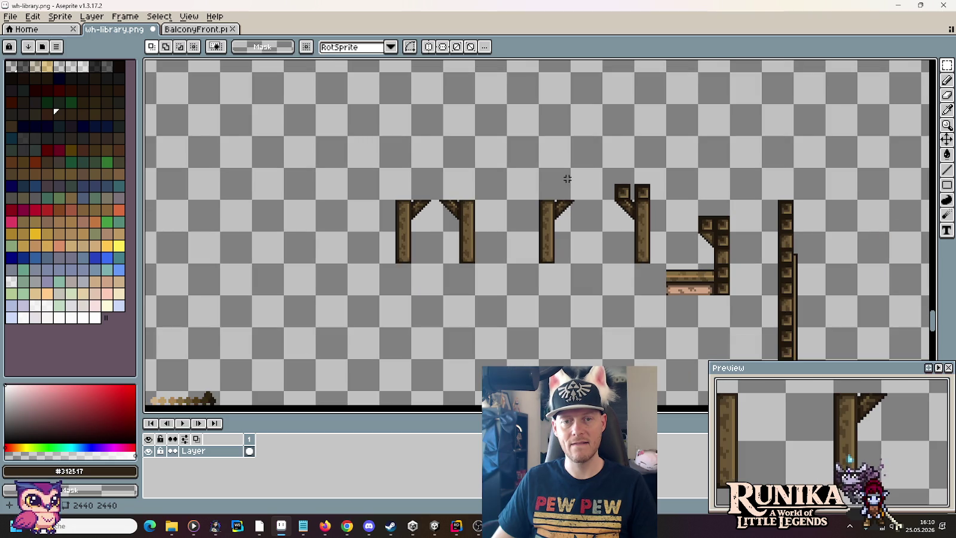
scroll(622, 194, up, 3)
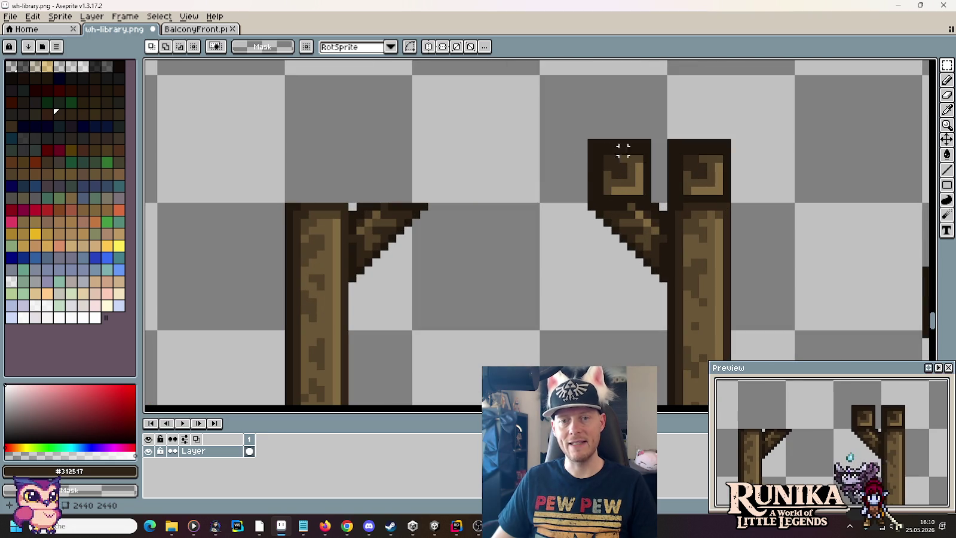
scroll(582, 167, down, 3)
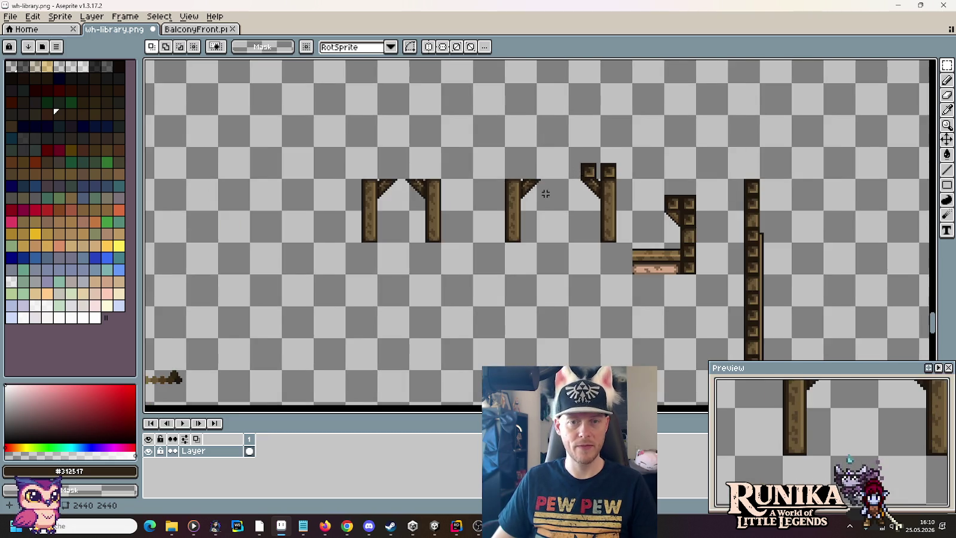
scroll(544, 191, up, 1)
key(ctrl+v)
drag(551, 235, 472, 233)
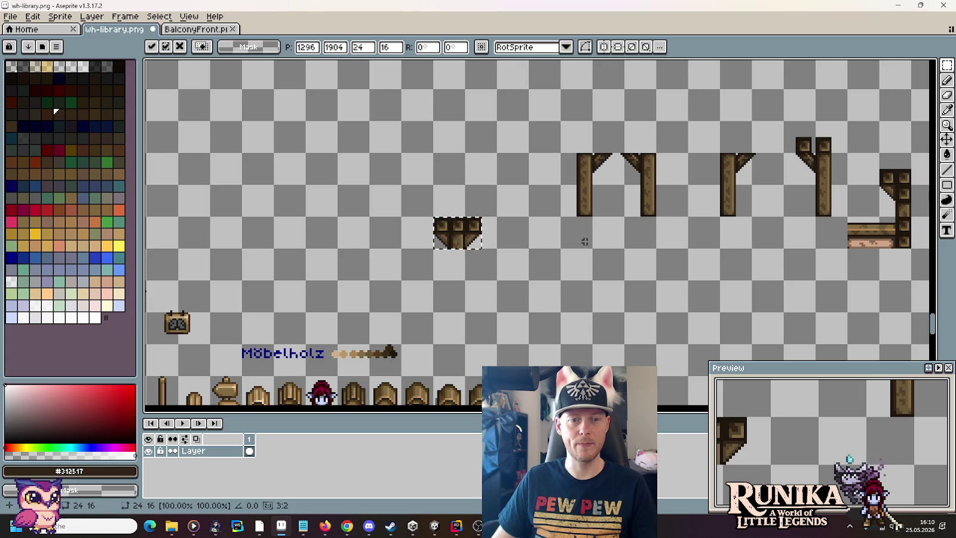
key(Return)
Clear a narrow column from the Y-bracket's left cap
scroll(696, 192, up, 4)
scroll(496, 224, up, 4)
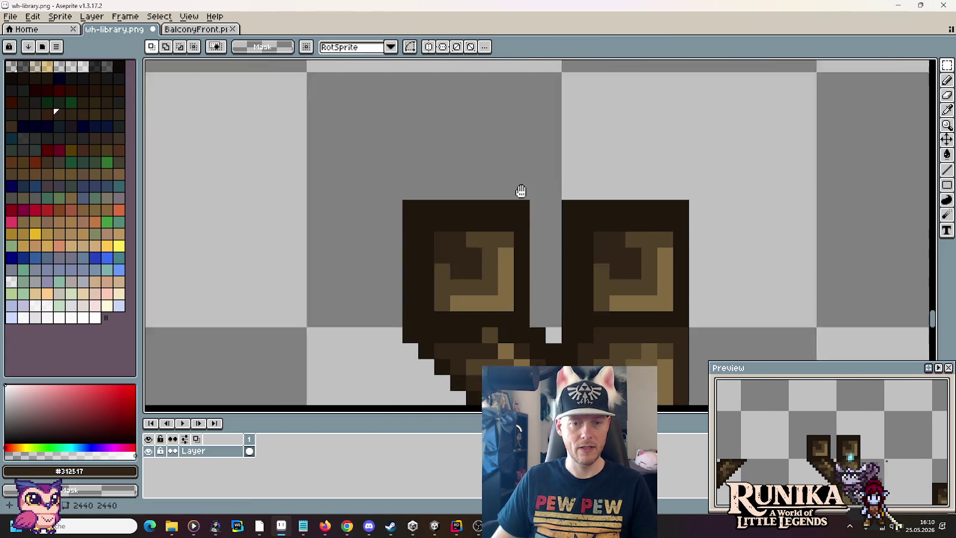
mouse_move(568, 279)
mouse_down()
mouse_move(529, 162)
mouse_move(502, 146)
mouse_move(567, 145)
mouse_up()
key(Delete)
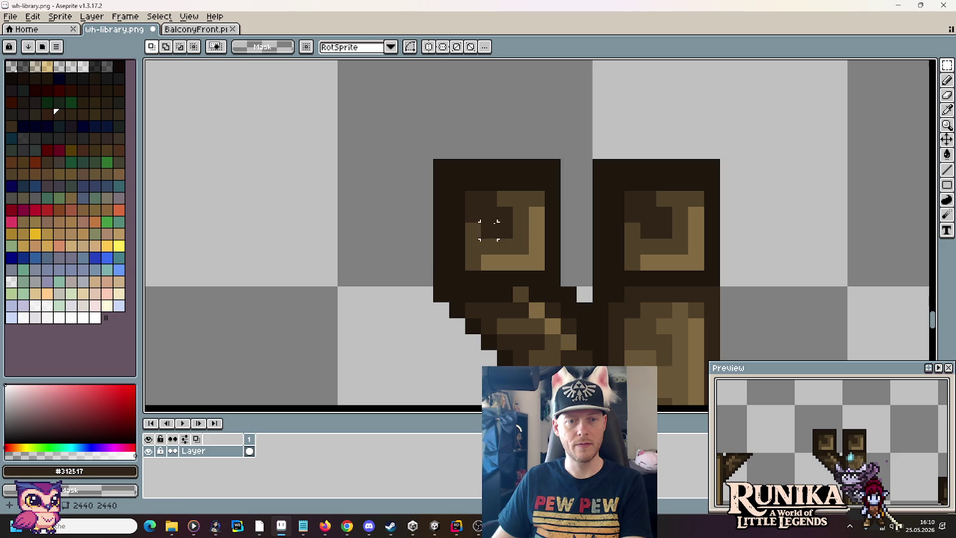
Nudge the Y-bracket's left cap one pixel left, undoing the trial erase and shifts
mouse_move(571, 280)
mouse_down()
mouse_move(528, 192)
mouse_move(450, 111)
mouse_up()
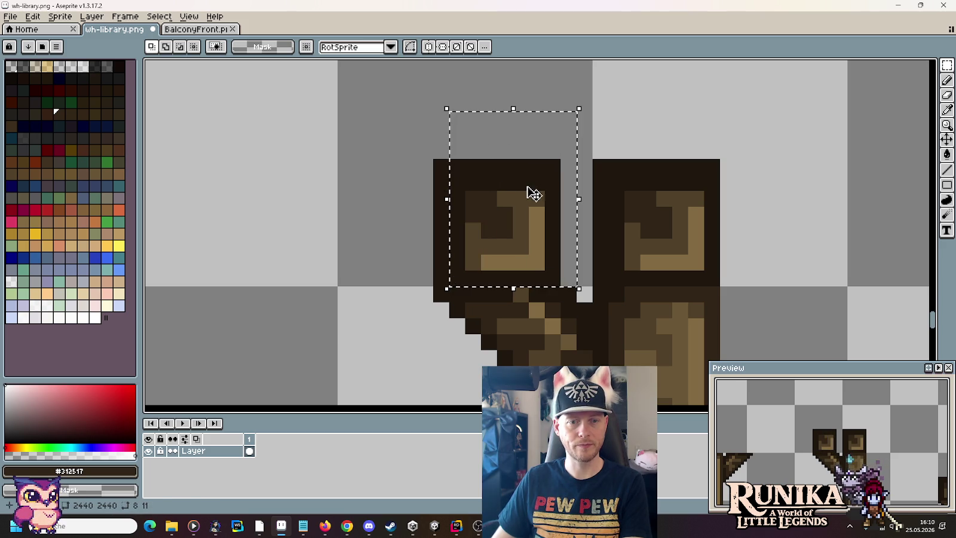
key(Left)
key(Return)
drag(372, 129, 528, 174)
key(Delete)
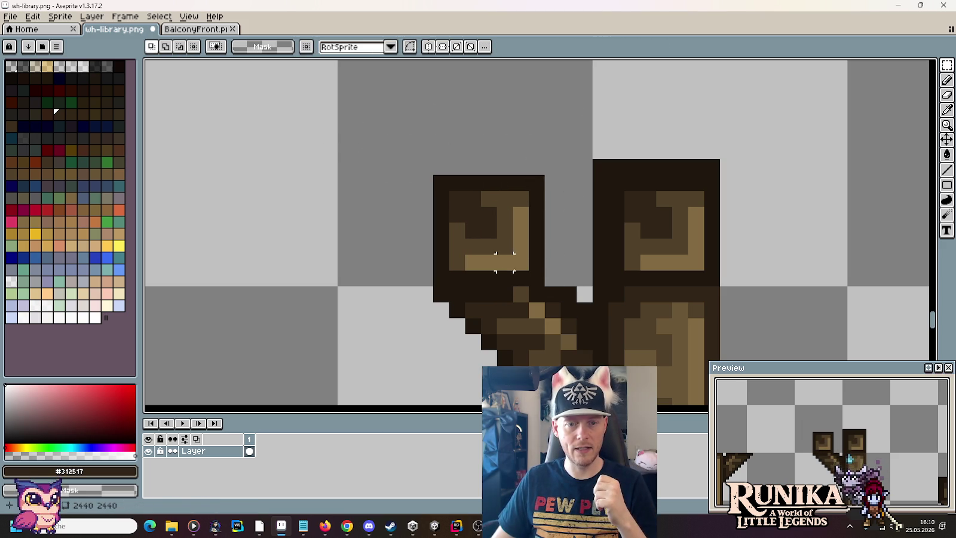
key(ctrl+z)
key(ctrl+z)
key(ctrl+z)
click(529, 217)
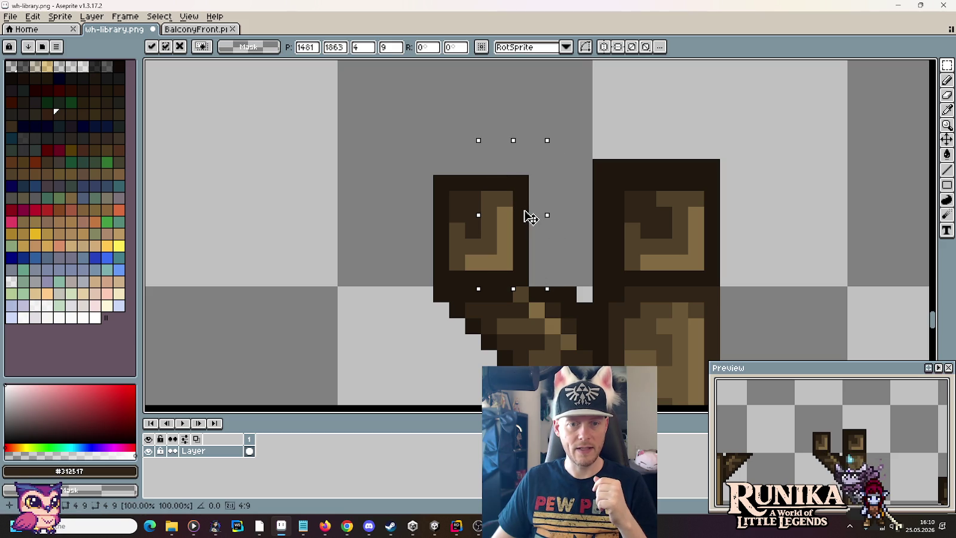
key(Left)
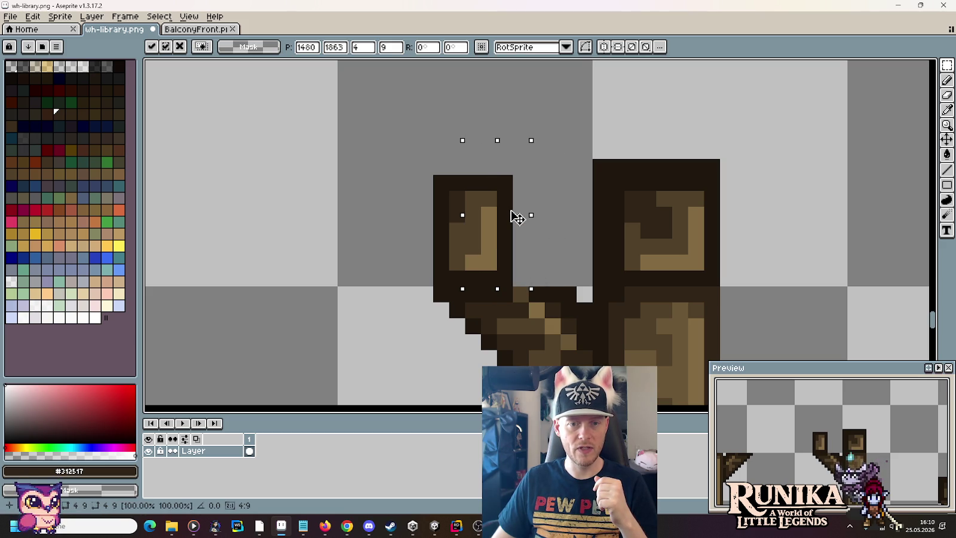
key(Right)
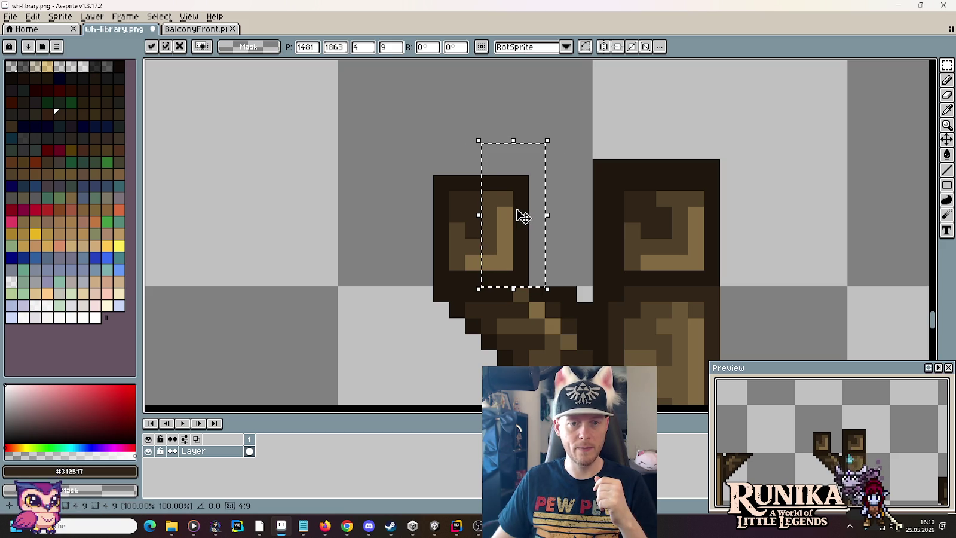
key(ctrl+y)
key(ctrl+y)
key(ctrl+y)
key(ctrl+z)
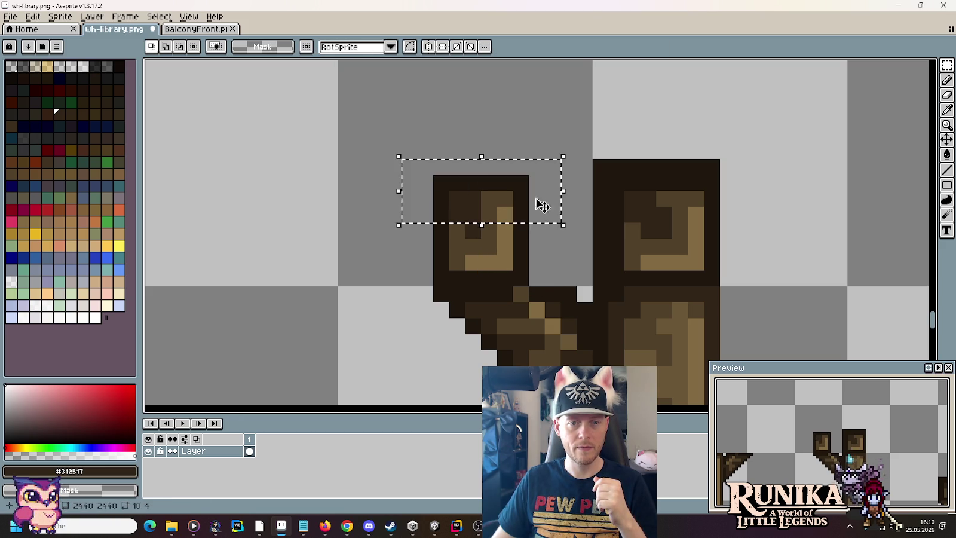
key(ctrl+z)
click(489, 278)
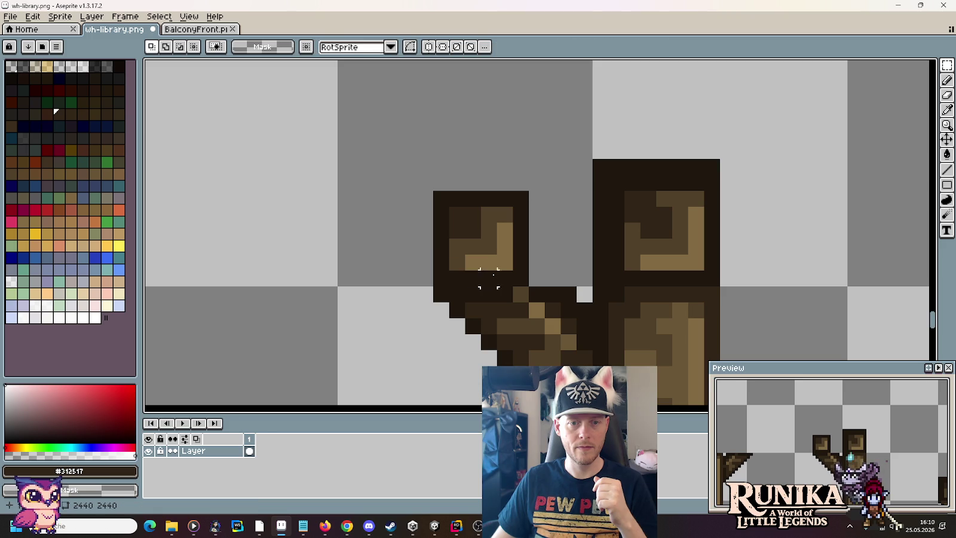
Draw dark pixels beside the cap and shift its right columns left and top rows down
key(b)
alt+click(559, 290)
mouse_move(551, 276)
mouse_down()
mouse_move(540, 278)
mouse_move(538, 261)
mouse_up()
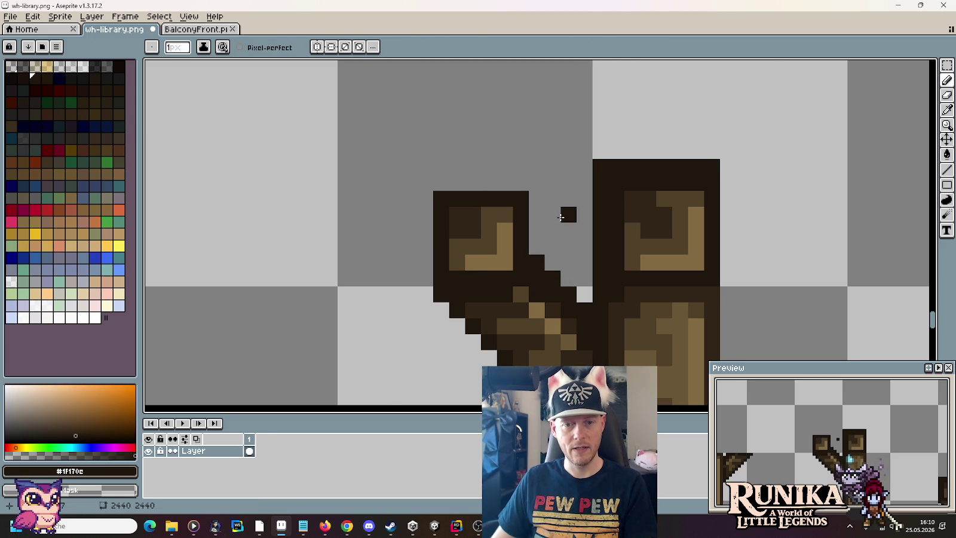
scroll(562, 217, down, 4)
scroll(562, 217, up, 3)
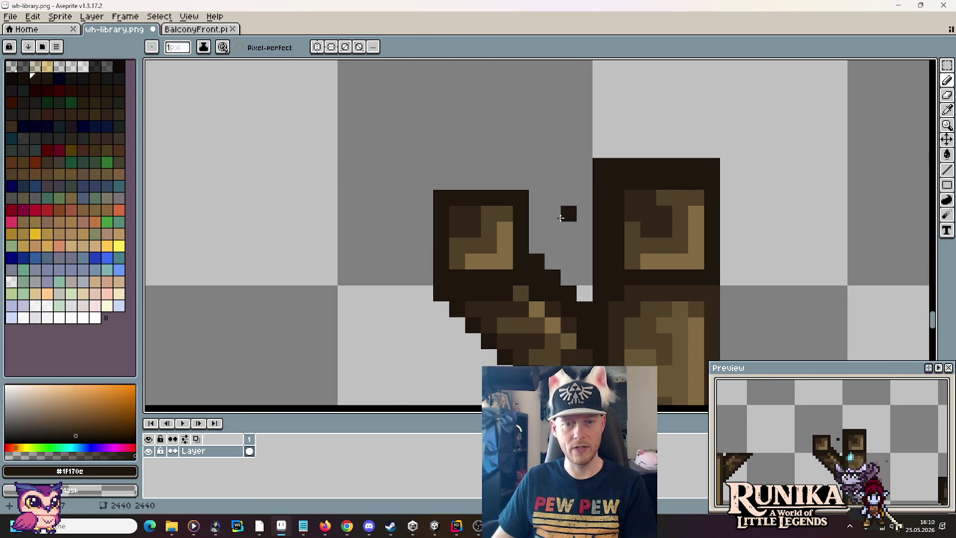
key(m)
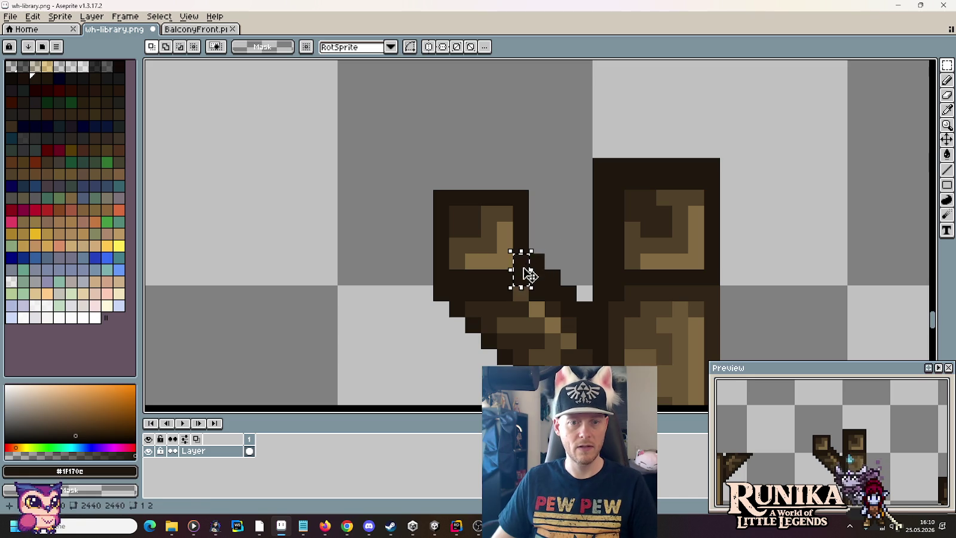
mouse_move(529, 172)
mouse_down()
mouse_move(497, 288)
mouse_move(502, 274)
mouse_up()
drag(398, 171, 532, 240)
key(Down)
click(538, 226)
click(552, 229)
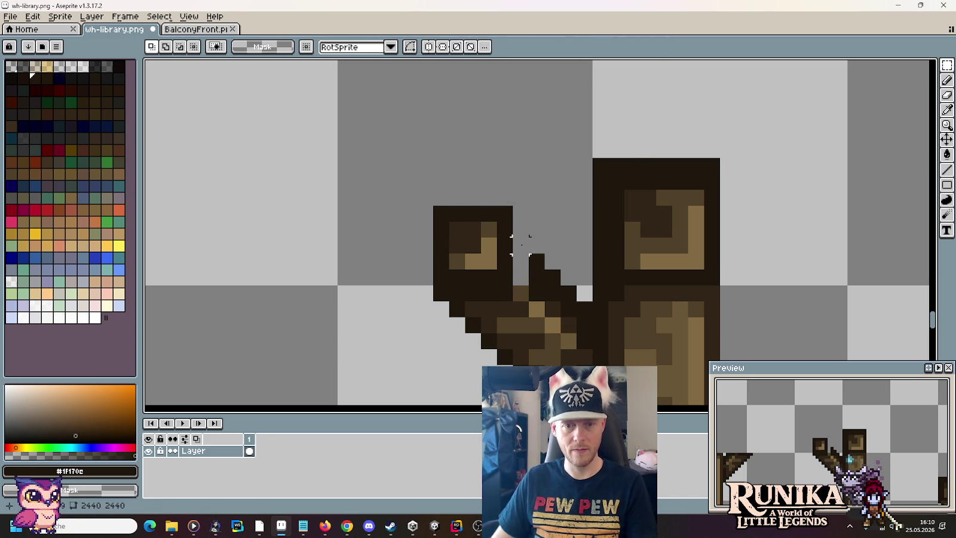
Fill the cap-to-diagonal gap with dark pixels and shade the branch in darker and lighter browns
key(b)
drag(518, 242, 518, 273)
click(538, 245)
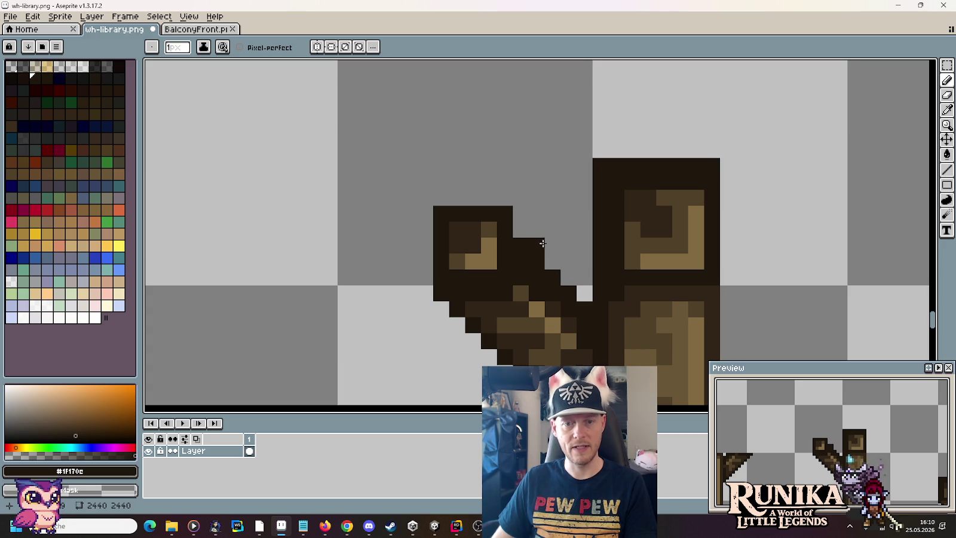
scroll(542, 243, down, 4)
scroll(584, 273, up, 4)
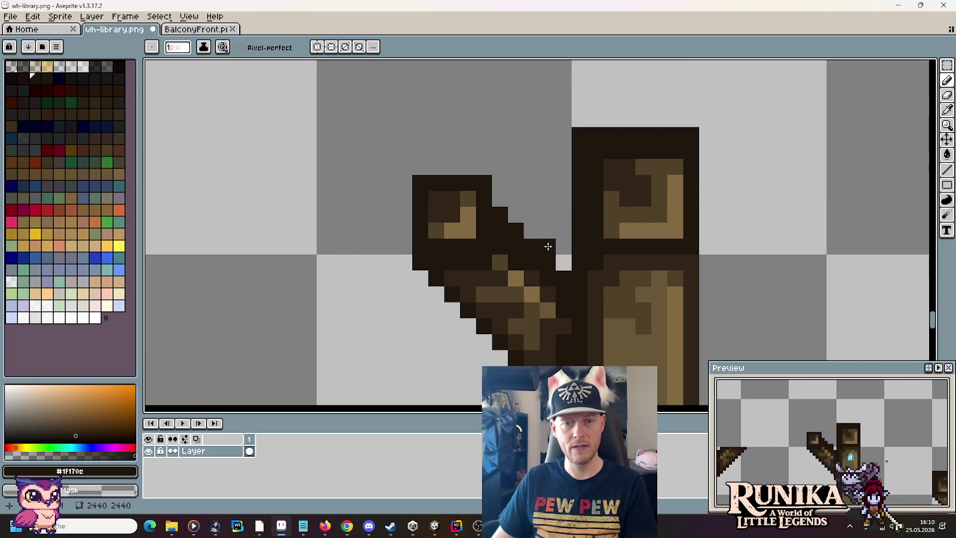
click(499, 199)
click(515, 172)
key(ctrl+z)
alt+click(496, 271)
click(500, 217)
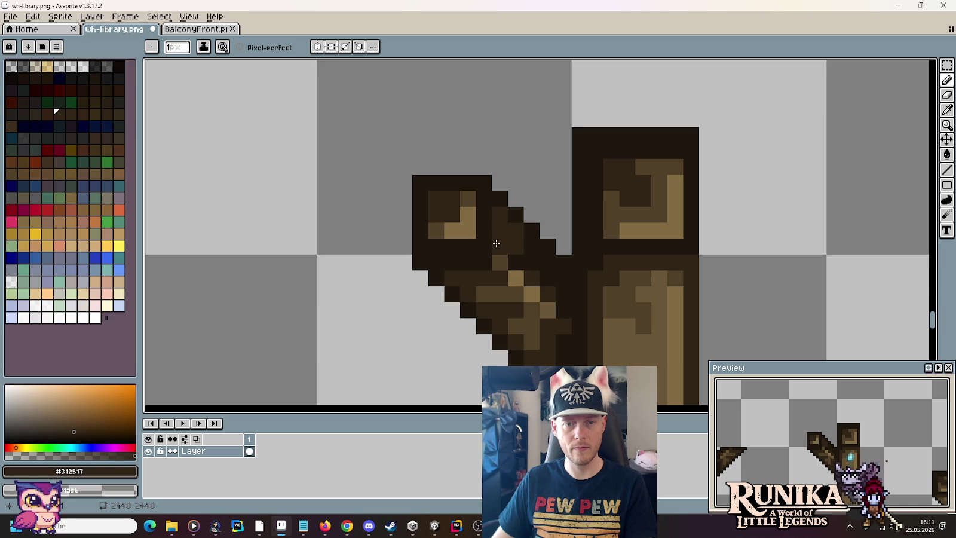
alt+click(523, 320)
click(499, 230)
click(497, 216)
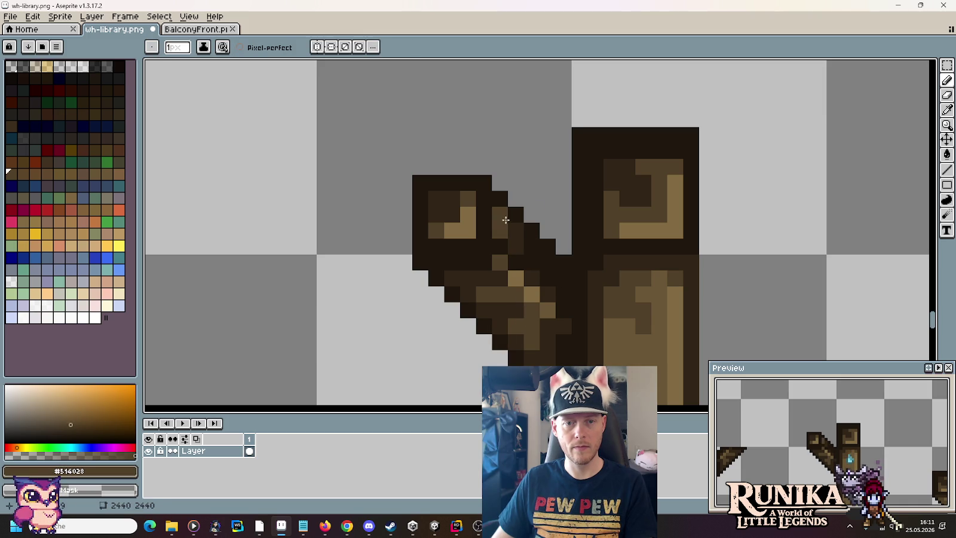
scroll(525, 184, down, 5)
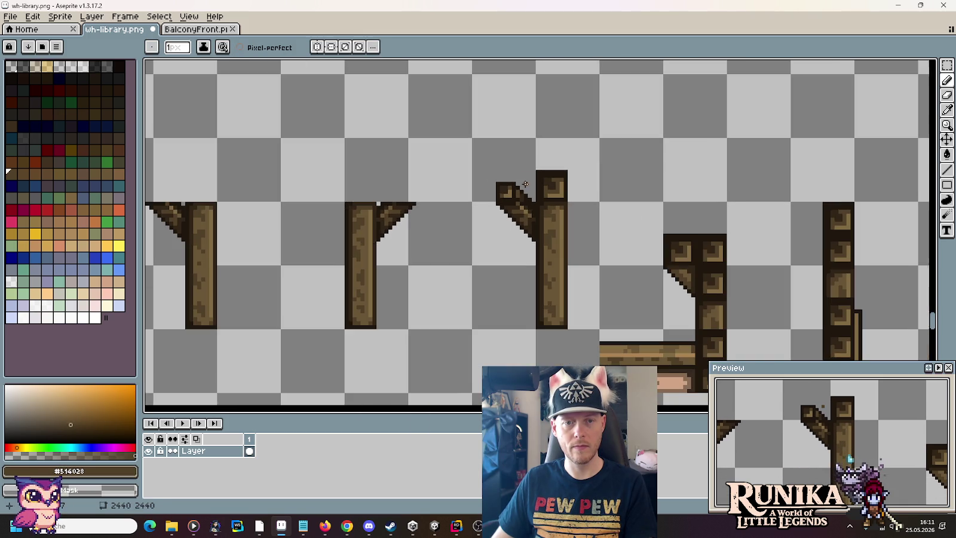
Copy the branch-top tile onto the tops of both middle posts
scroll(525, 184, down, 2)
scroll(525, 184, up, 4)
scroll(524, 184, down, 3)
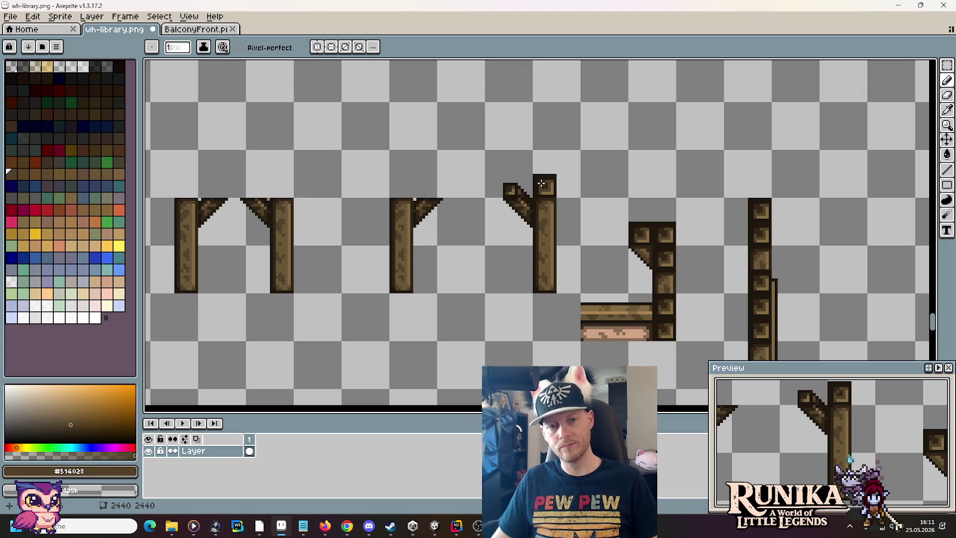
scroll(505, 219, down, 2)
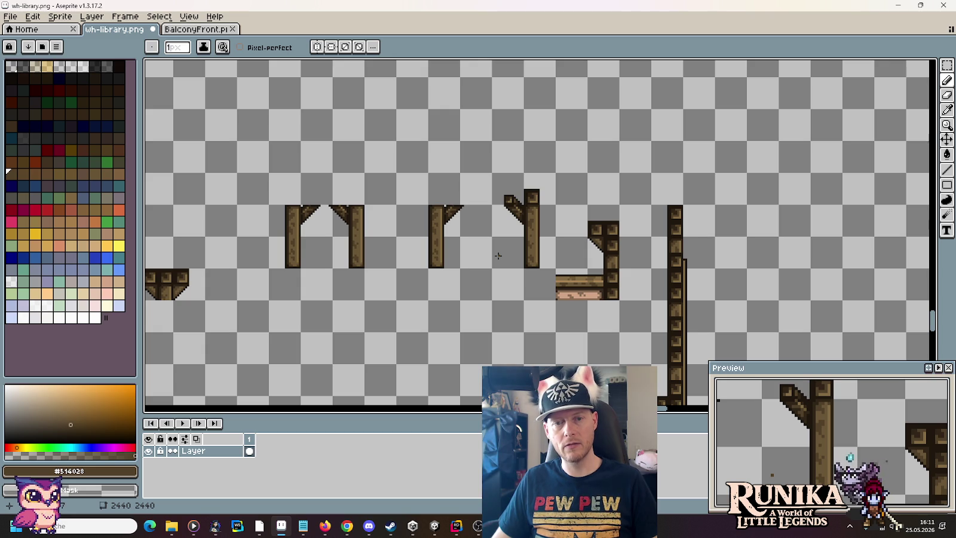
drag(497, 255, 621, 243)
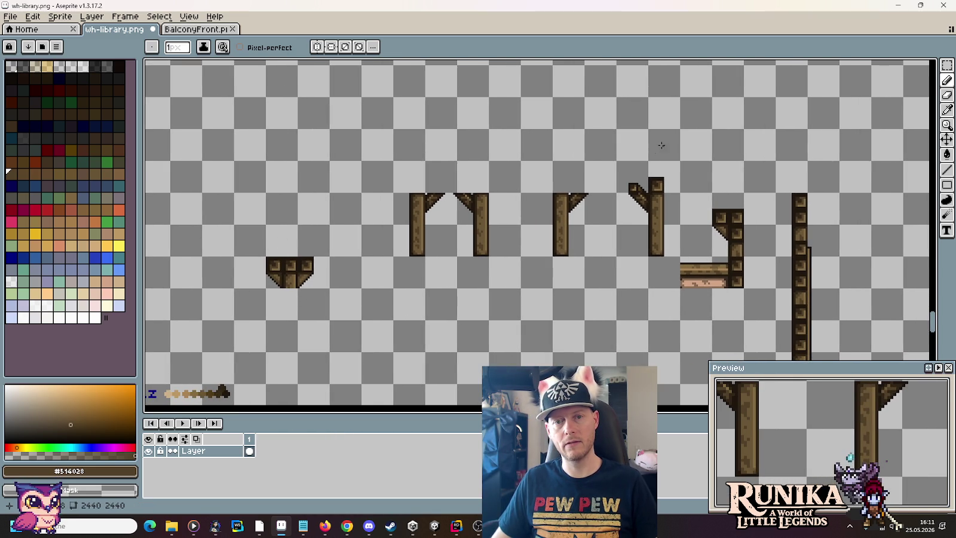
scroll(646, 163, up, 2)
key(m)
mouse_move(650, 172)
mouse_down()
mouse_move(723, 230)
mouse_move(450, 196)
mouse_move(466, 207)
mouse_up()
drag(482, 257, 667, 223)
mouse_move(651, 188)
mouse_down()
mouse_move(299, 181)
mouse_move(295, 190)
mouse_up()
Copy the right branch beside the middle-left post and the branch tip beside the third post
mouse_move(775, 157)
mouse_down()
mouse_move(838, 280)
mouse_move(358, 254)
mouse_move(376, 263)
mouse_up()
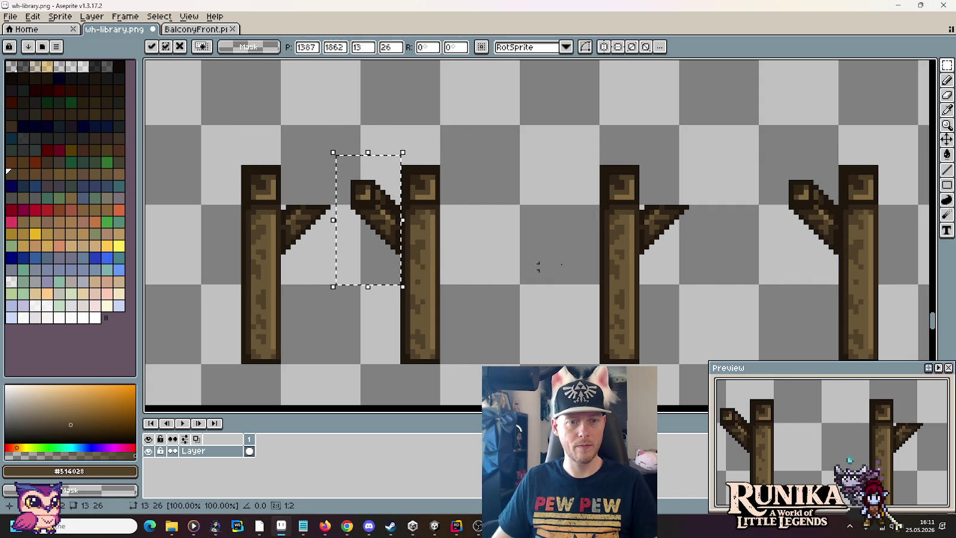
click(756, 172)
mouse_move(786, 178)
mouse_down()
mouse_move(814, 205)
mouse_move(680, 191)
mouse_move(677, 199)
mouse_up()
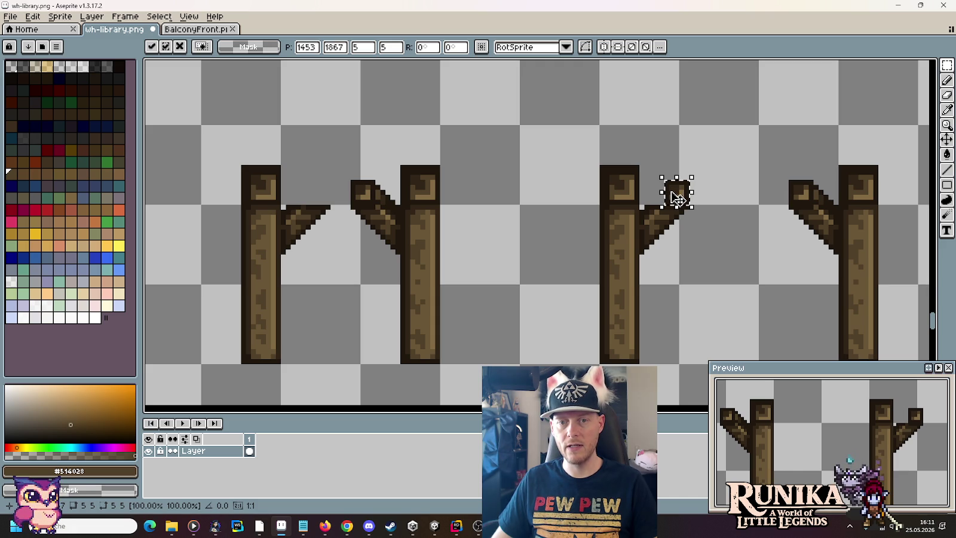
click(731, 212)
Redraw the branch joint as a stepped dark outline using dark brown #312517
scroll(685, 187, up, 3)
key(b)
alt+click(619, 251)
mouse_move(631, 246)
mouse_down()
mouse_move(662, 215)
mouse_move(619, 230)
mouse_move(604, 261)
mouse_move(664, 230)
mouse_up()
click(635, 230)
click(614, 248)
key(i)
right_click(619, 230)
alt+click(640, 270)
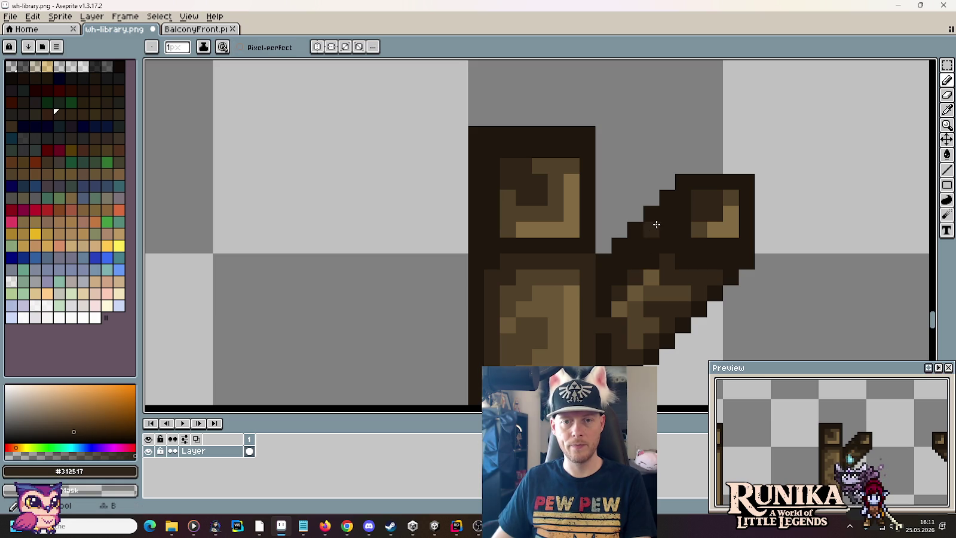
click(636, 246)
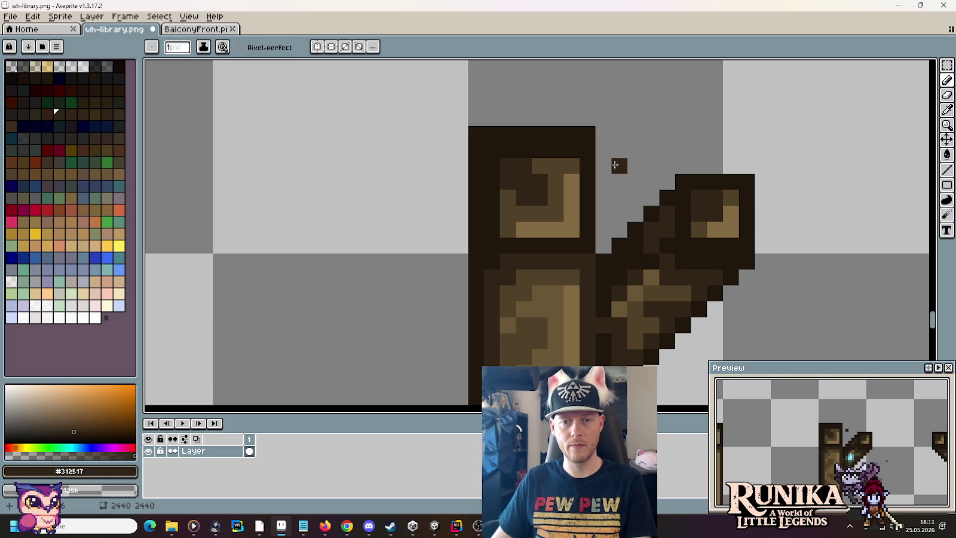
scroll(617, 164, down, 5)
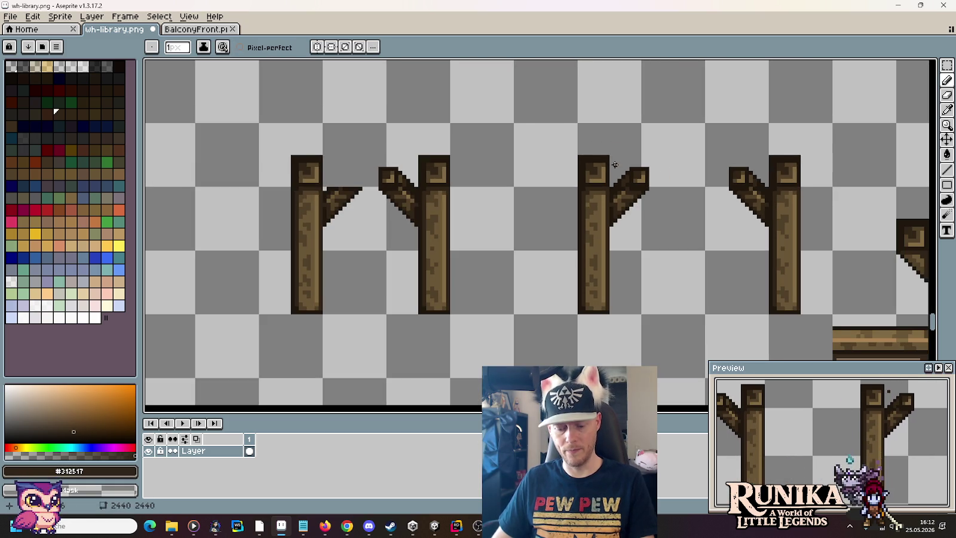
Marquee-select a branch with the rectangle selection and commit it in place
key(m)
mouse_move(660, 141)
mouse_down()
mouse_move(614, 241)
mouse_move(384, 211)
mouse_move(356, 223)
mouse_up()
click(597, 224)
scroll(596, 225, down, 3)
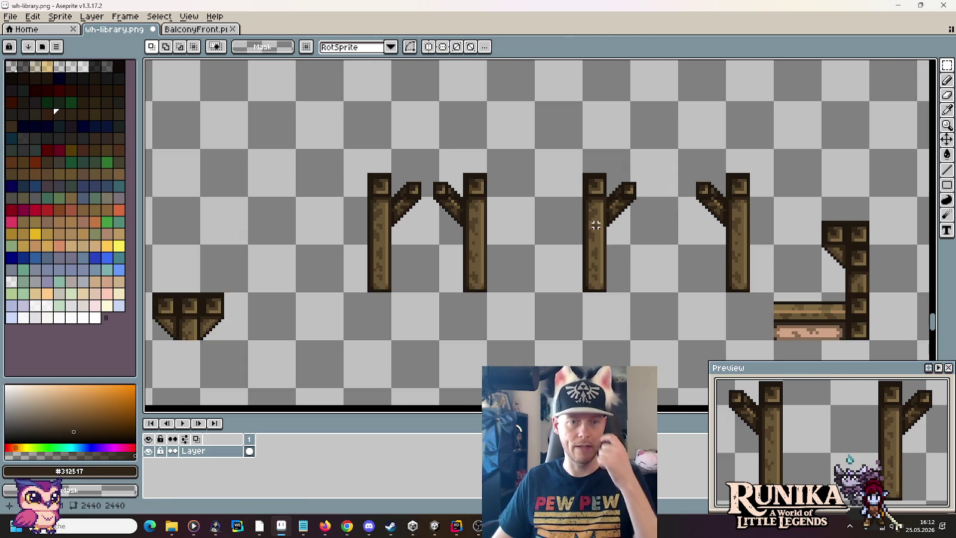
scroll(597, 224, up, 2)
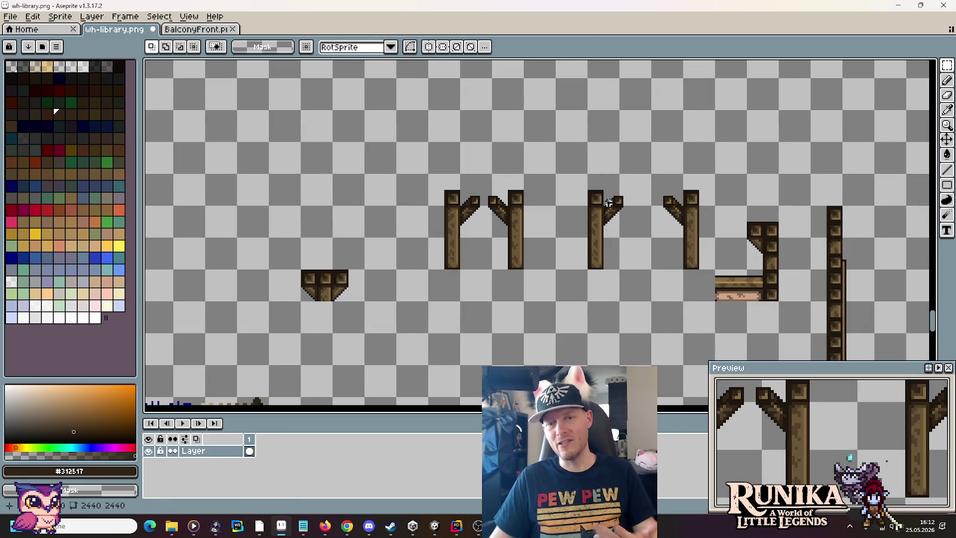
scroll(632, 202, up, 2)
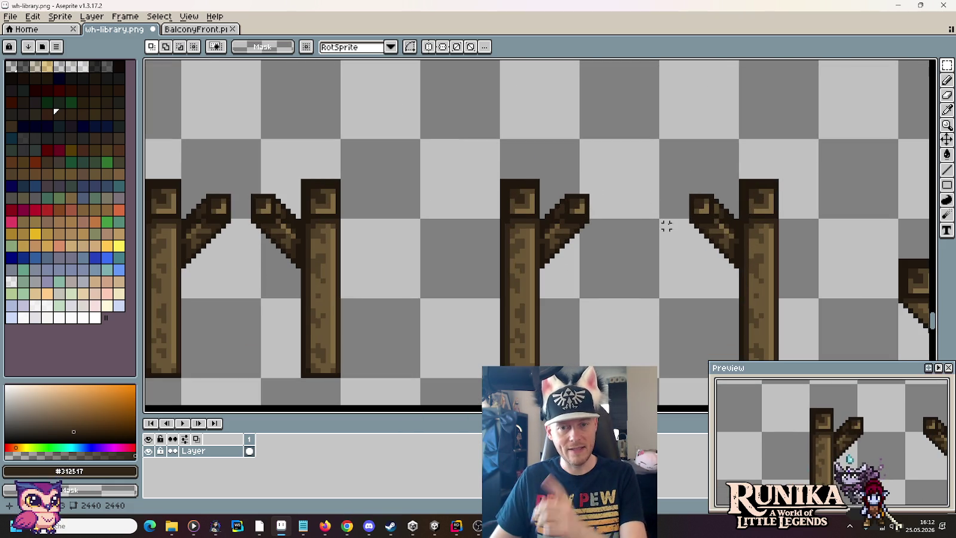
Select both facing inner branches, raise them one pixel, and deselect
mouse_move(542, 173)
mouse_down()
mouse_move(608, 240)
mouse_move(690, 294)
mouse_up()
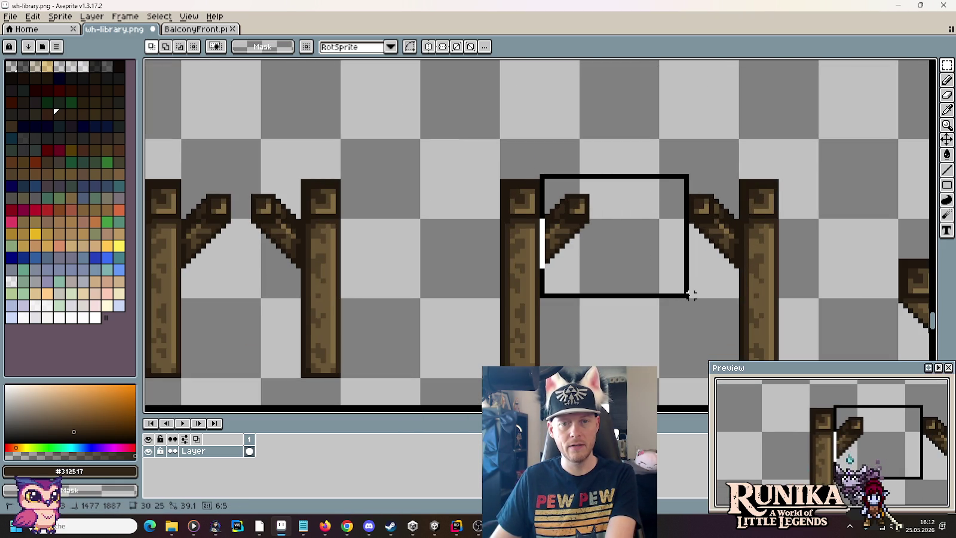
drag(690, 294, 740, 296)
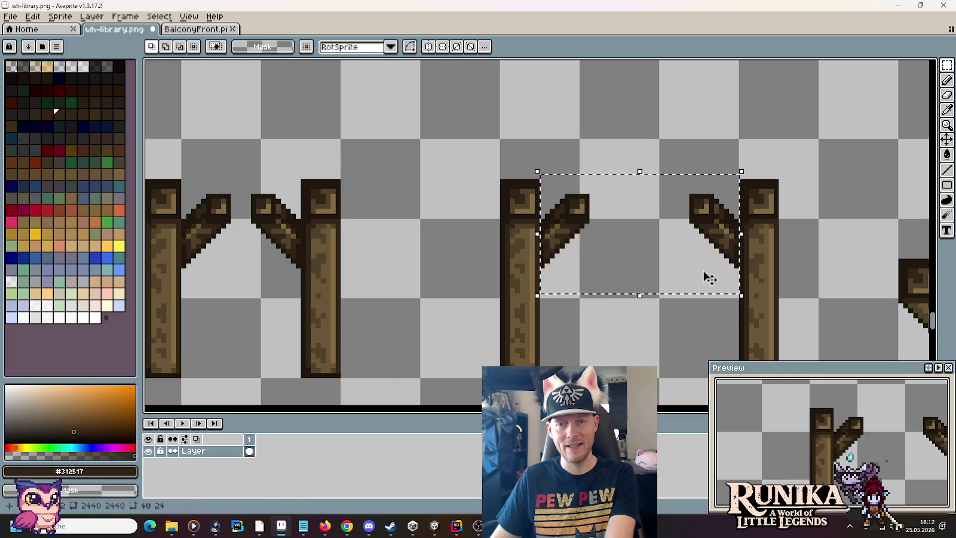
key(Up)
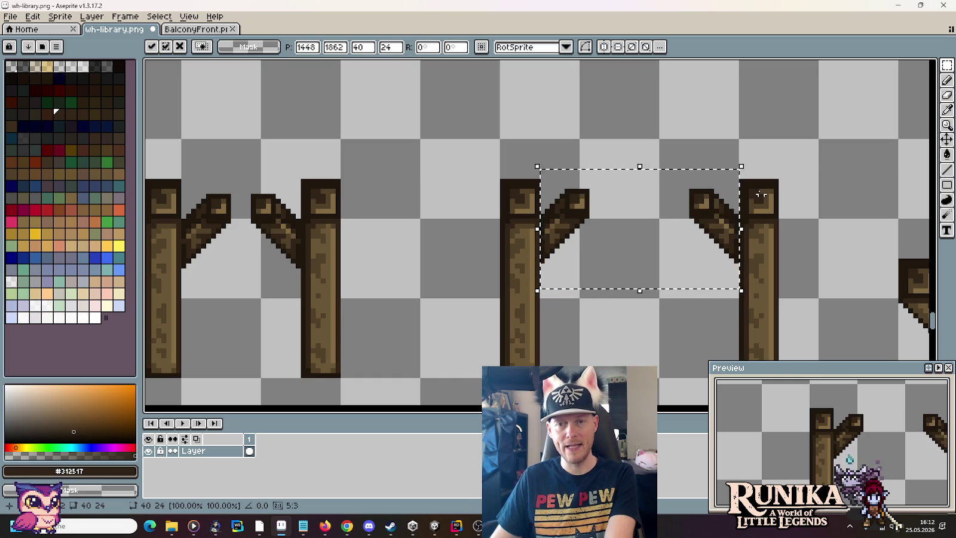
scroll(320, 256, left, 5)
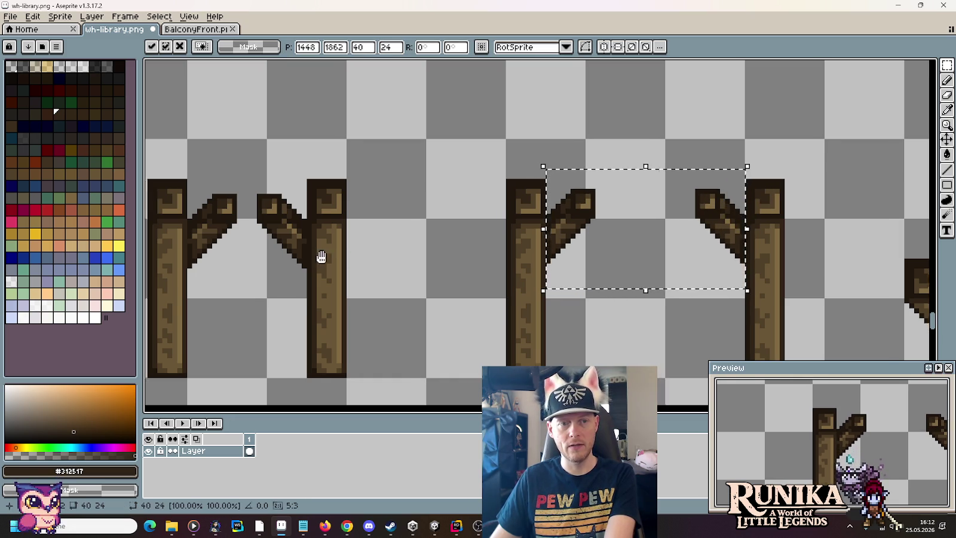
mouse_move(411, 193)
mouse_down()
mouse_move(502, 293)
mouse_move(526, 303)
mouse_up()
key(ctrl+d)
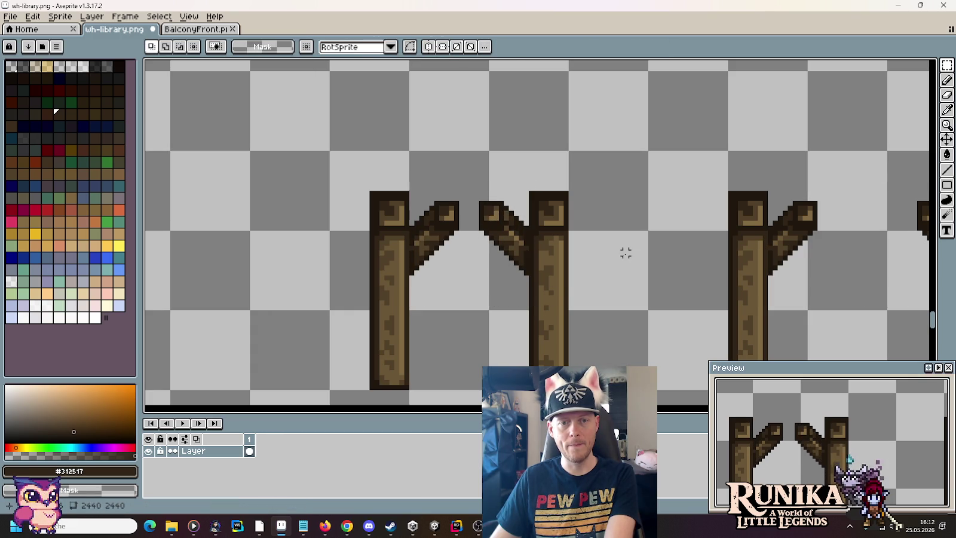
Select and drop the area around the middle posts to check the raised branches
scroll(624, 254, down, 3)
scroll(627, 254, up, 3)
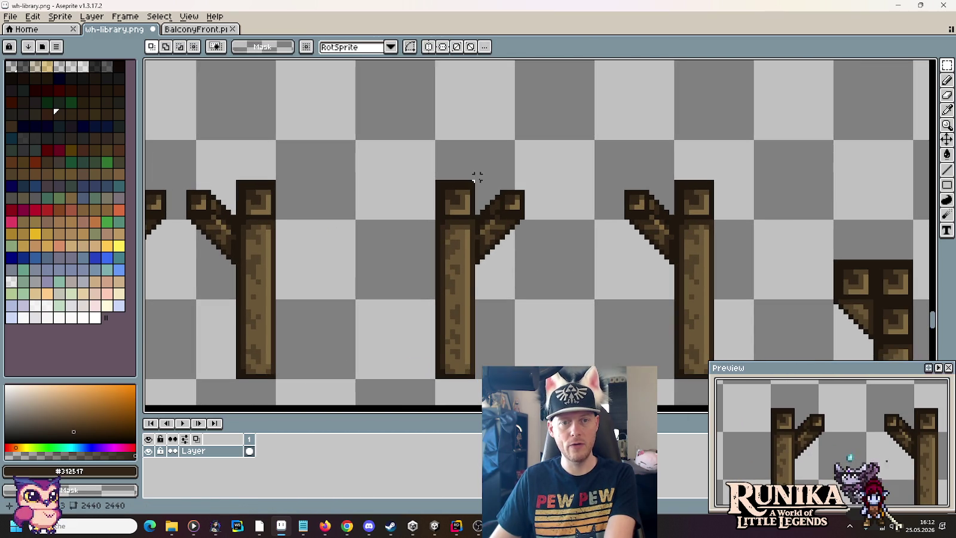
mouse_move(474, 171)
mouse_down()
mouse_move(601, 288)
mouse_move(677, 291)
mouse_up()
key(ctrl+d)
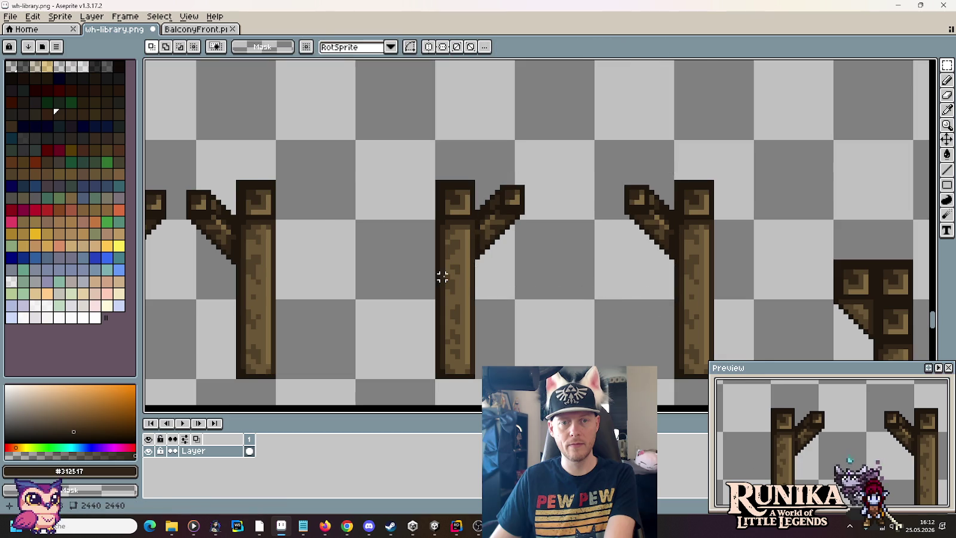
scroll(444, 277, down, 2)
drag(587, 213, 442, 275)
click(419, 222)
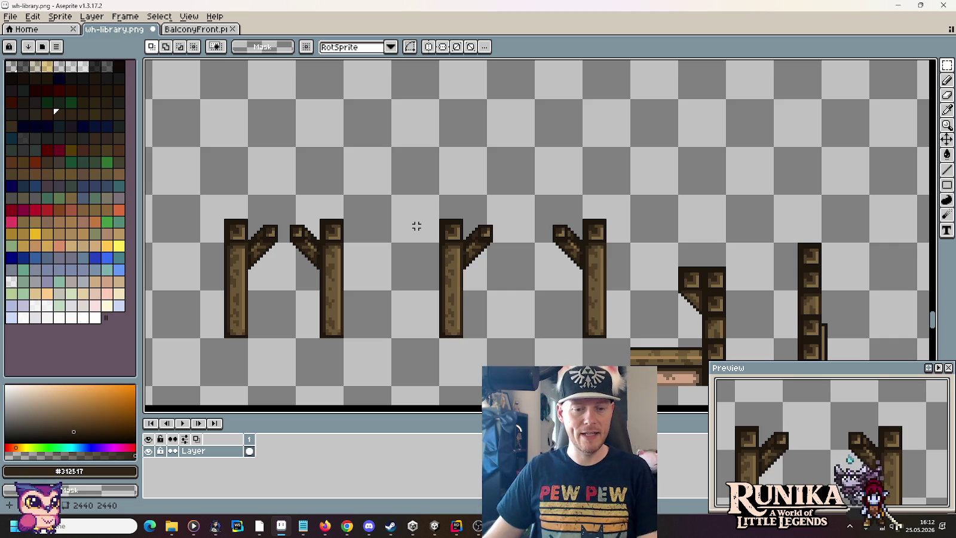
click(435, 526)
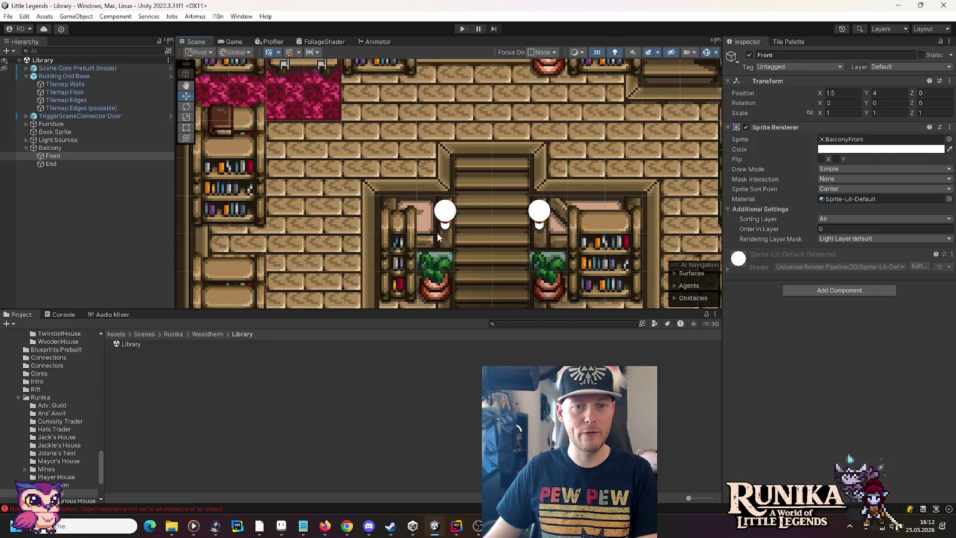
Hide the light gizmos over the Library scene's lamps, then show them again
scroll(487, 198, down, 1)
scroll(487, 196, up, 1)
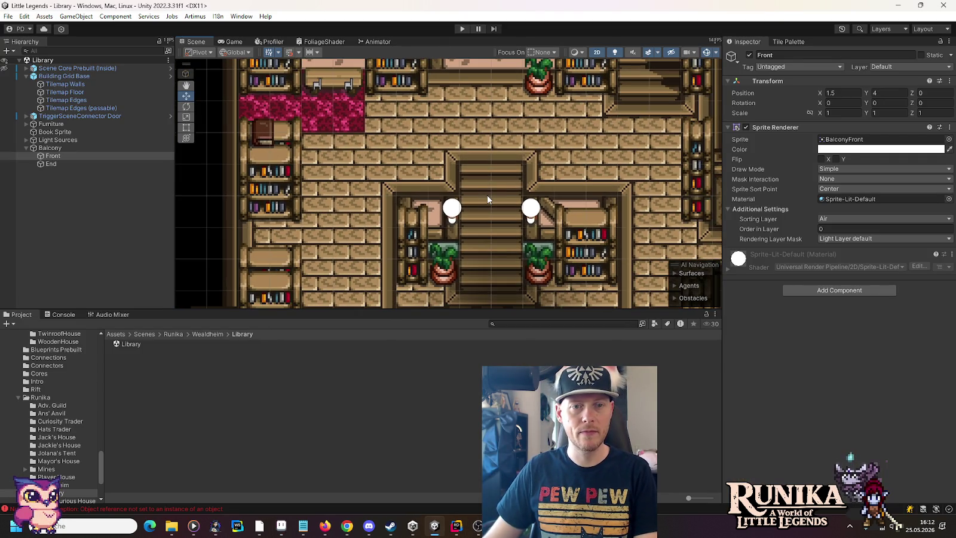
click(707, 54)
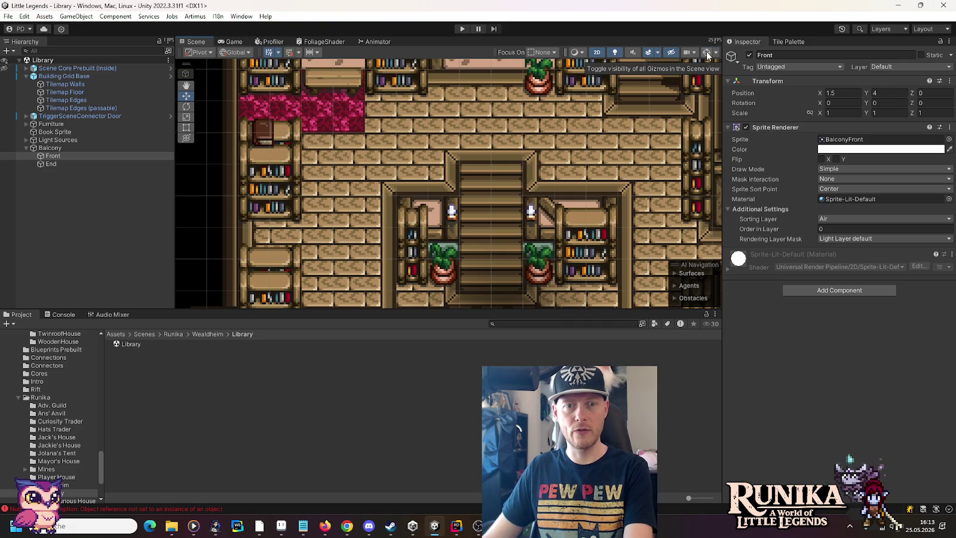
click(707, 53)
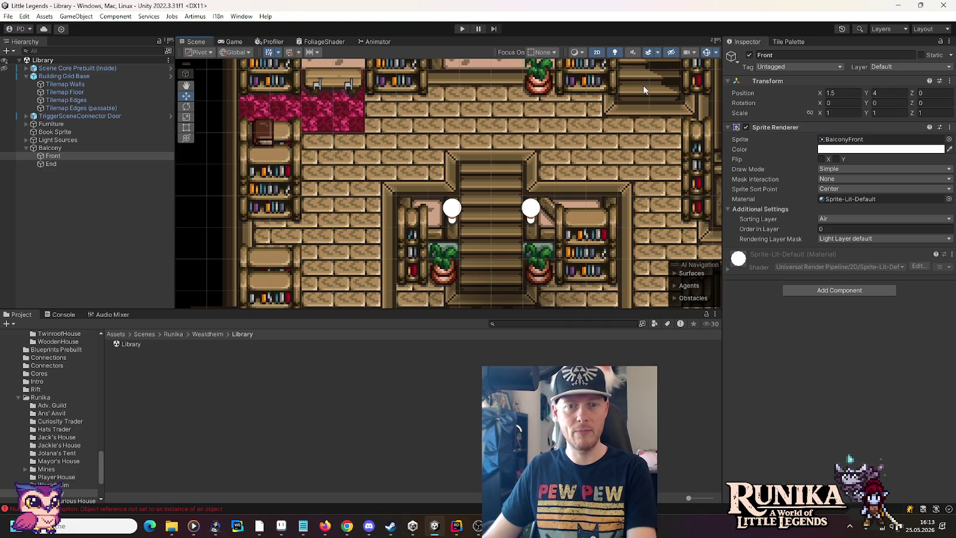
Launch a blank Paint image and paste the captured Unity screenshot
right_click(257, 526)
click(256, 463)
key(ctrl+v)
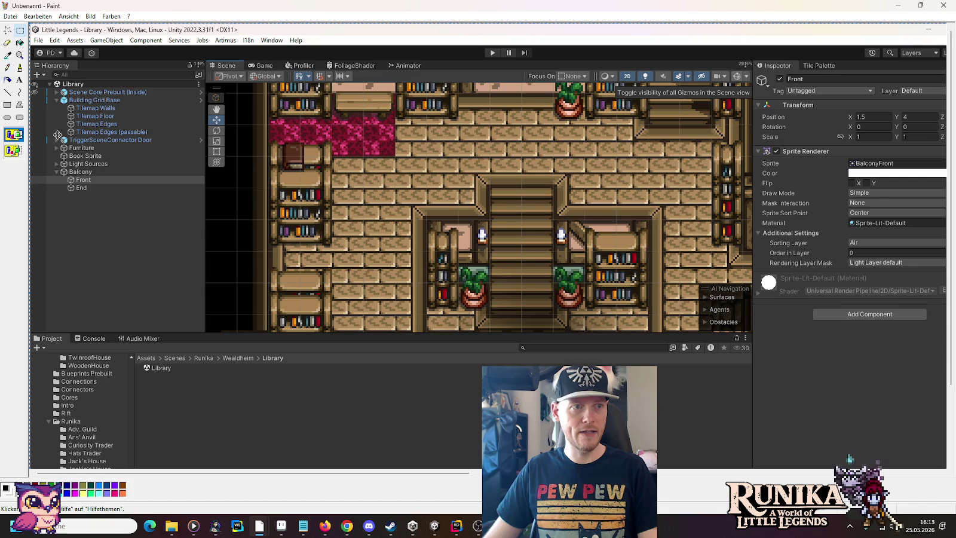
In Paint, zoom in on the staircase, then rectangle-select the Scene view area
click(20, 55)
click(505, 190)
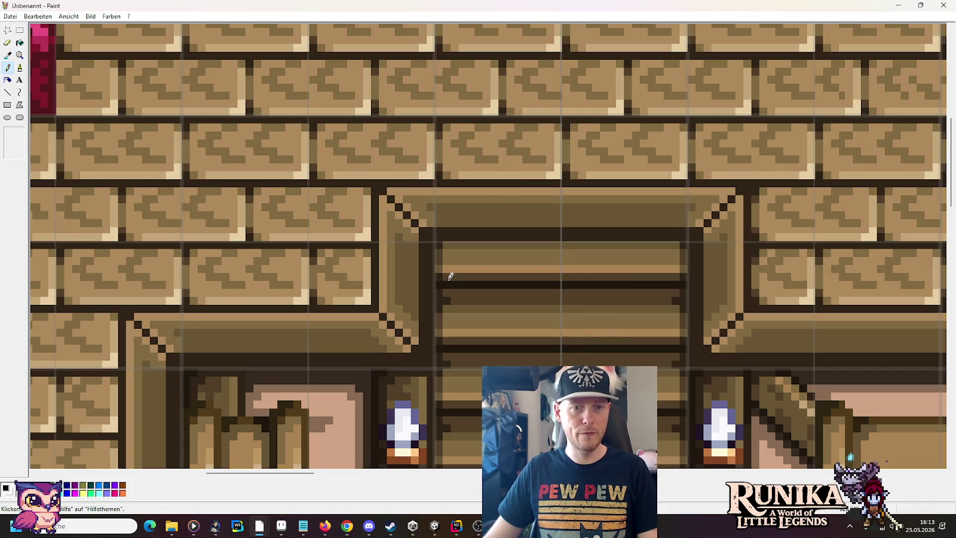
click(20, 55)
right_click(211, 136)
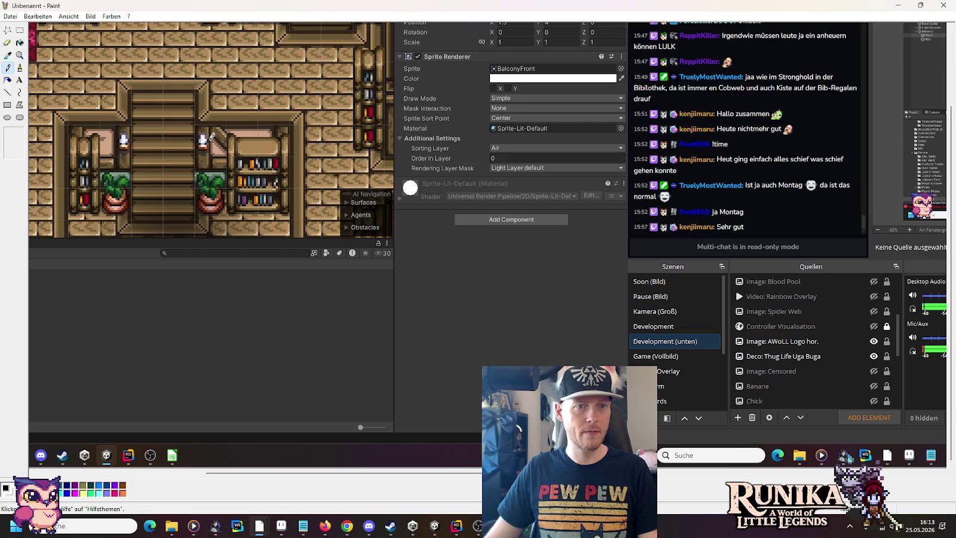
drag(261, 472, 85, 472)
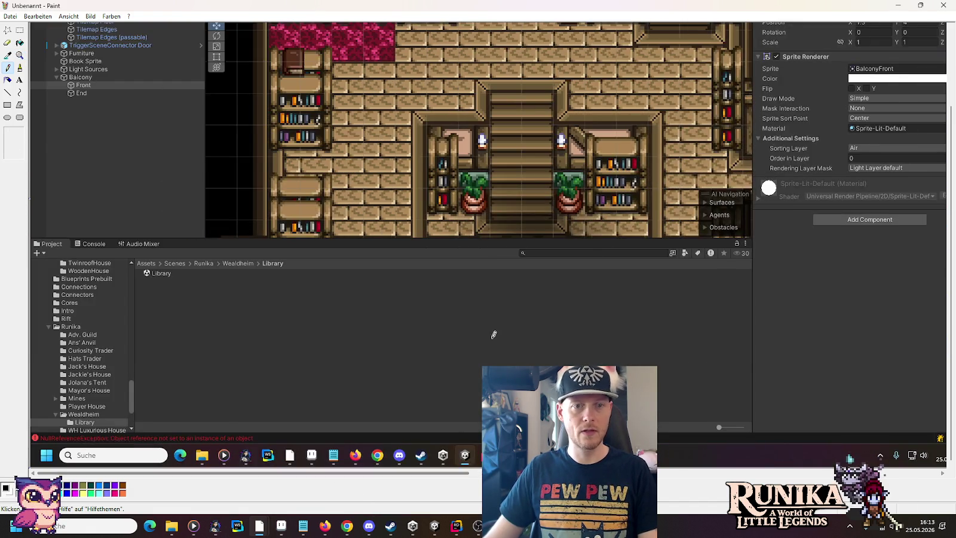
scroll(496, 332, up, 3)
click(19, 29)
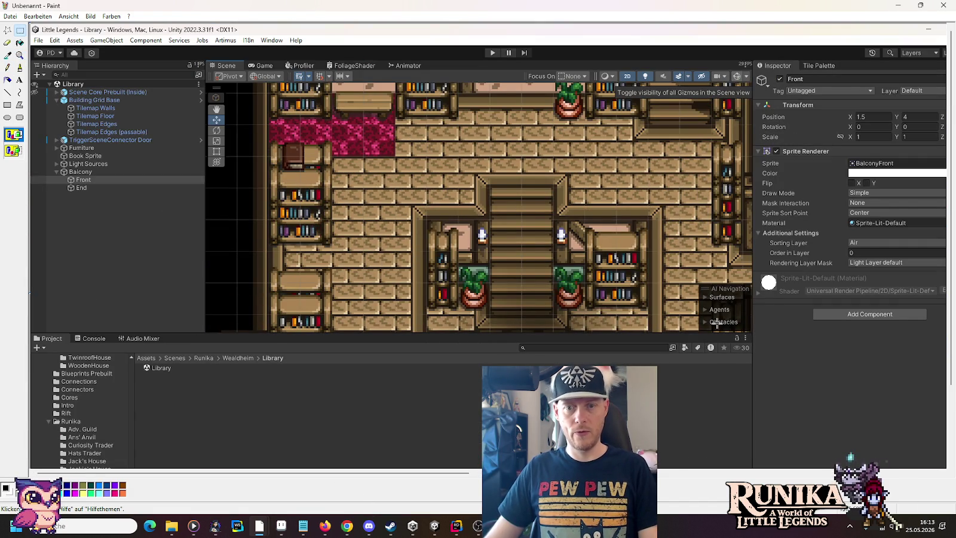
mouse_move(755, 332)
mouse_down()
mouse_move(251, 65)
mouse_move(230, 66)
mouse_move(245, 67)
mouse_move(240, 73)
mouse_up()
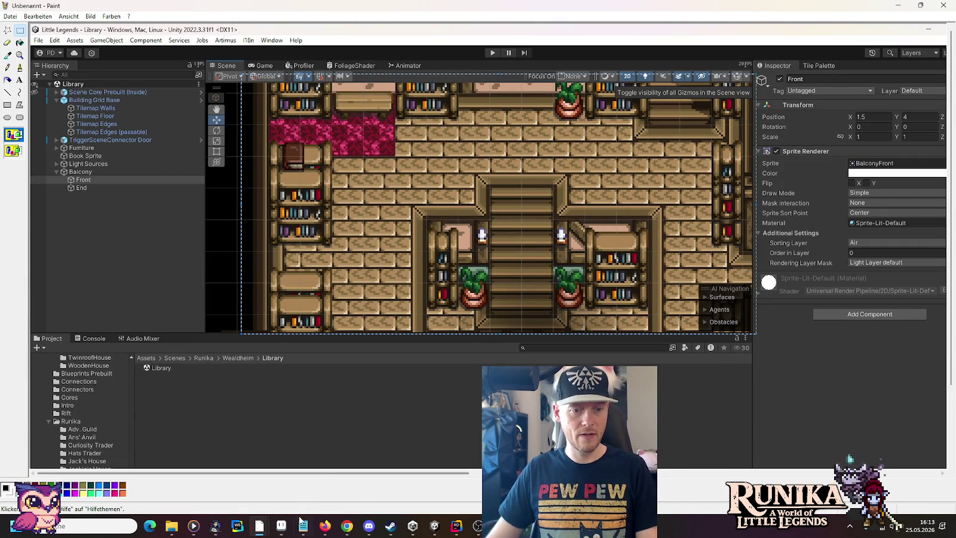
Back in Aseprite, start a new sprite from the File menu
click(281, 526)
click(10, 16)
click(18, 35)
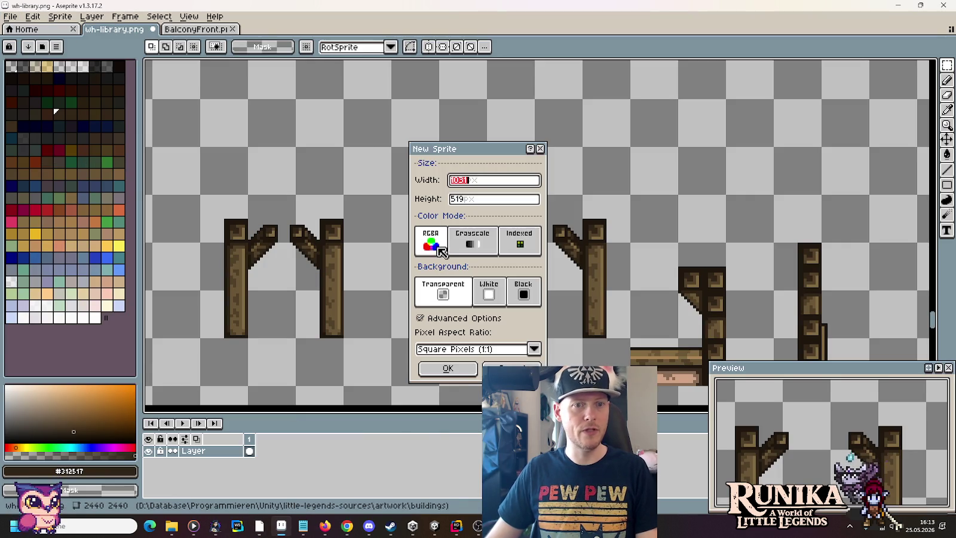
Create the 1031×519 sprite, paste the scene capture, and shrink it to 257×129
click(449, 369)
key(ctrl+v)
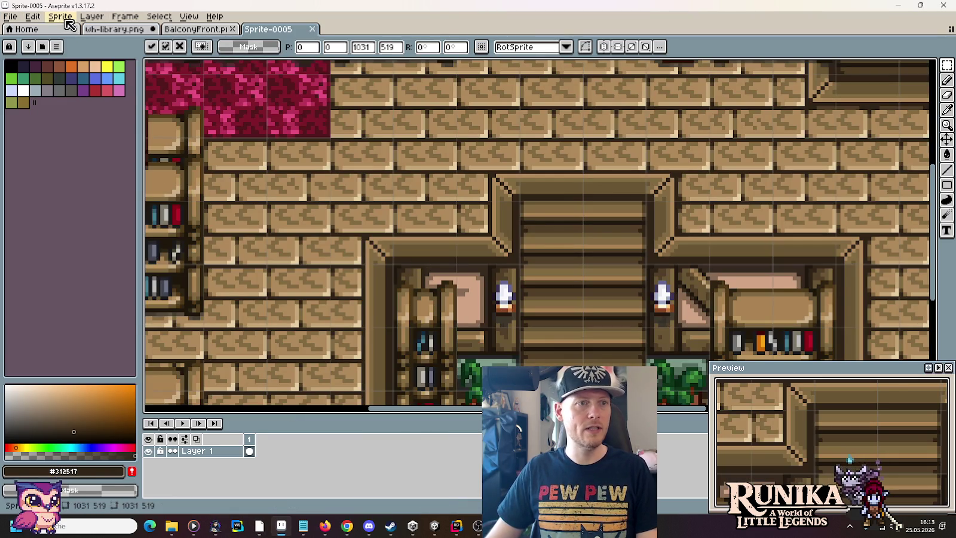
click(32, 17)
mouse_move(59, 16)
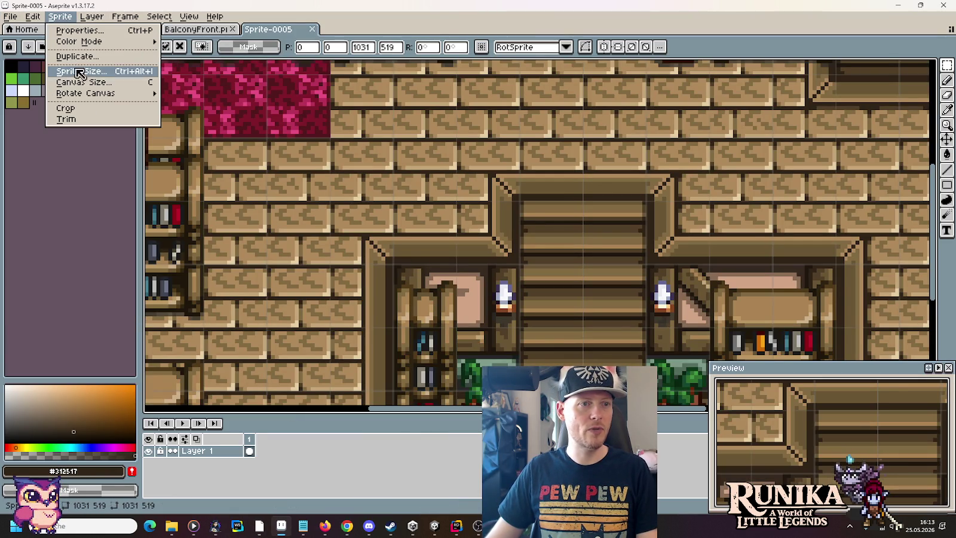
click(81, 71)
click(476, 214)
text(2)
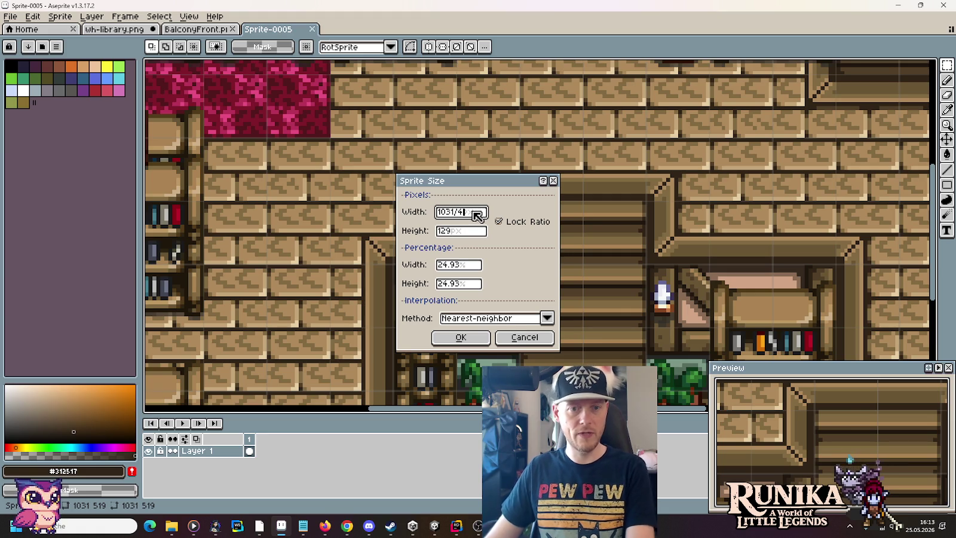
key(Return)
Pan over the carpet and upper wall, then bring up wh-library.png
scroll(294, 107, up, 3)
drag(294, 107, 492, 190)
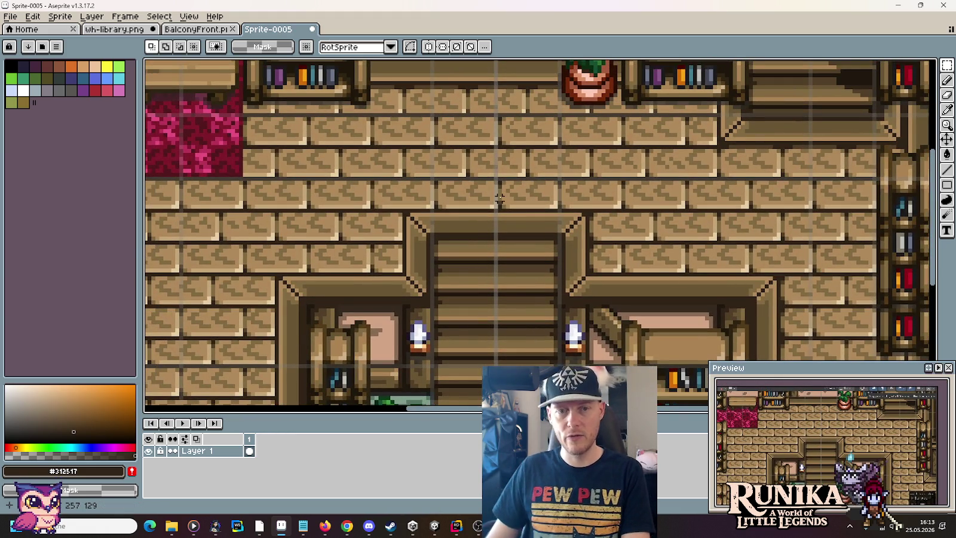
scroll(499, 218, down, 1)
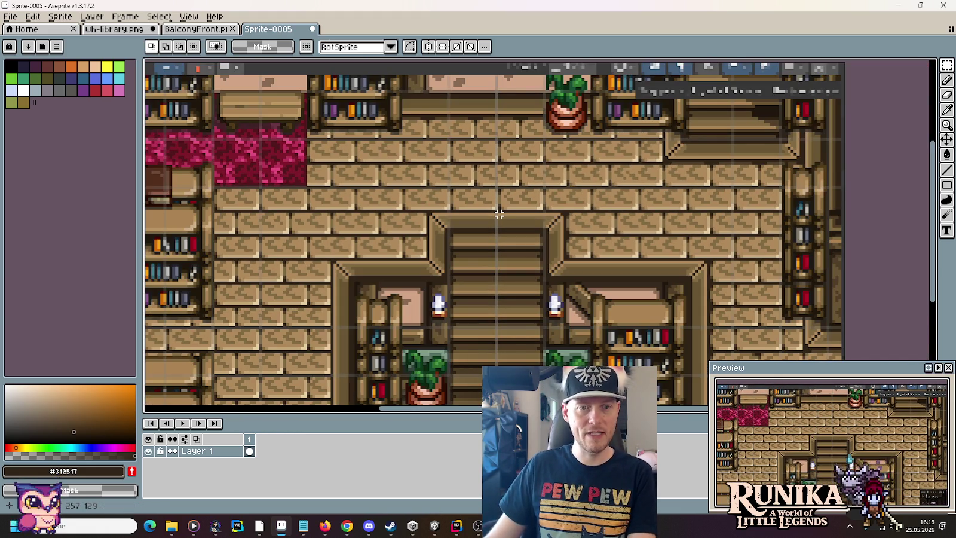
scroll(498, 214, down, 1)
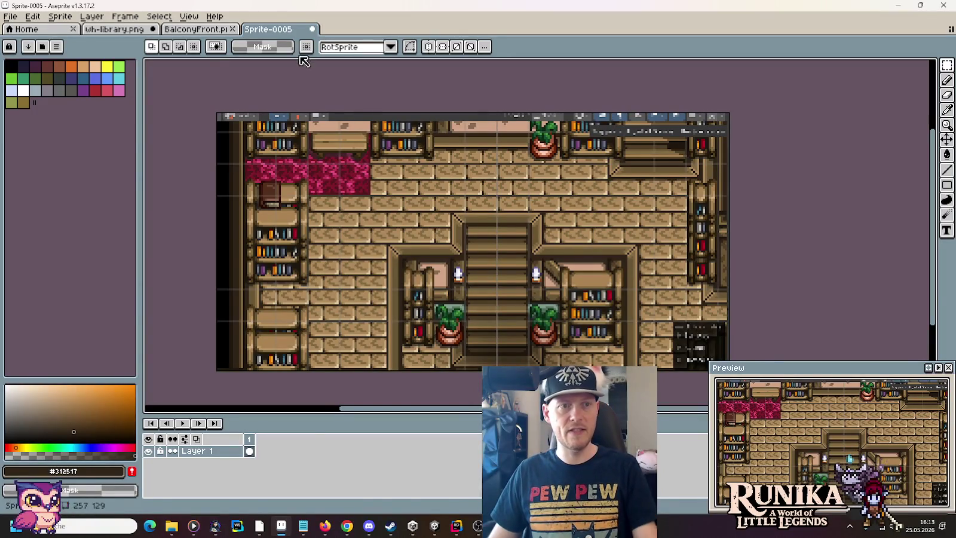
click(129, 30)
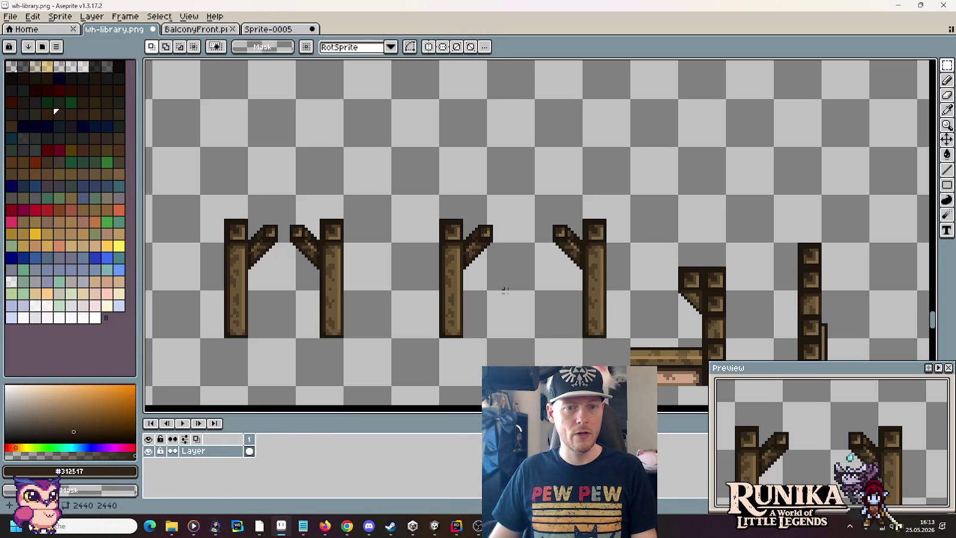
Select the four wooden pillars and paste them above the staircase in Sprite-0005
mouse_move(632, 339)
mouse_down()
mouse_move(535, 290)
mouse_move(198, 193)
mouse_up()
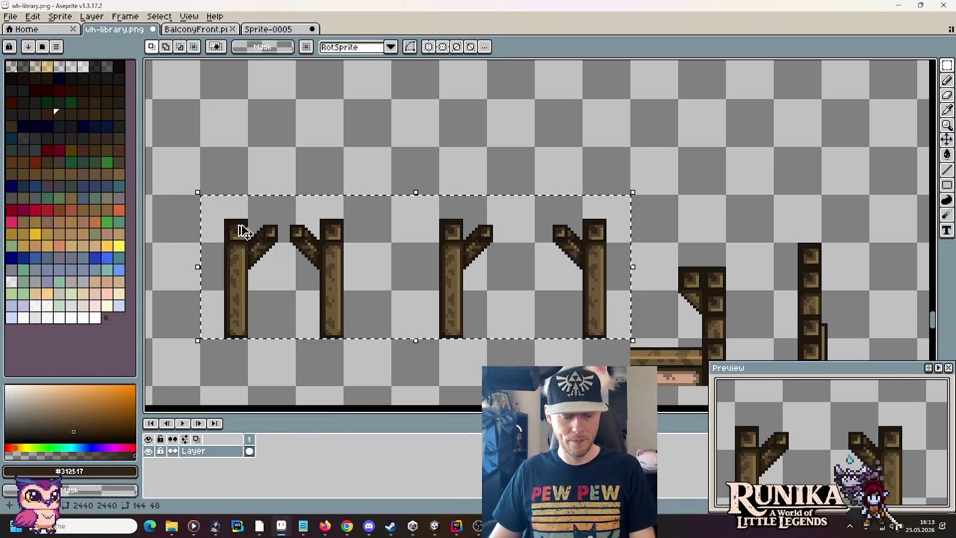
click(261, 30)
key(ctrl+v)
mouse_move(537, 251)
mouse_down()
mouse_move(501, 205)
mouse_move(499, 214)
mouse_up()
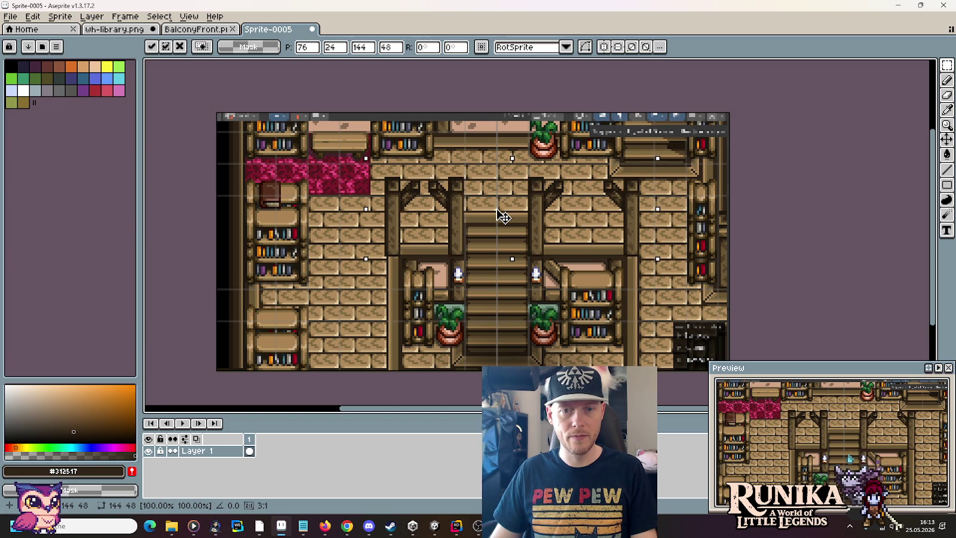
click(192, 191)
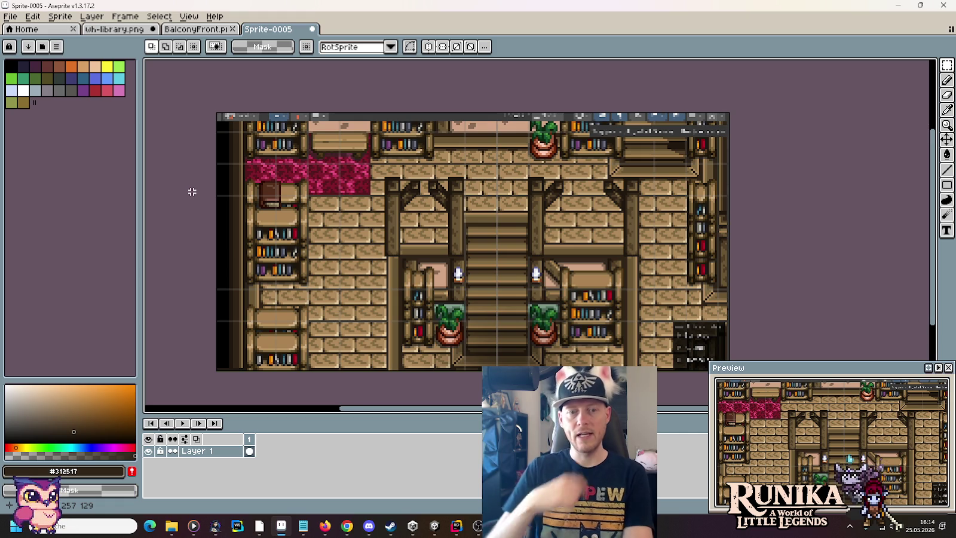
scroll(189, 191, up, 2)
scroll(669, 206, down, 5)
scroll(668, 207, right, 3)
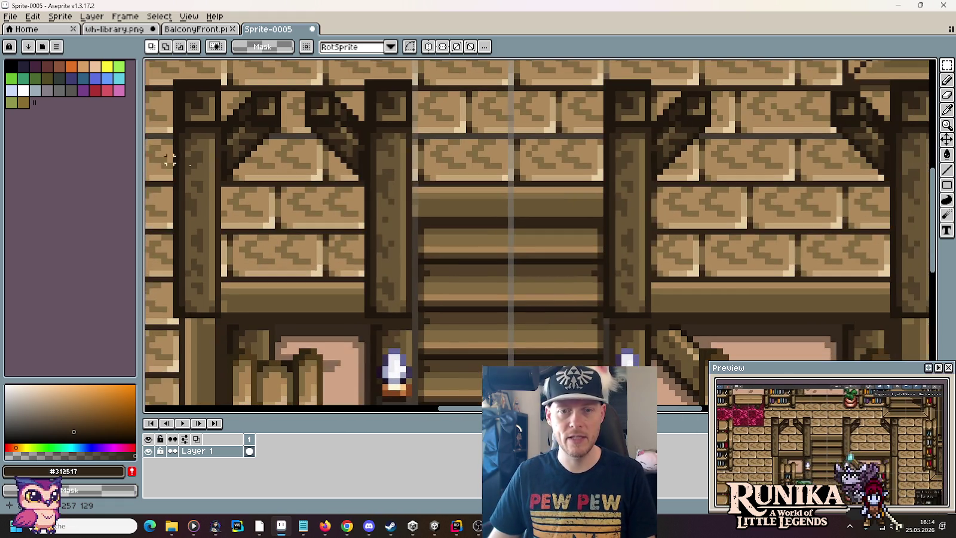
Undo the pillar paste, re-paste it one pixel lower over the beams, then deselect in wh-library.png
scroll(448, 325, left, 2)
scroll(512, 243, down, 1)
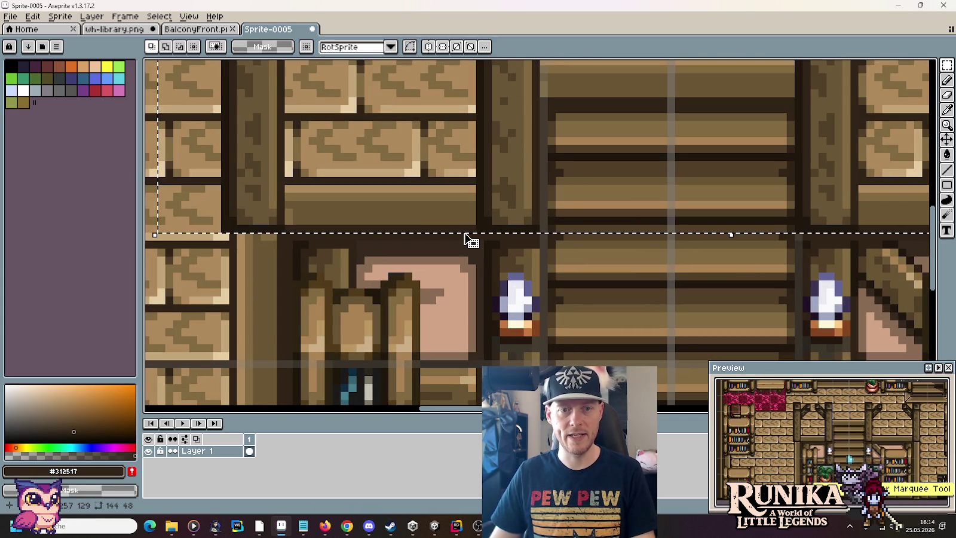
key(ctrl+z)
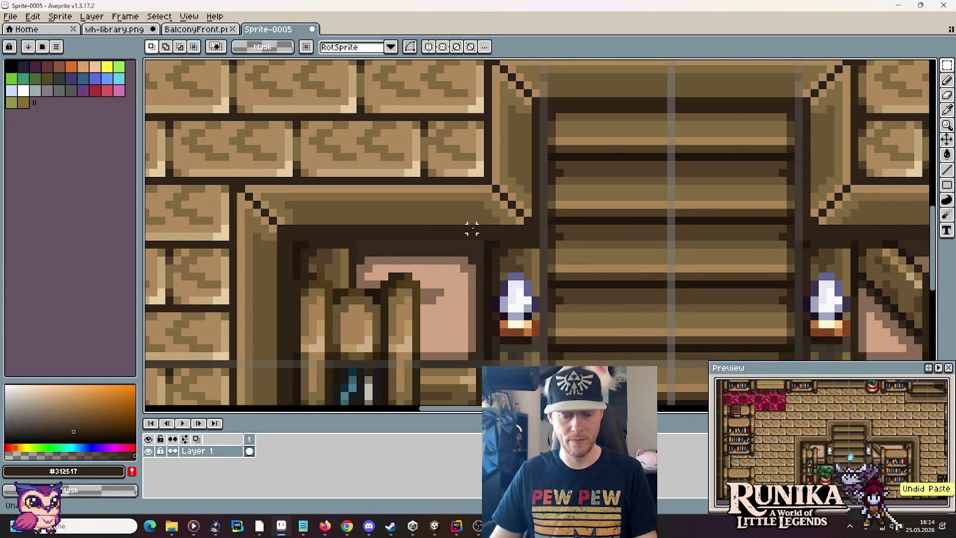
key(ctrl+v)
mouse_move(495, 320)
mouse_down()
mouse_move(715, 180)
mouse_move(585, 169)
mouse_move(585, 161)
mouse_up()
scroll(493, 194, down, 1)
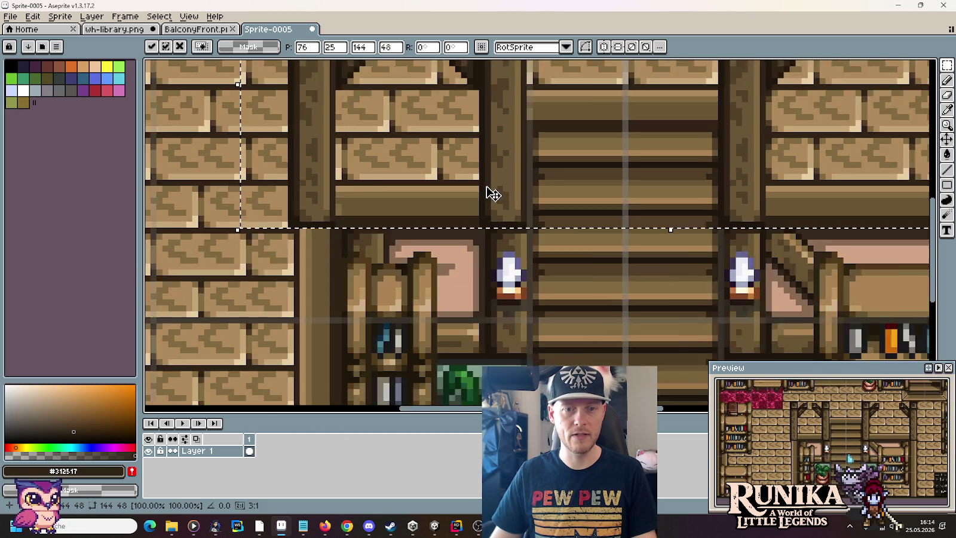
scroll(493, 195, down, 2)
key(Return)
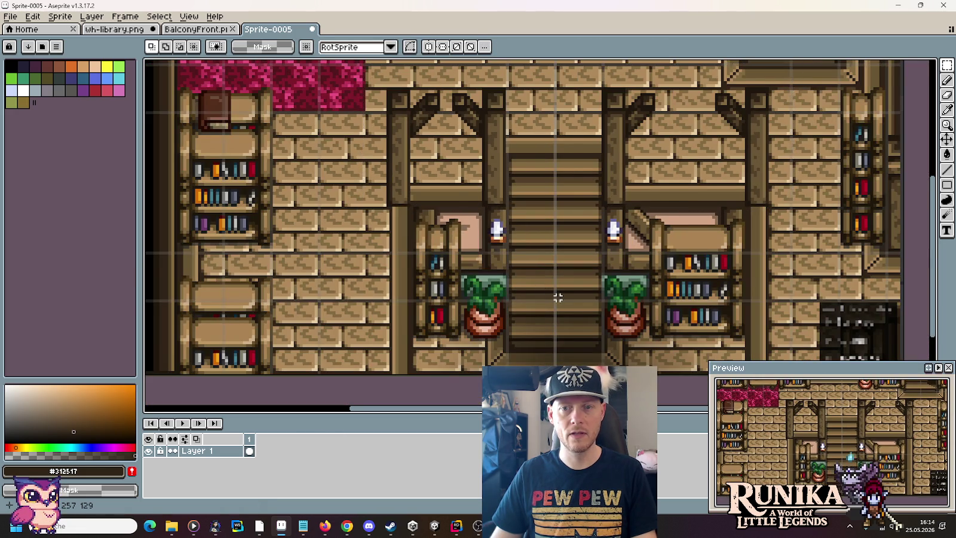
scroll(558, 297, down, 1)
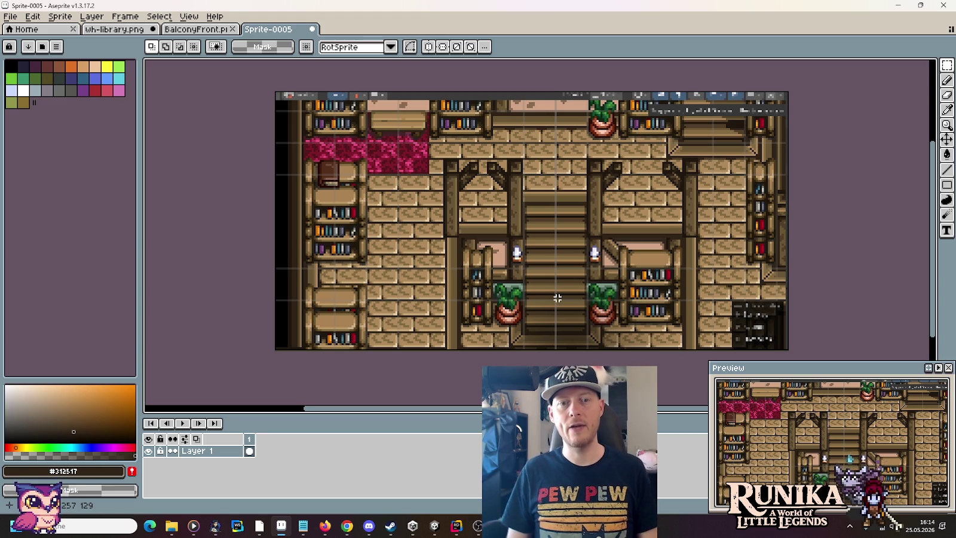
click(122, 30)
click(397, 131)
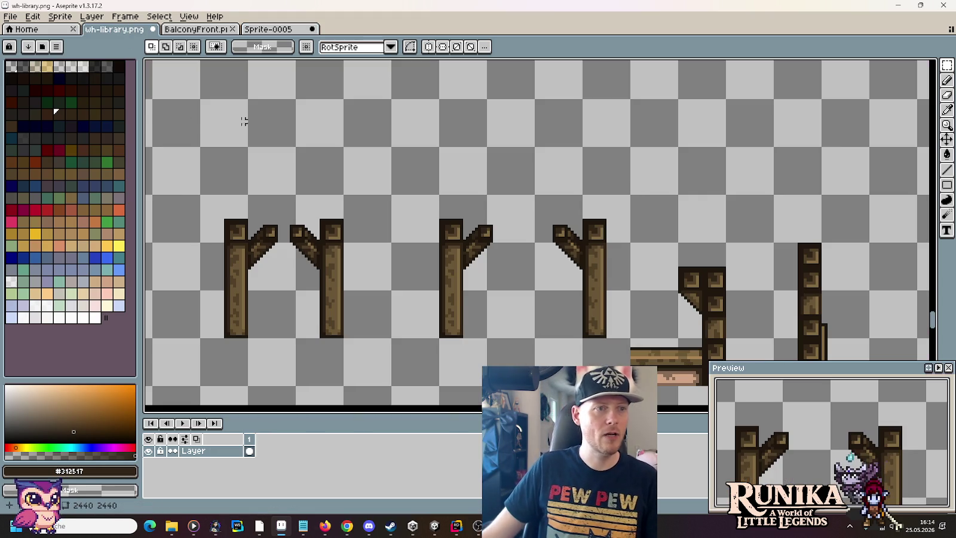
Open ulan-mor-city-wall.png from little-legends-sources\artwork\buildings via File > Open
click(10, 16)
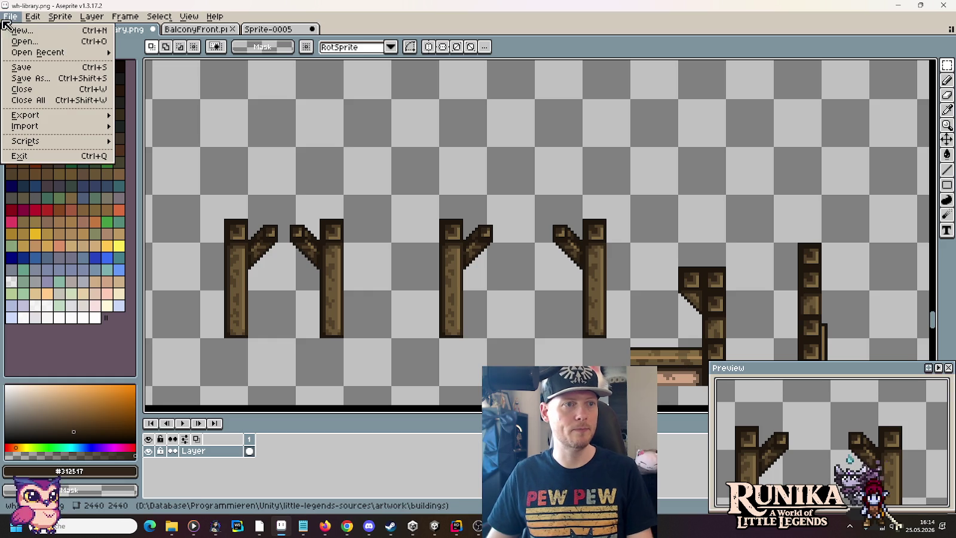
click(24, 41)
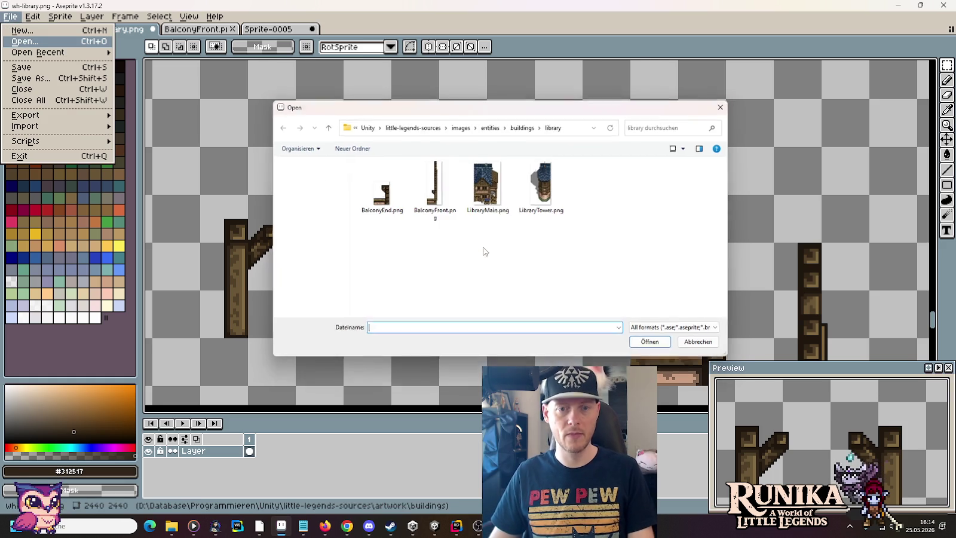
click(418, 125)
double_click(486, 182)
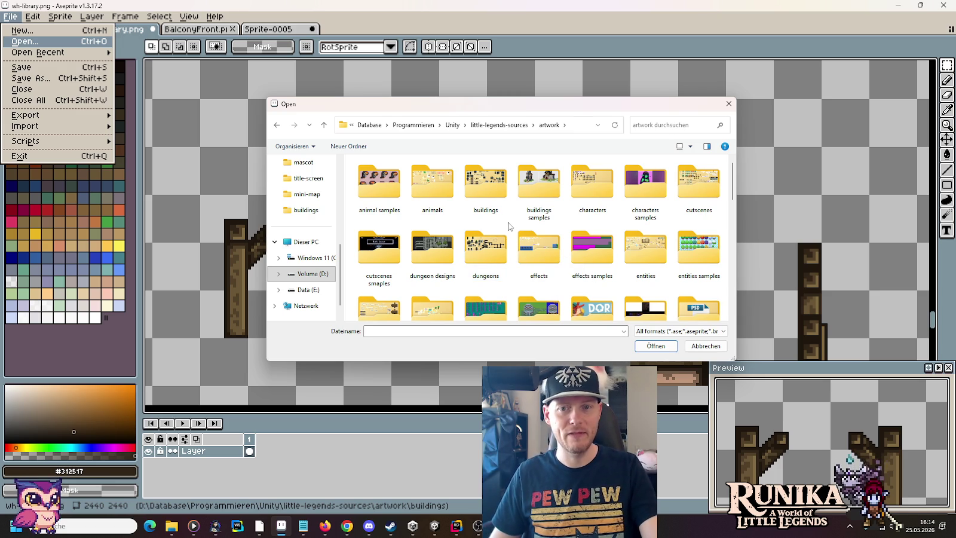
scroll(509, 226, down, 1)
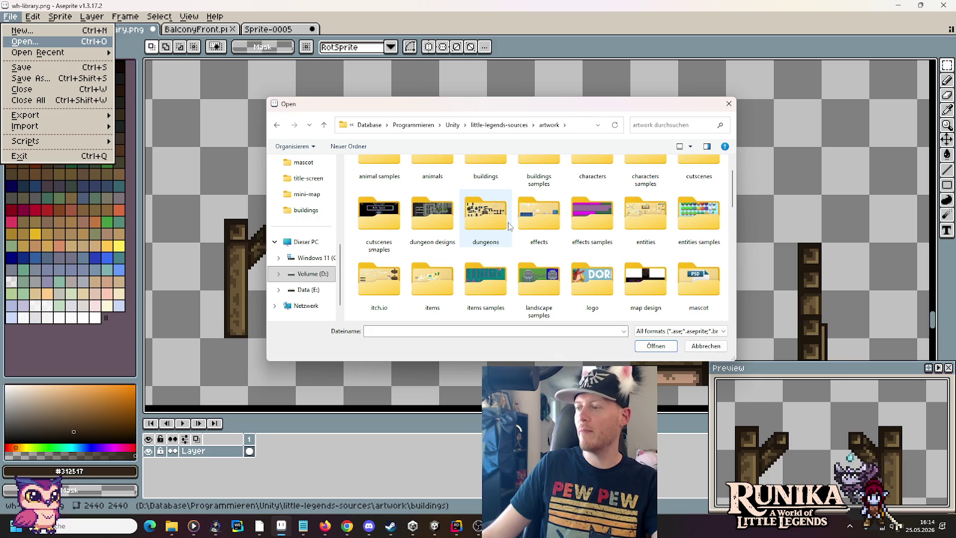
key(alt+Tab)
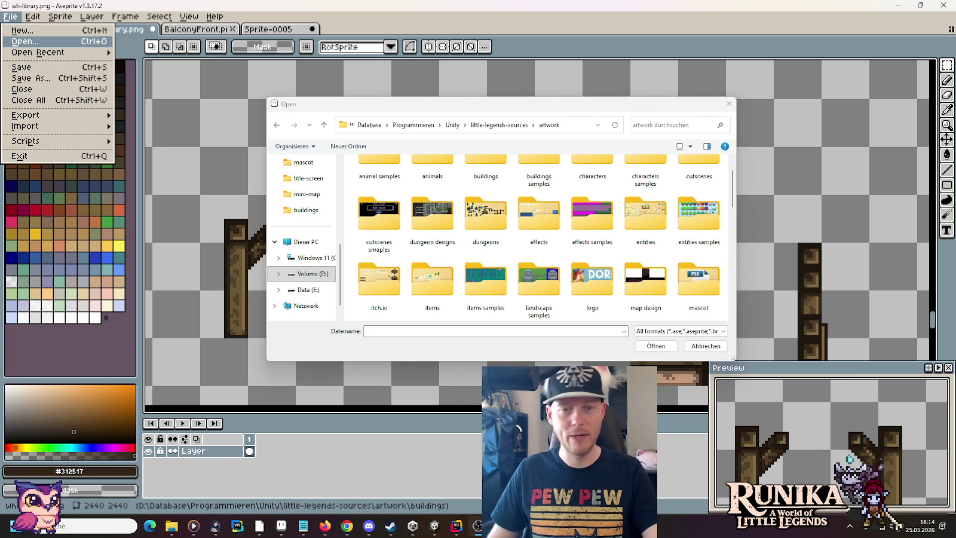
click(729, 186)
drag(731, 185, 731, 177)
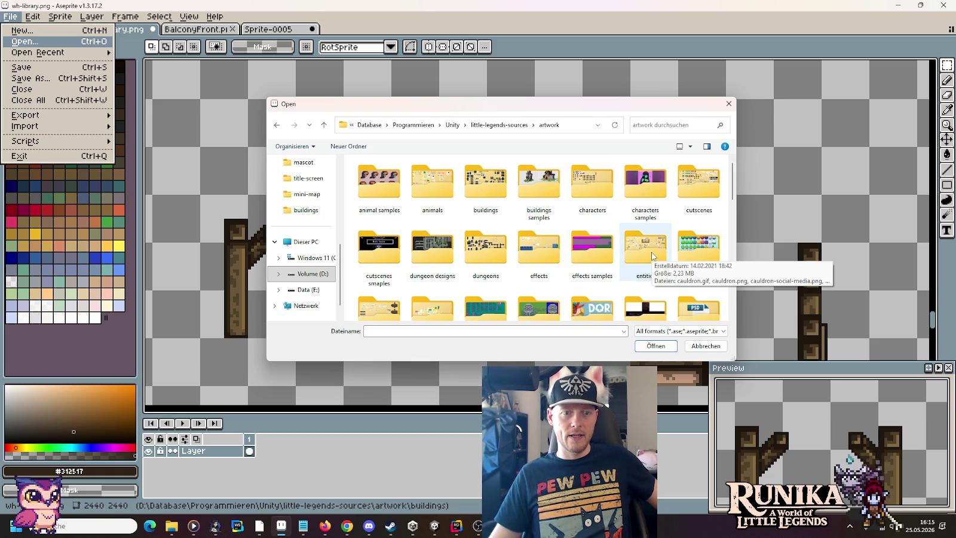
double_click(490, 190)
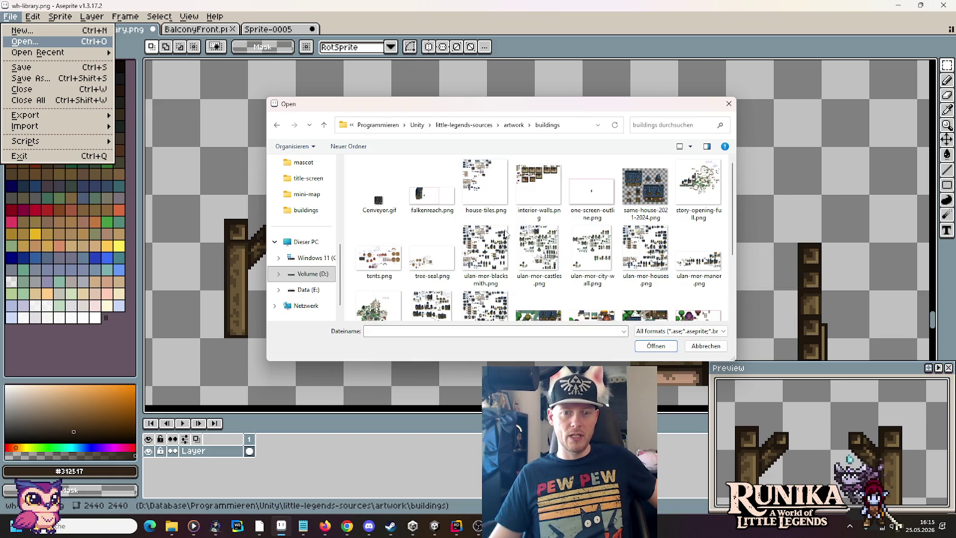
double_click(598, 251)
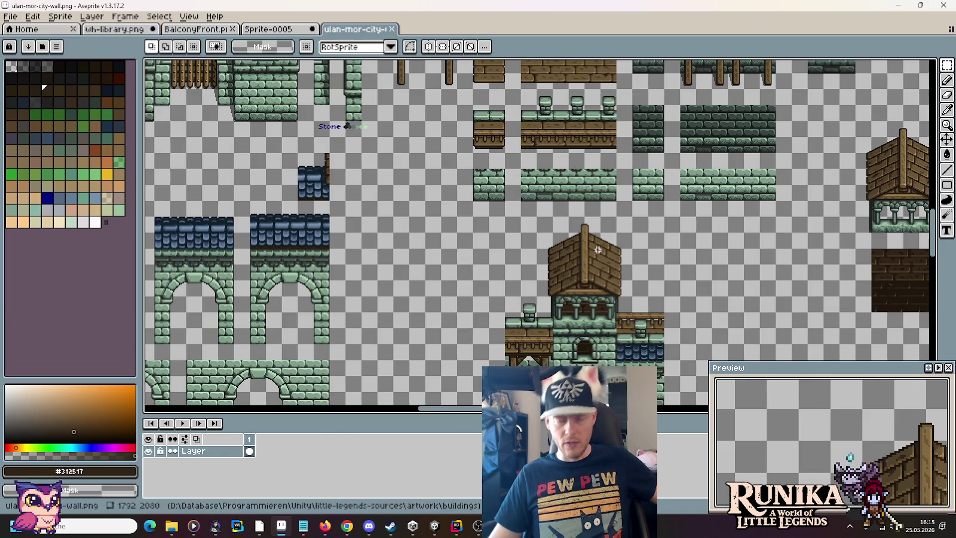
Pan ulan-mor-city-wall.png to the labelled stone and wood tiles to grab the railing strip
scroll(640, 312, up, 4)
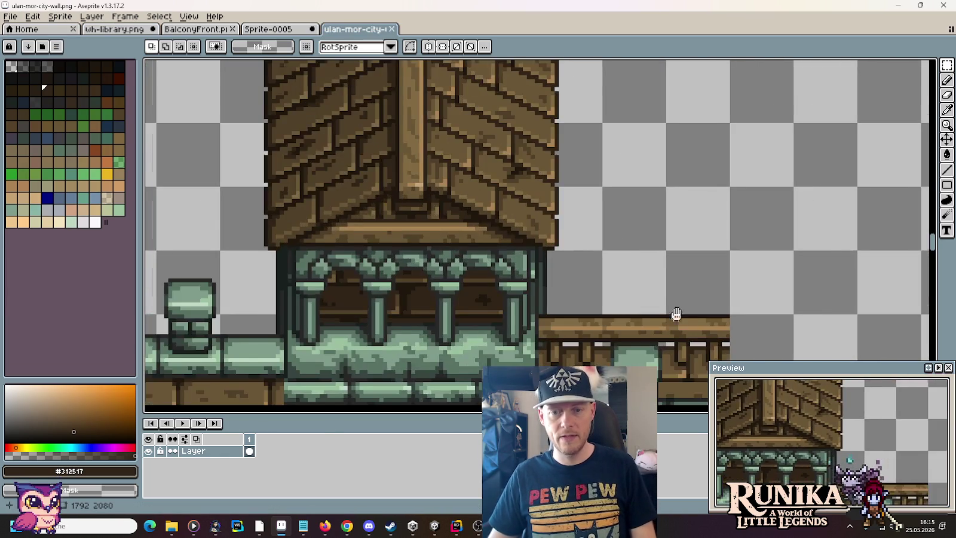
drag(676, 314, 659, 180)
scroll(649, 253, down, 4)
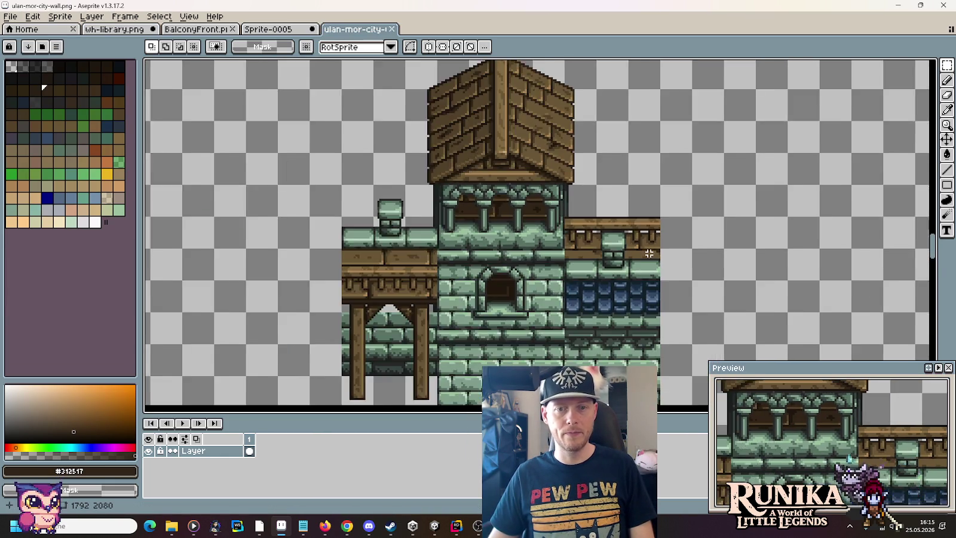
drag(422, 272, 662, 163)
drag(456, 290, 670, 303)
mouse_move(608, 162)
mouse_down()
mouse_move(589, 176)
mouse_move(598, 382)
mouse_move(508, 418)
mouse_up()
drag(897, 239, 676, 240)
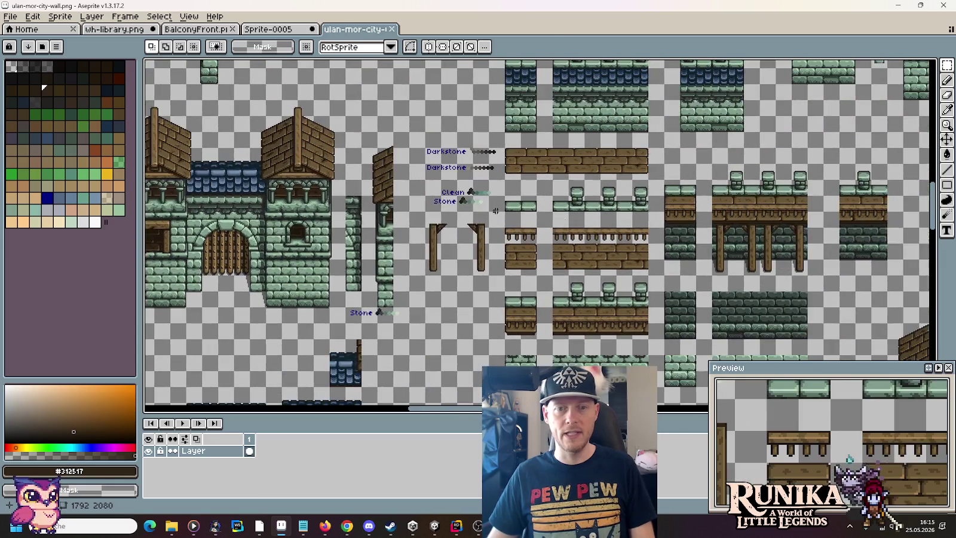
scroll(676, 240, up, 1)
mouse_move(593, 239)
mouse_down()
mouse_move(650, 234)
mouse_move(375, 229)
mouse_up()
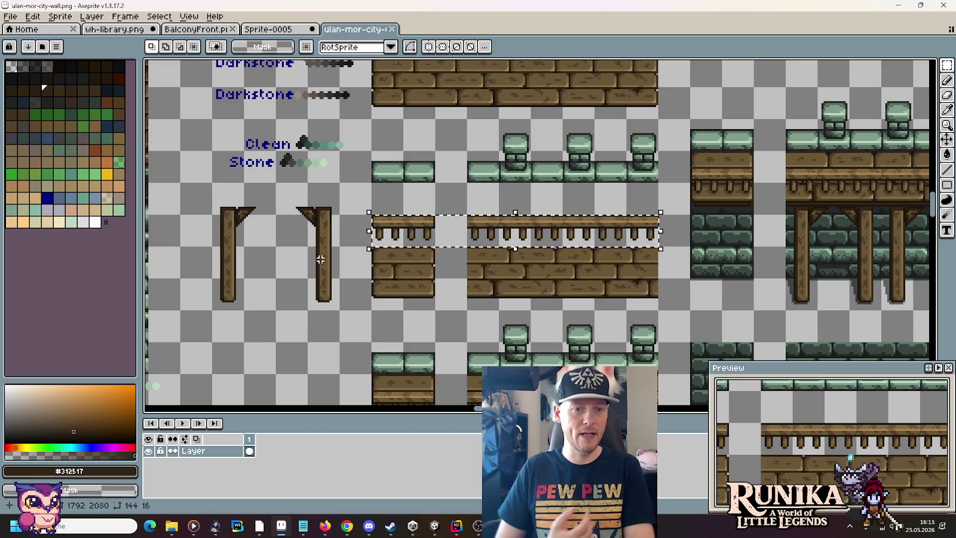
click(129, 29)
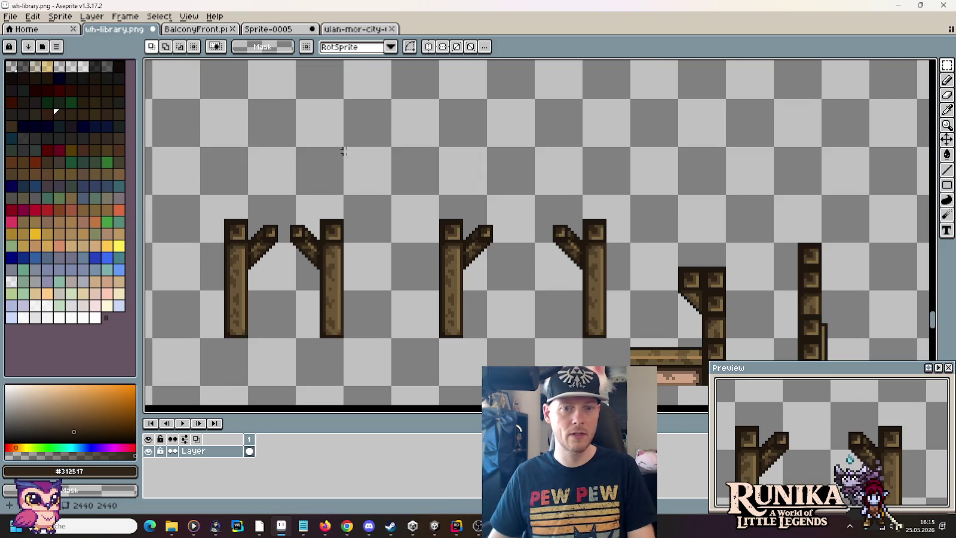
Paste the railing above the pillars and copy a piece between the first pair, lowered 2 pixels
key(ctrl+v)
mouse_move(508, 235)
mouse_down()
mouse_move(512, 132)
mouse_move(487, 125)
mouse_up()
click(436, 234)
drag(436, 235, 519, 252)
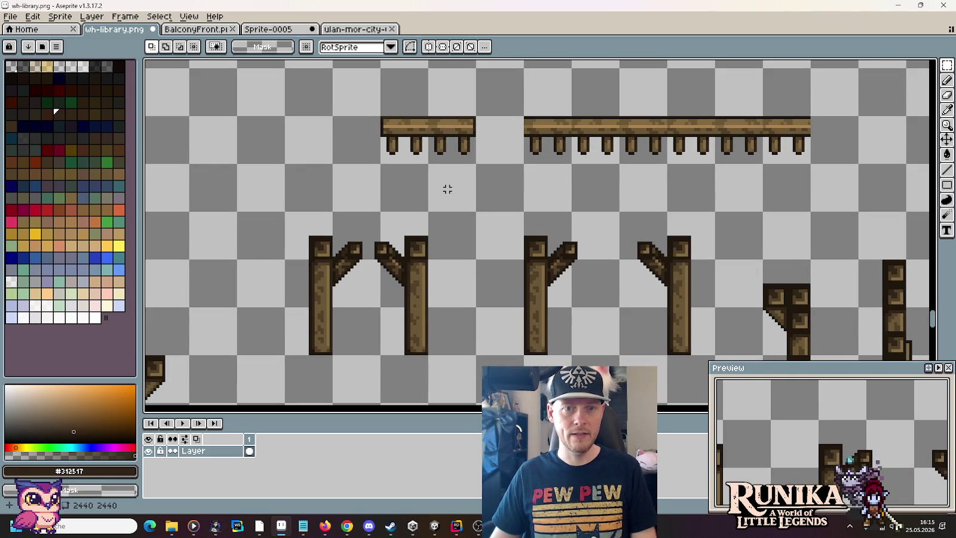
mouse_move(393, 121)
mouse_down()
mouse_move(418, 156)
mouse_move(363, 326)
mouse_move(367, 349)
mouse_up()
click(368, 349)
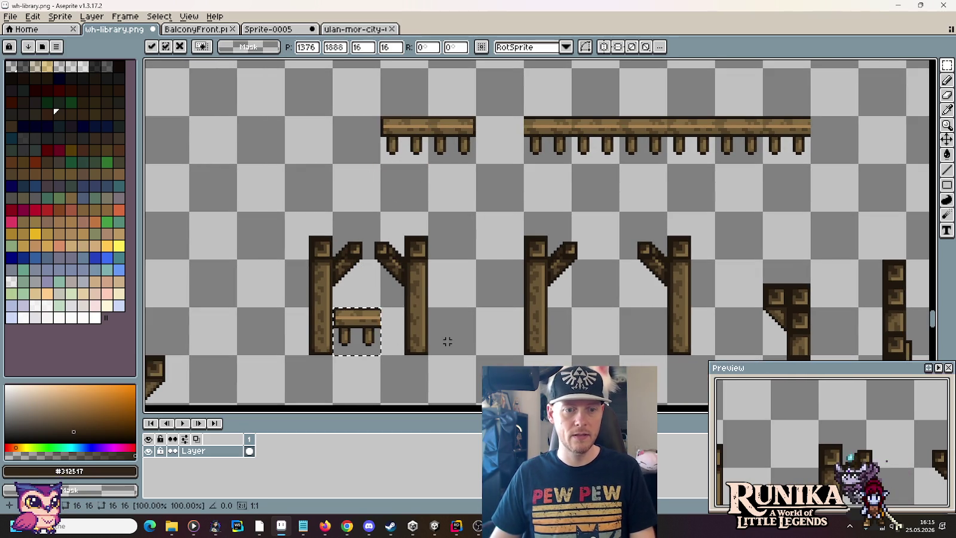
key(Down)
key(Down)
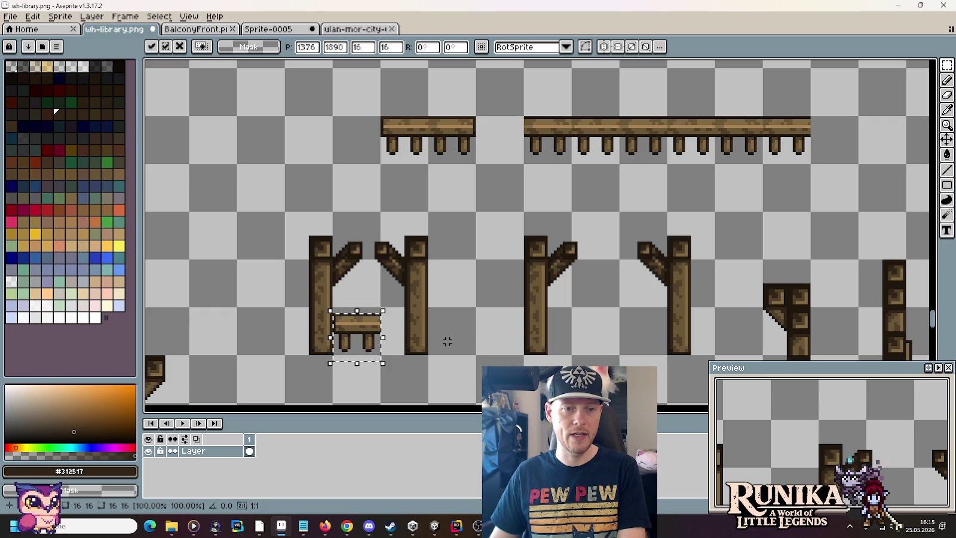
click(472, 106)
Add the railing end post, copy railing beside the right pillar pair, and select both pieces
mouse_move(472, 93)
mouse_down()
mouse_move(457, 188)
mouse_move(391, 378)
mouse_move(388, 369)
mouse_up()
click(514, 215)
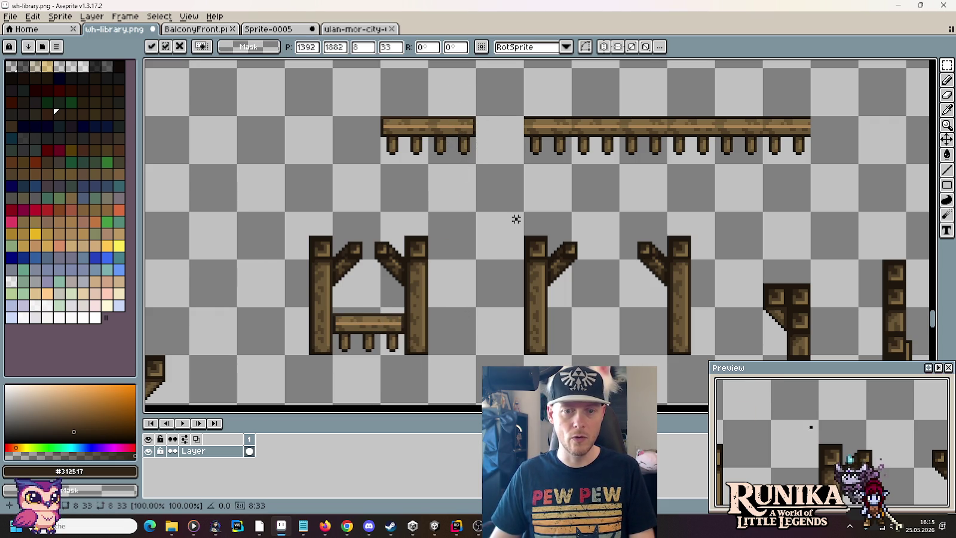
mouse_move(427, 117)
mouse_down()
mouse_move(661, 341)
mouse_move(653, 352)
mouse_move(699, 152)
mouse_move(630, 257)
mouse_move(608, 345)
mouse_up()
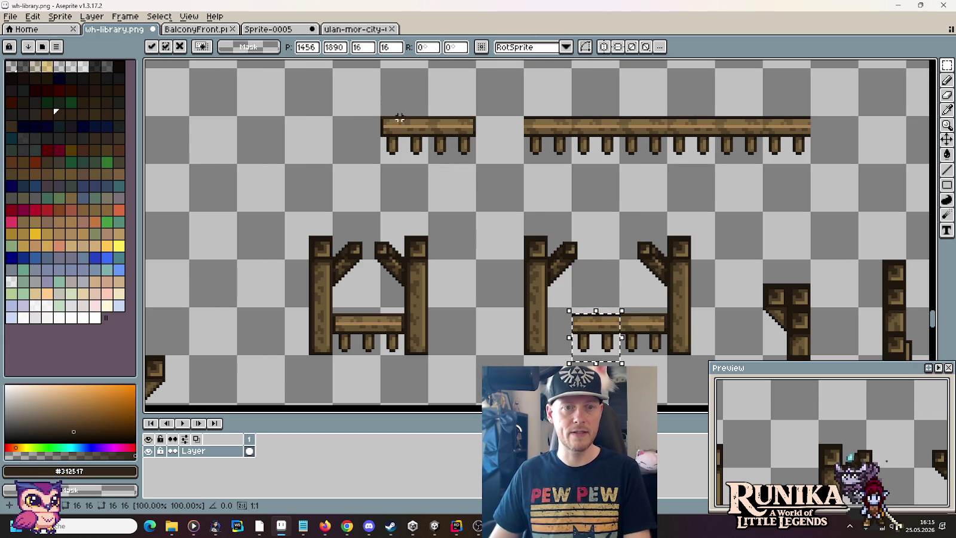
mouse_move(382, 103)
mouse_down()
mouse_move(395, 188)
mouse_move(406, 188)
mouse_move(516, 320)
mouse_move(565, 283)
mouse_move(559, 293)
mouse_up()
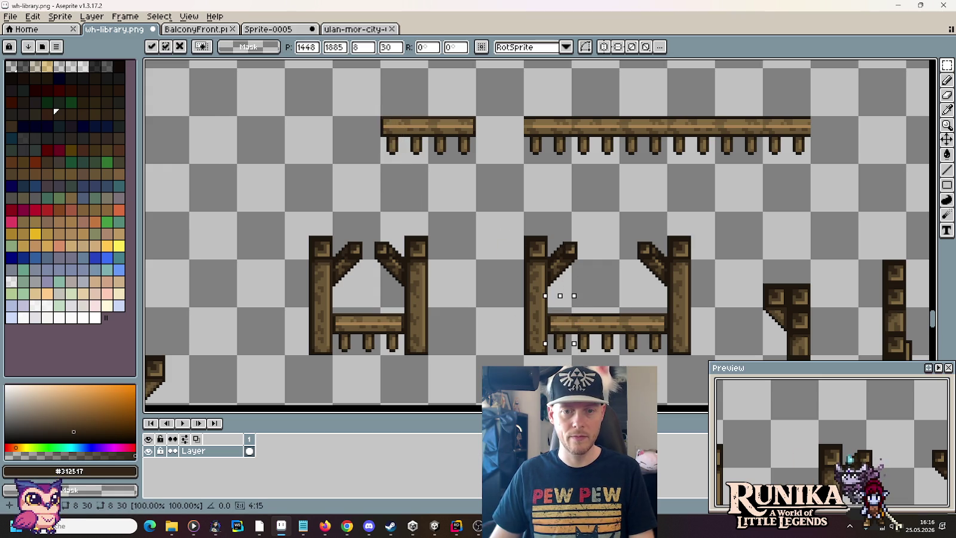
click(492, 329)
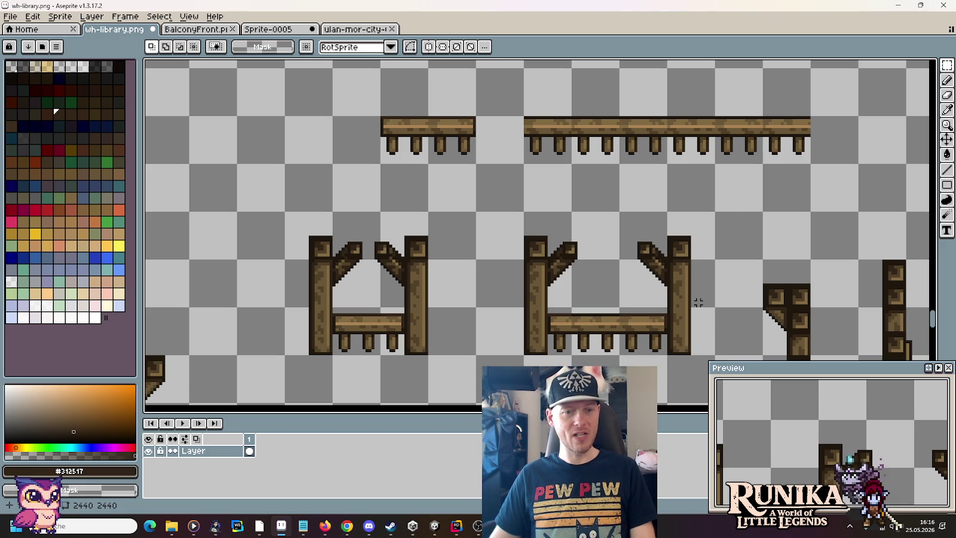
scroll(685, 270, down, 1)
mouse_move(692, 322)
mouse_down()
mouse_move(449, 231)
mouse_move(417, 229)
mouse_up()
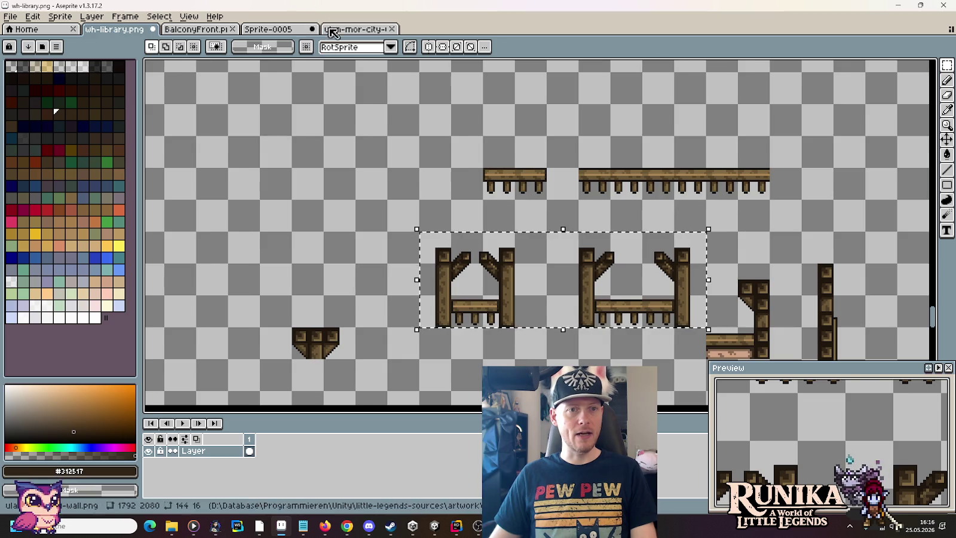
Paste the railed balconies into Sprite-0005 and nudge them into alignment over the scene's balconies
click(332, 29)
click(278, 29)
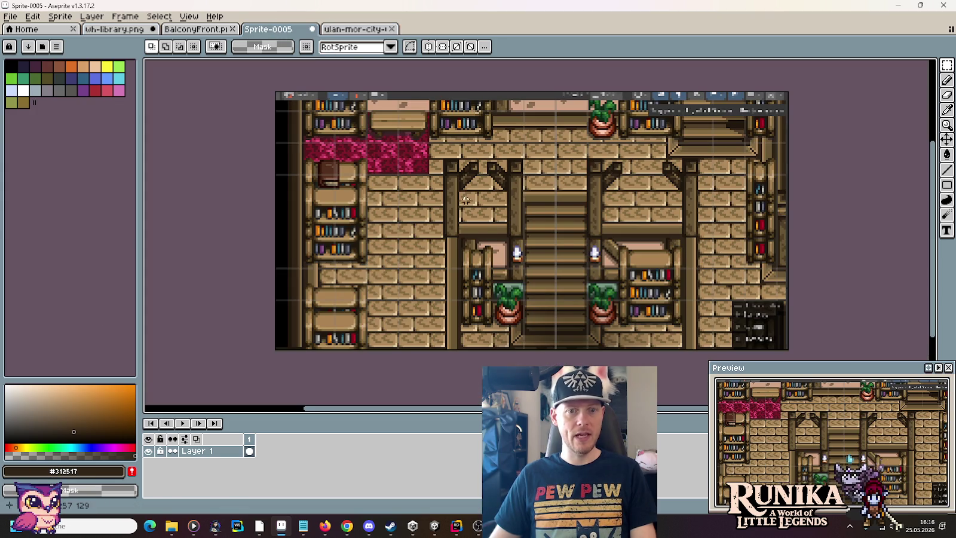
key(ctrl+v)
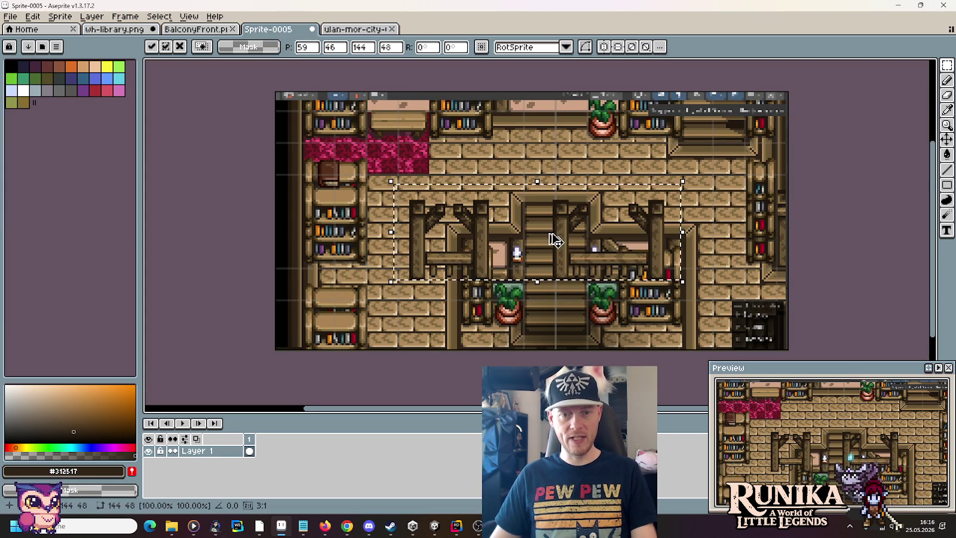
drag(482, 245, 511, 191)
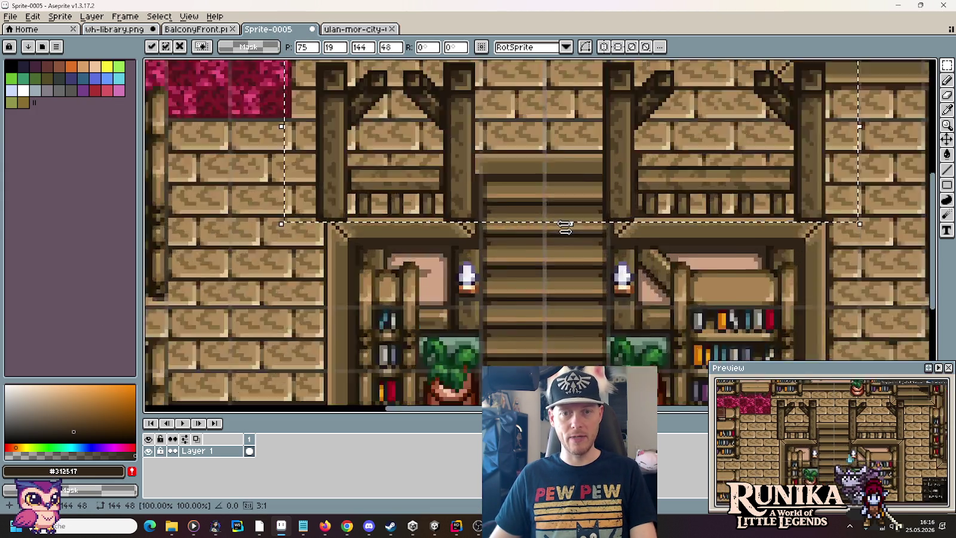
scroll(610, 190, up, 3)
key(Down)
key(Right)
key(Right)
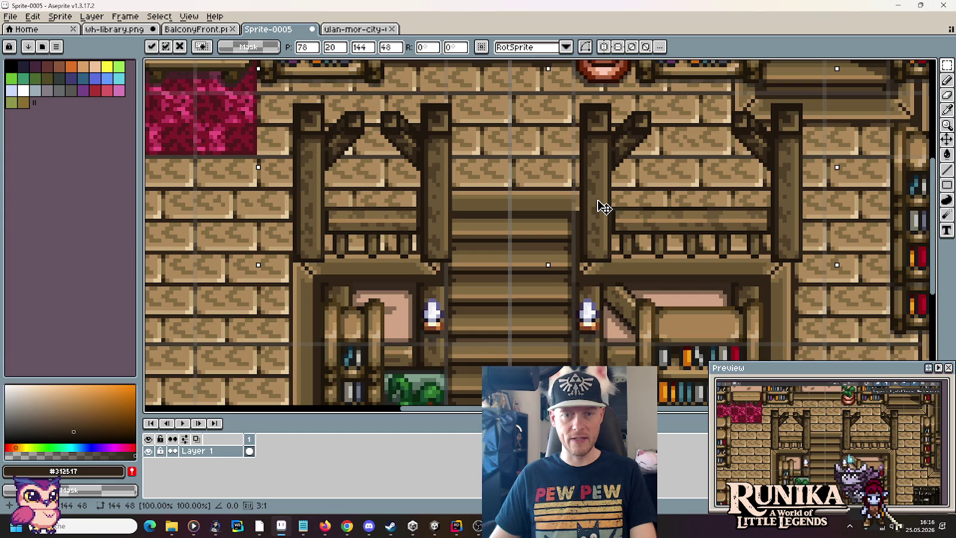
key(Left)
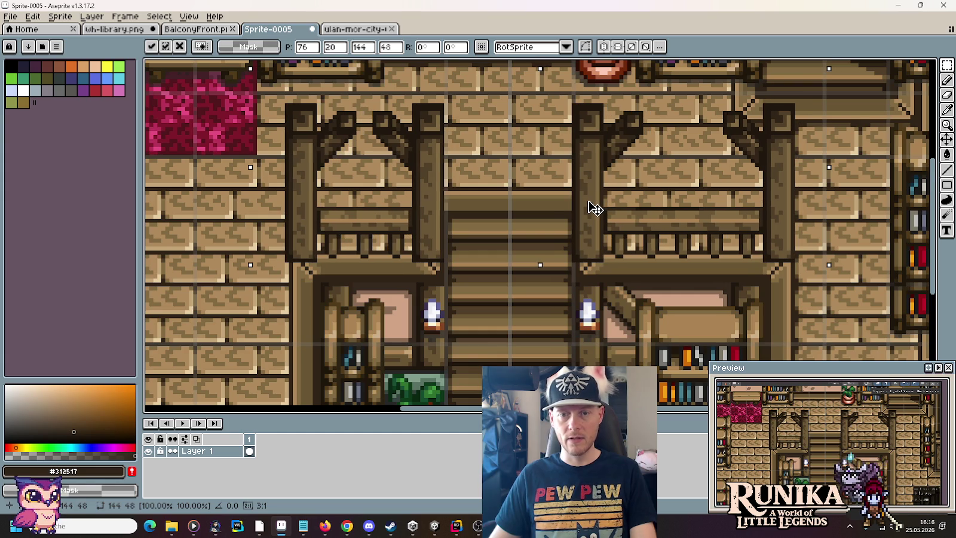
drag(590, 202, 592, 224)
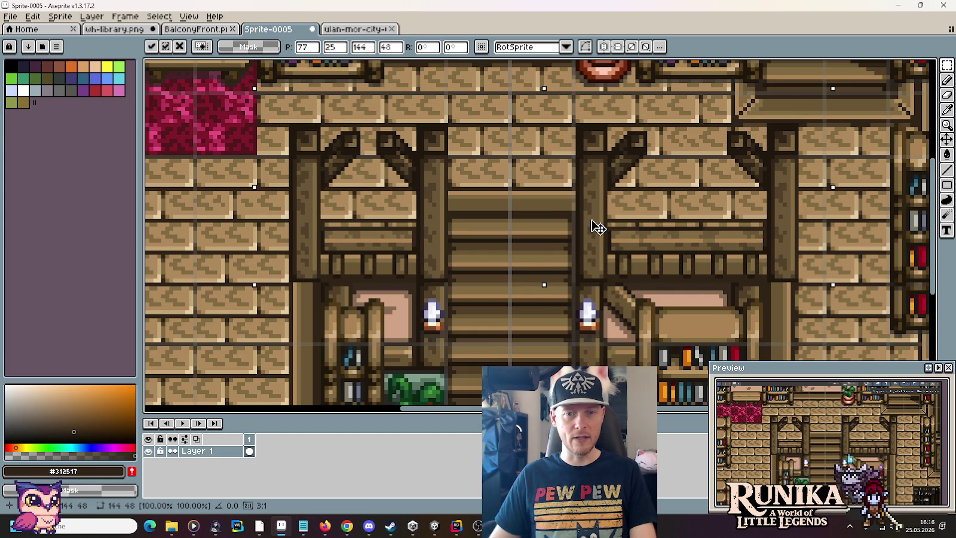
scroll(591, 221, down, 3)
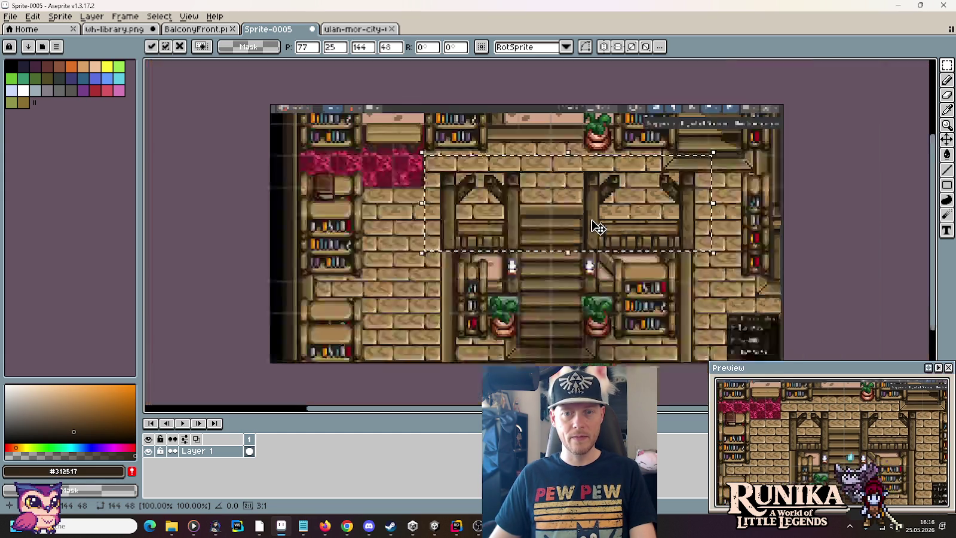
key(ctrl+d)
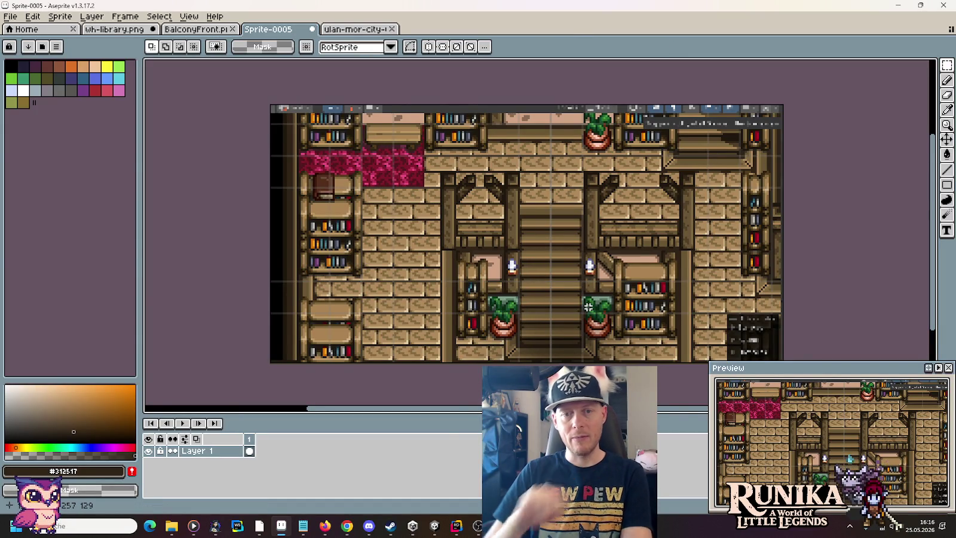
Undo the trial paste, then return to wh-library.png and deselect
scroll(630, 232, up, 2)
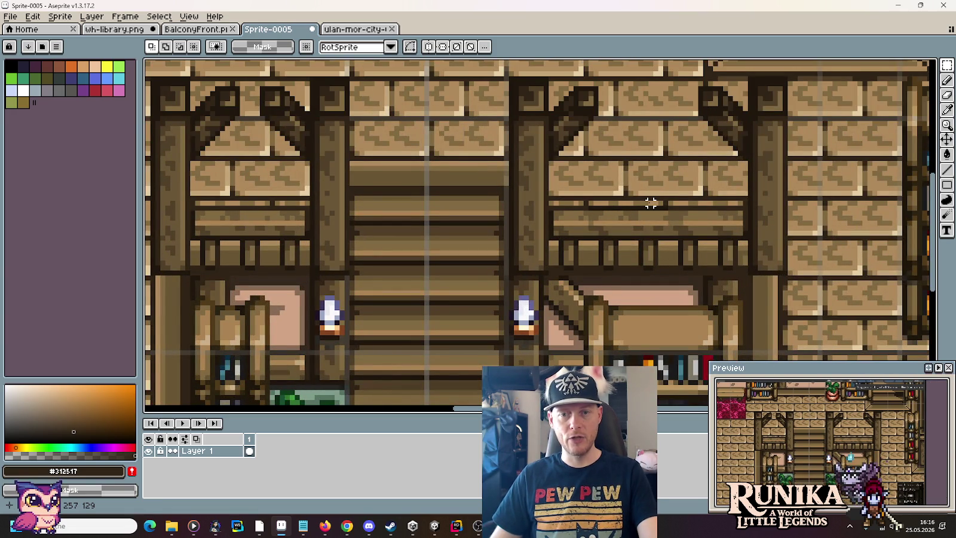
key(ctrl+z)
key(ctrl+z)
key(ctrl+shift+Tab)
key(ctrl+shift+Tab)
key(ctrl+d)
scroll(601, 310, up, 2)
Raise the right balcony railing one pixel and the left railing about two pixels
drag(572, 274, 771, 359)
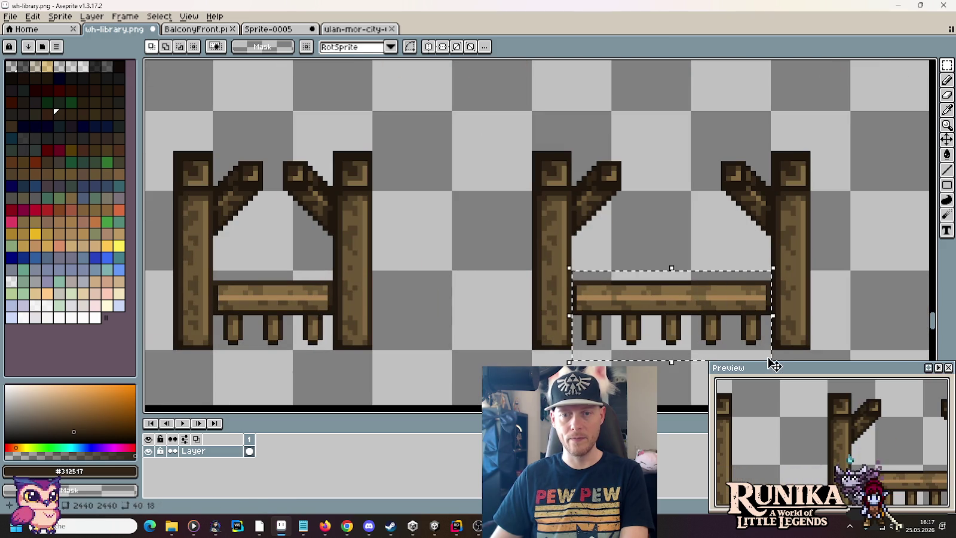
key(Up)
drag(329, 263, 214, 359)
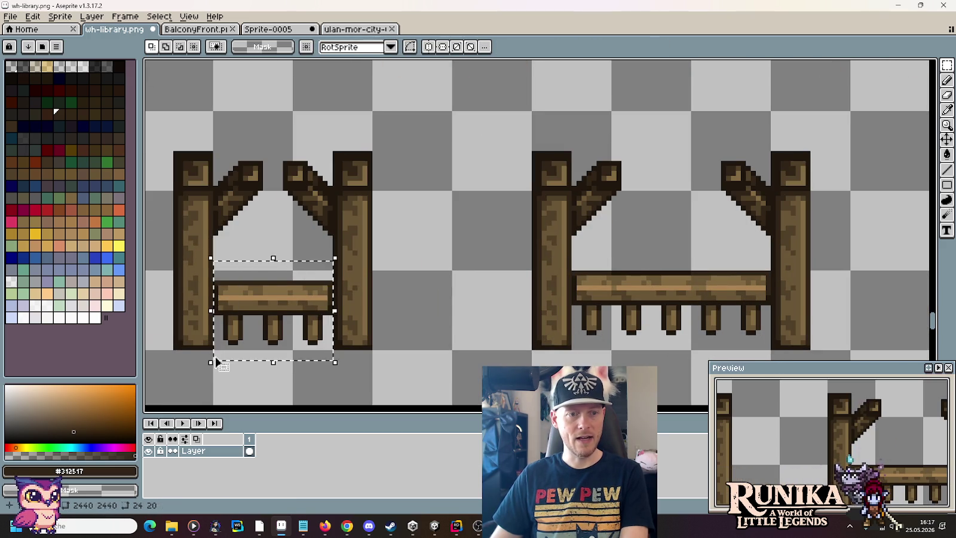
key(Up)
key(Up)
key(ctrl+d)
Copy both balconies into the library mockup, shifting them up and left into place
mouse_move(852, 352)
mouse_down()
mouse_move(213, 111)
mouse_move(146, 110)
mouse_up()
key(ctrl+c)
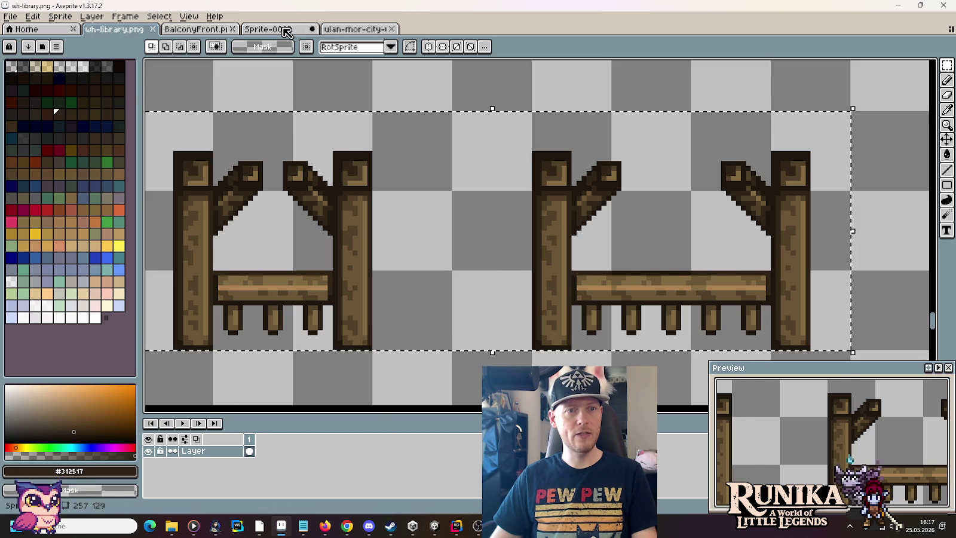
click(281, 29)
key(ctrl+v)
key(Up)
key(Up)
key(Up)
key(Left)
key(Left)
key(Left)
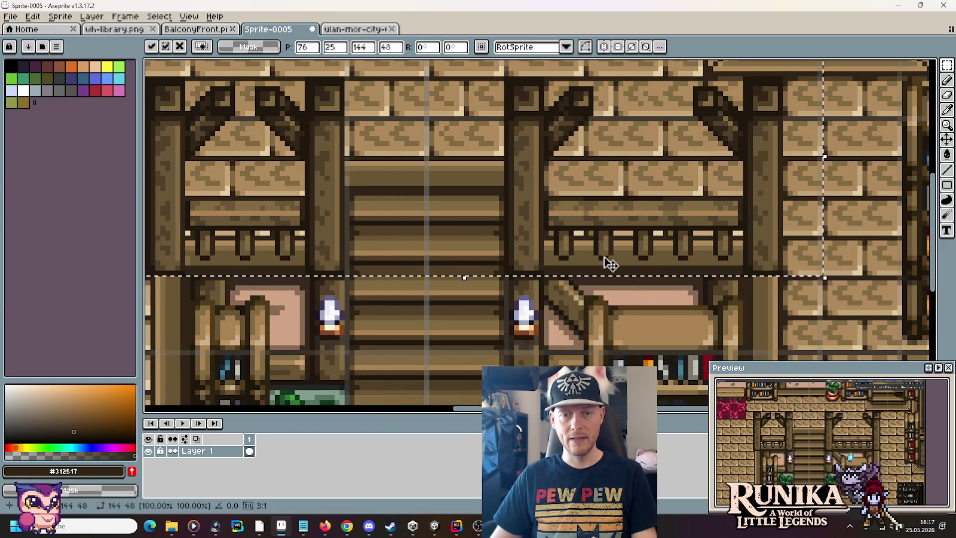
scroll(491, 326, down, 2)
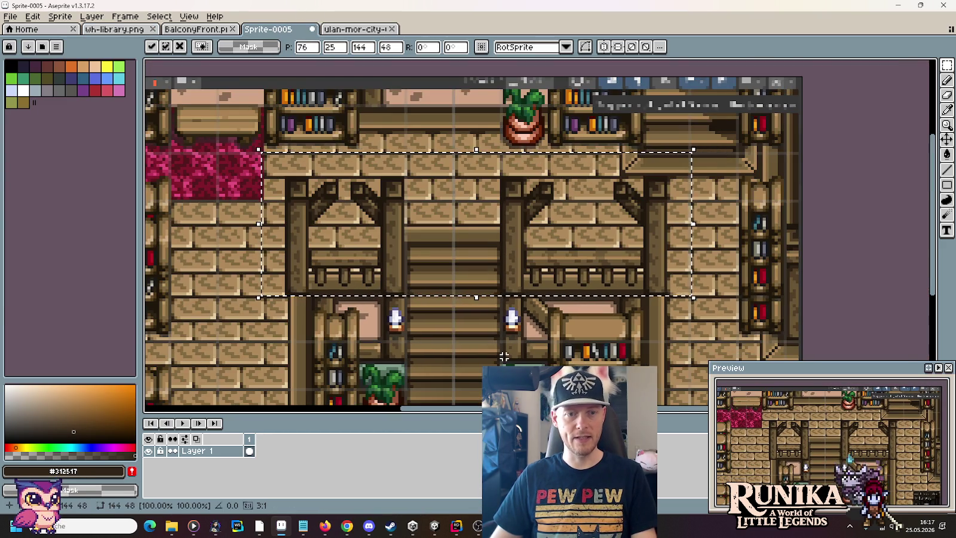
drag(506, 359, 530, 311)
click(531, 311)
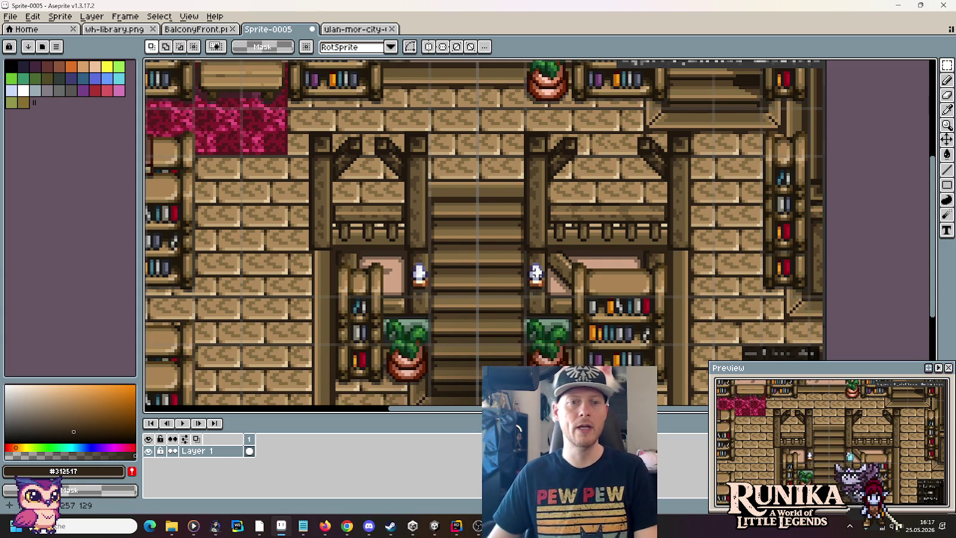
scroll(536, 272, down, 1)
drag(538, 296, 567, 228)
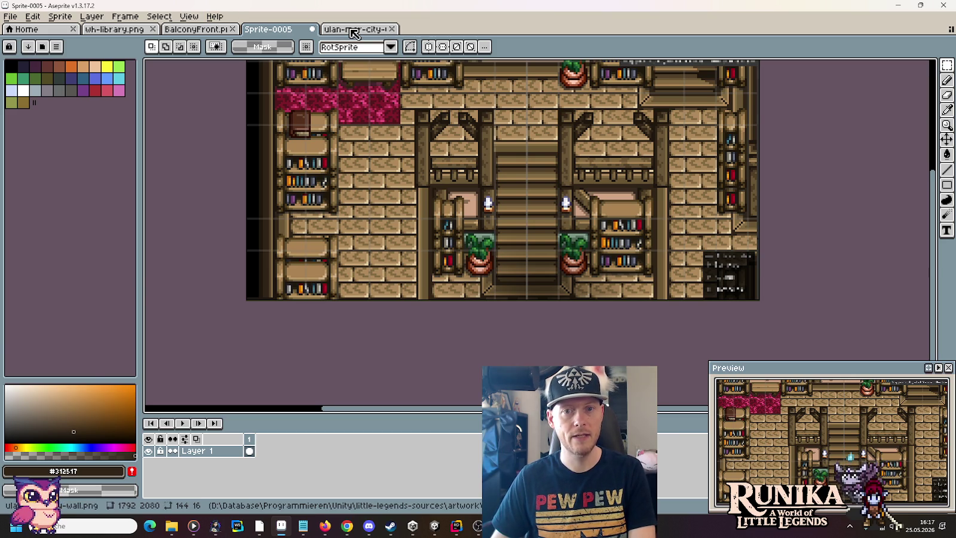
click(355, 30)
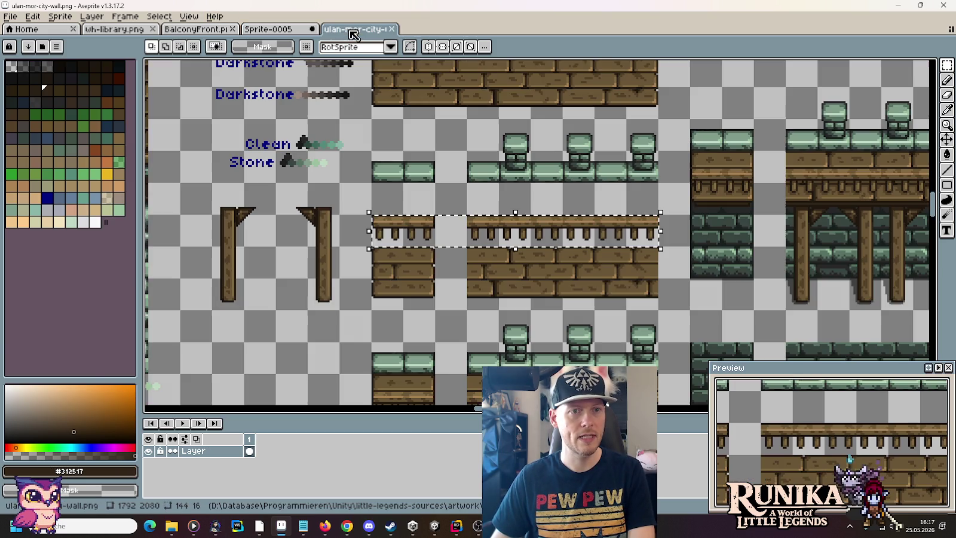
On the wh-library sheet, pull the fence's right post out to the left as a lone post
click(182, 31)
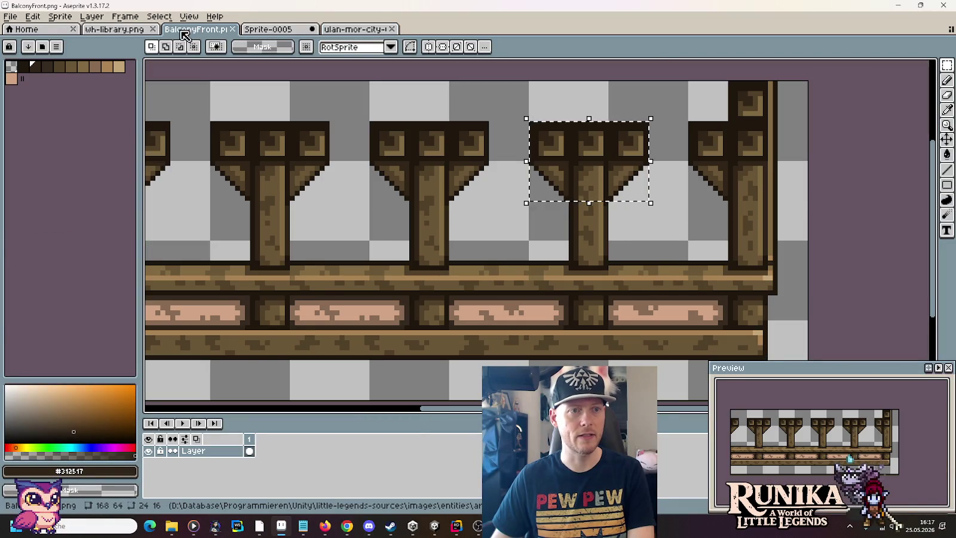
click(114, 29)
scroll(429, 215, down, 1)
click(416, 316)
drag(433, 298, 561, 284)
drag(519, 137, 496, 306)
drag(511, 209, 346, 209)
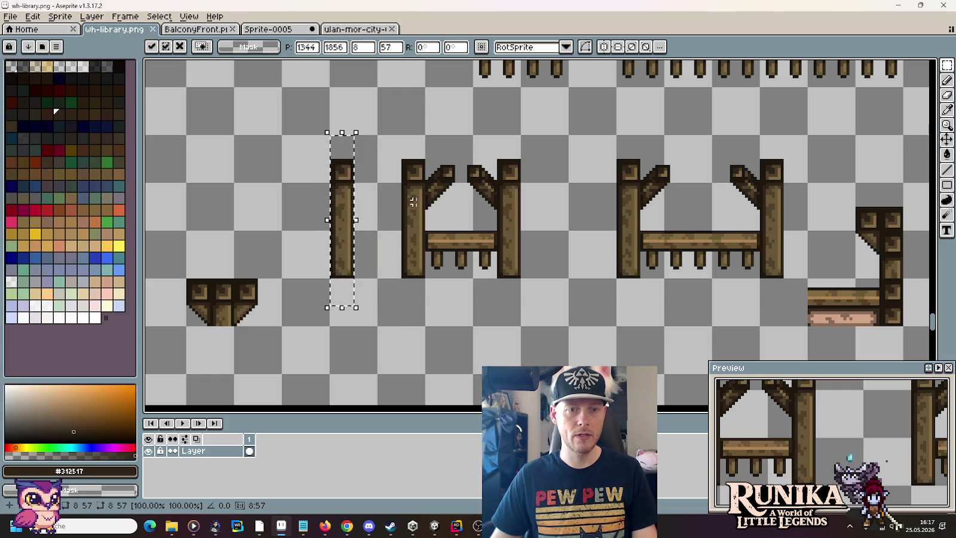
scroll(445, 161, up, 3)
Copy the small wooden block onto the lone post's shaft, set five pixels lower
mouse_move(428, 175)
mouse_down()
mouse_move(455, 207)
mouse_move(614, 222)
mouse_move(324, 166)
mouse_move(333, 172)
mouse_up()
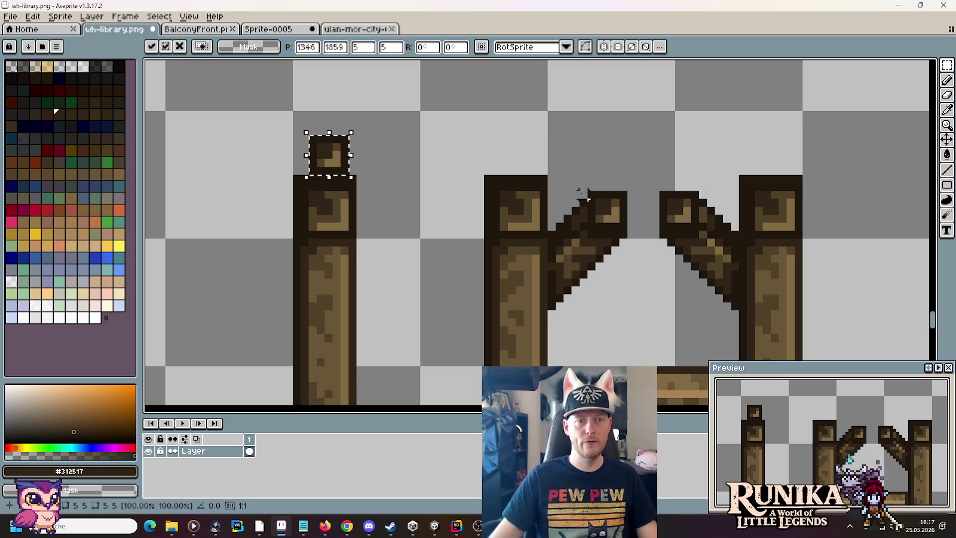
key(Up)
key(Up)
key(Up)
key(Up)
key(Up)
drag(327, 125, 328, 266)
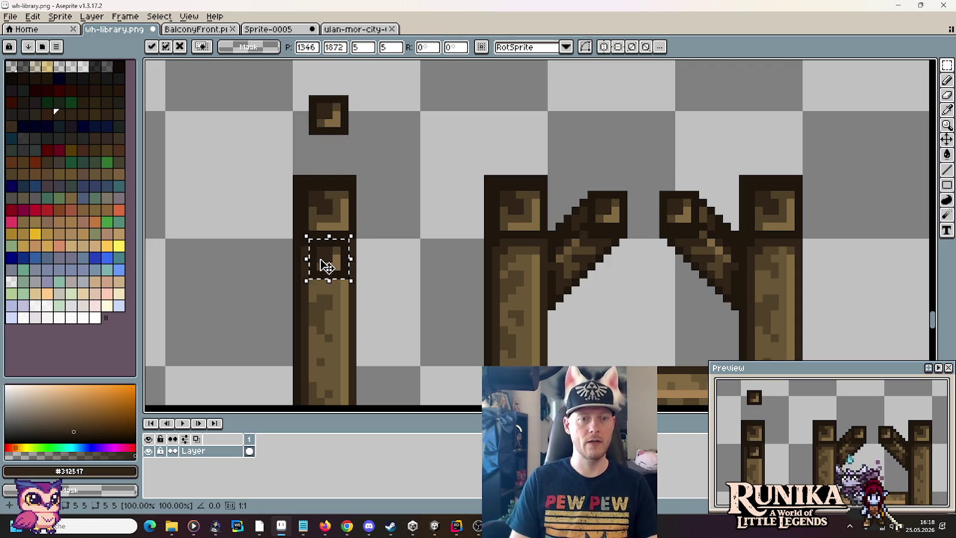
key(Down)
key(Down)
key(Down)
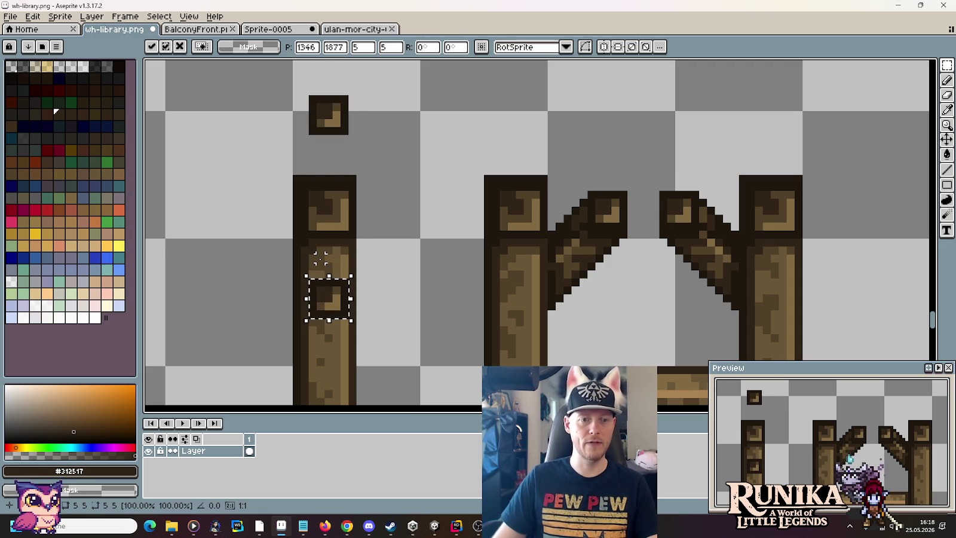
click(408, 258)
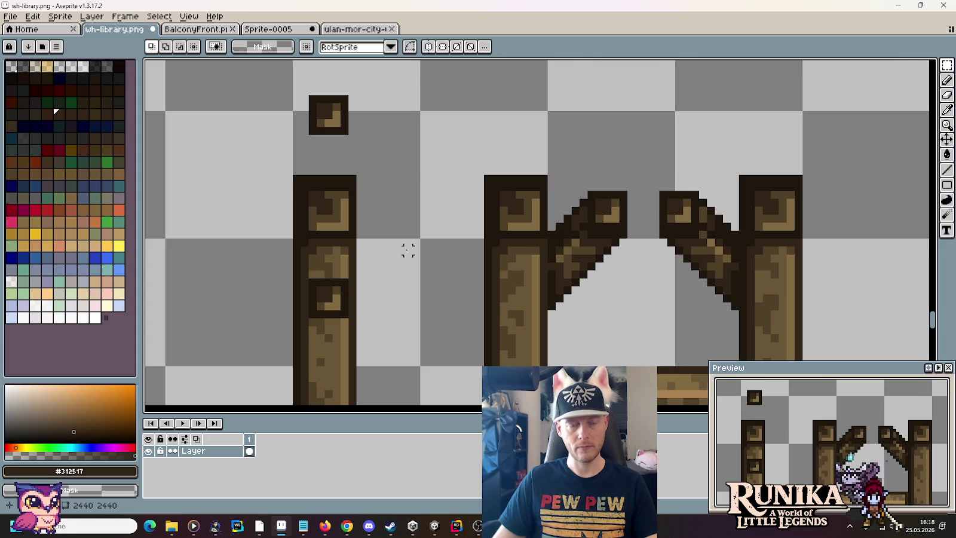
scroll(408, 251, down, 3)
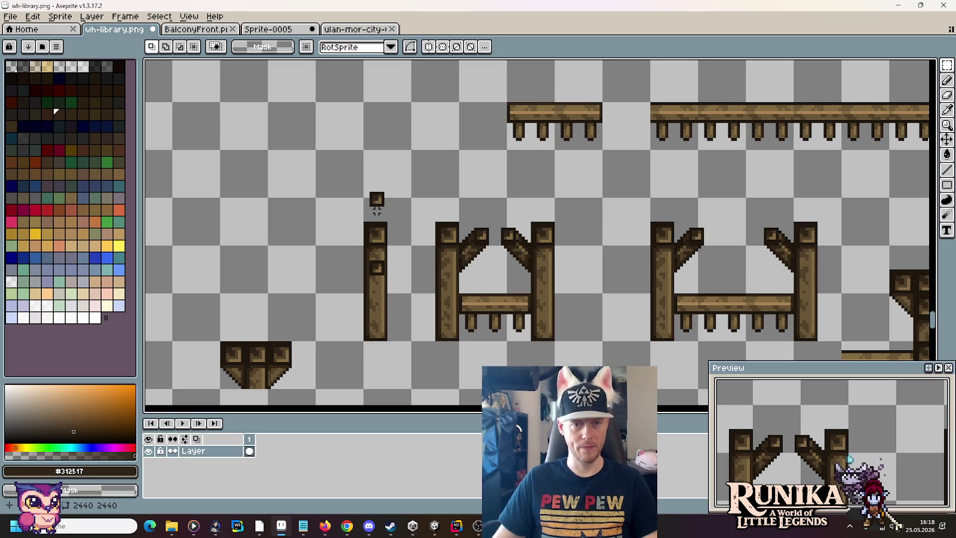
scroll(372, 206, up, 3)
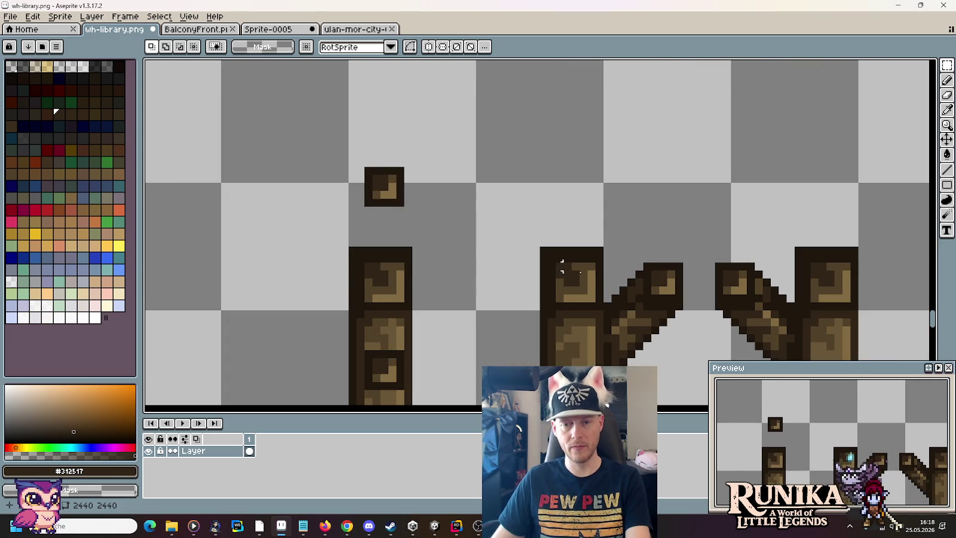
Draw dark outlines joining the block to the post, with light brown pixels between them
key(i)
click(636, 295)
key(b)
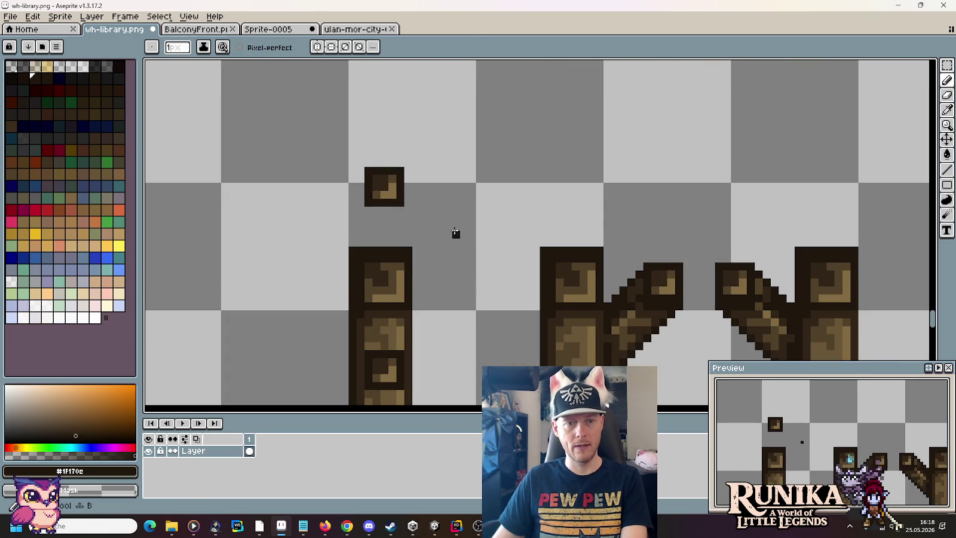
drag(399, 222, 399, 245)
drag(367, 209, 367, 244)
key(i)
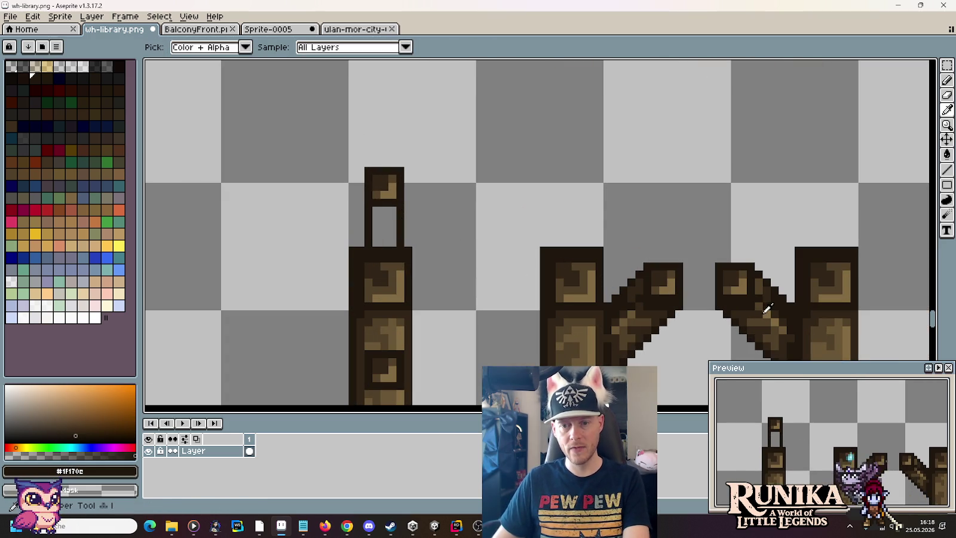
click(638, 278)
key(b)
click(393, 226)
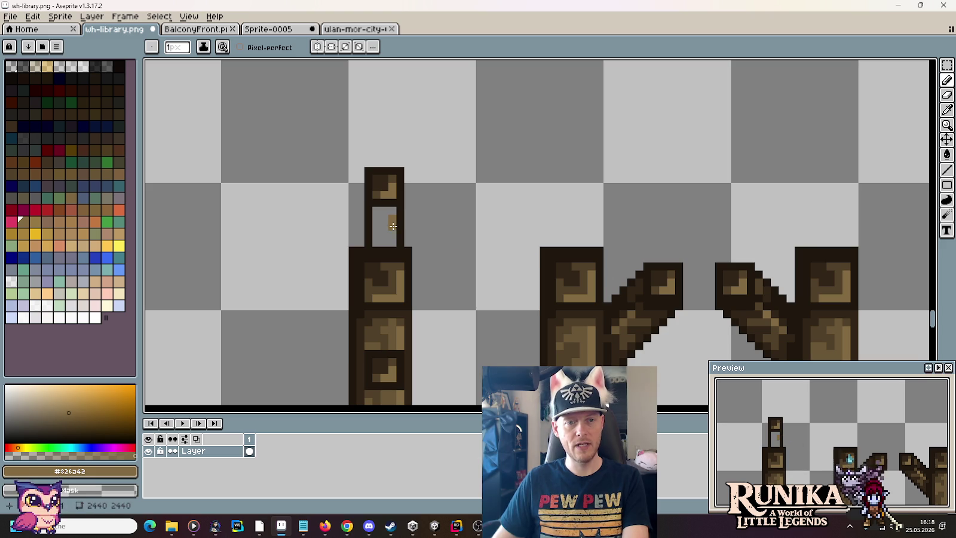
click(384, 232)
Sample mid browns from the wood and fill the gap in the new pillar top
key(i)
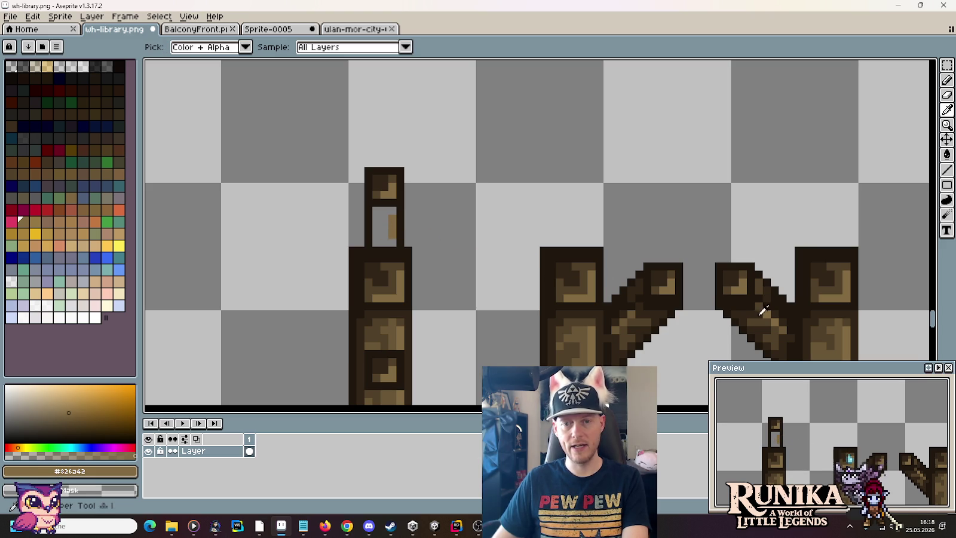
click(761, 302)
key(b)
key(i)
click(837, 324)
key(b)
key(i)
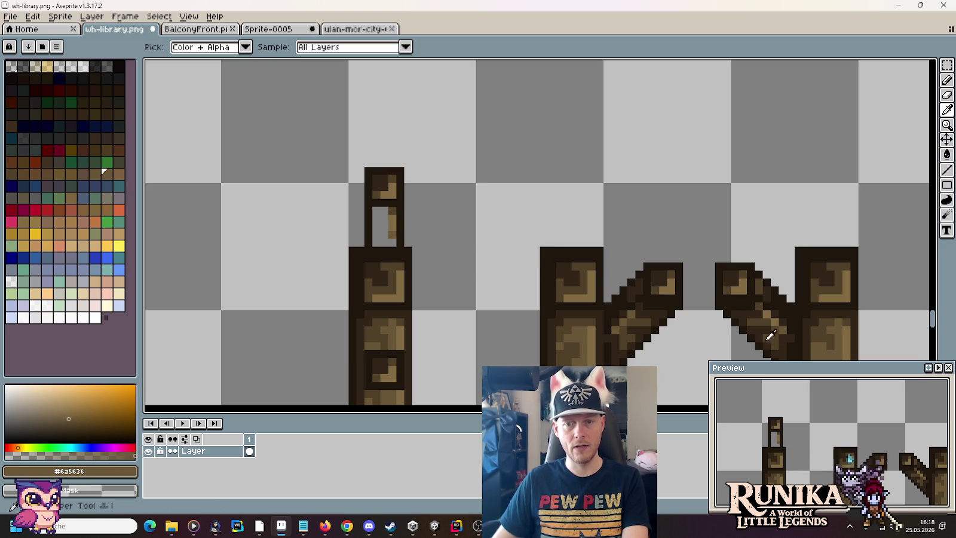
click(788, 330)
key(b)
key(i)
click(771, 317)
key(b)
click(385, 226)
mouse_move(387, 224)
mouse_down()
mouse_move(384, 239)
mouse_move(378, 210)
mouse_move(398, 213)
mouse_up()
key(i)
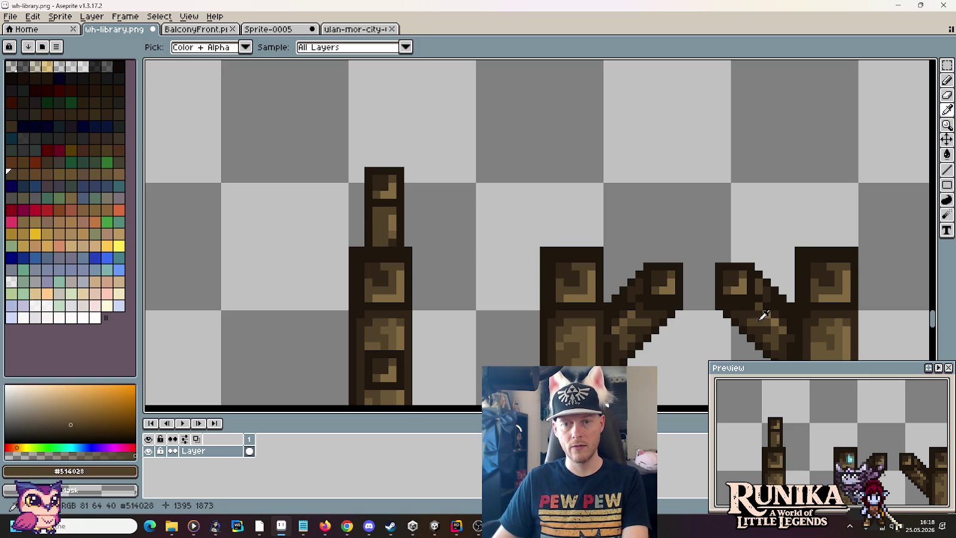
click(756, 327)
key(b)
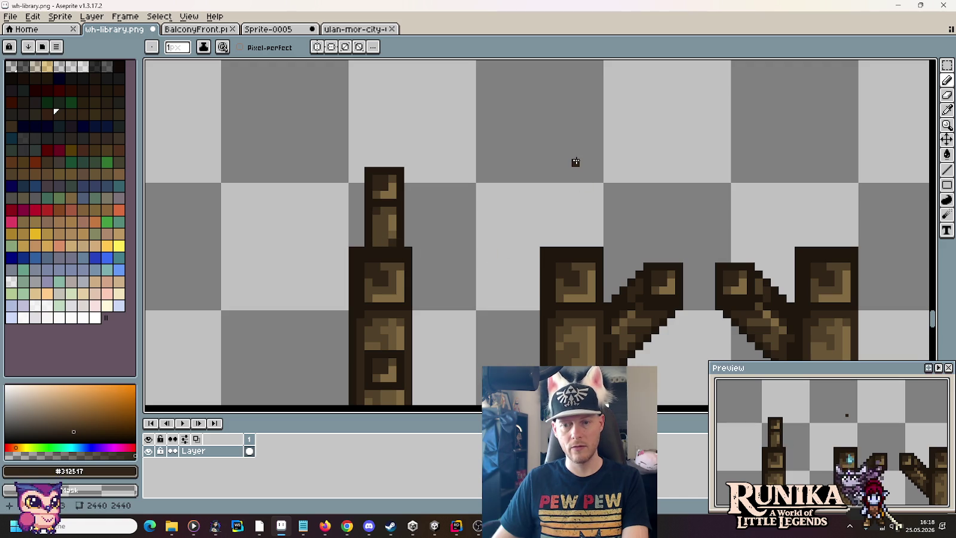
Pick the dark outline brown and paint a dark strip on the left post
scroll(575, 162, down, 3)
scroll(530, 193, up, 3)
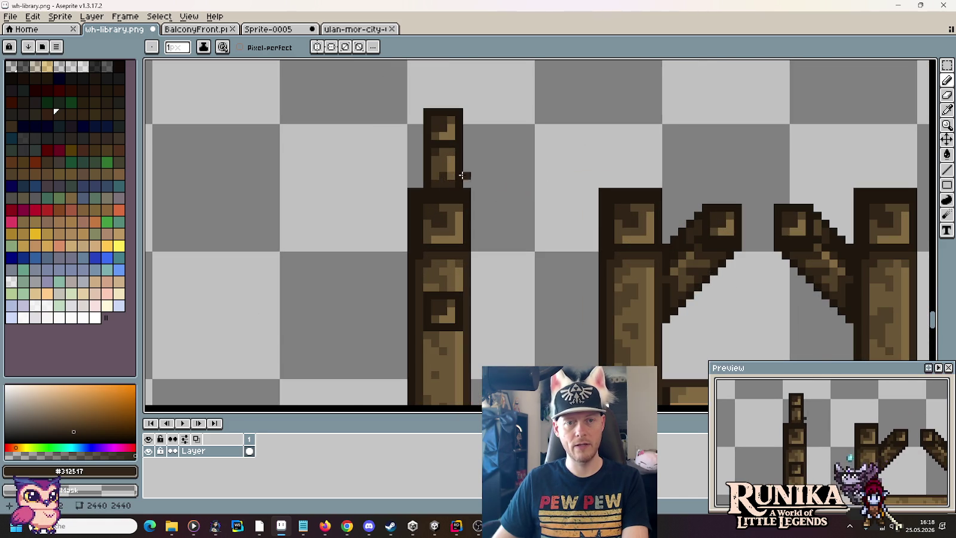
alt+click(440, 174)
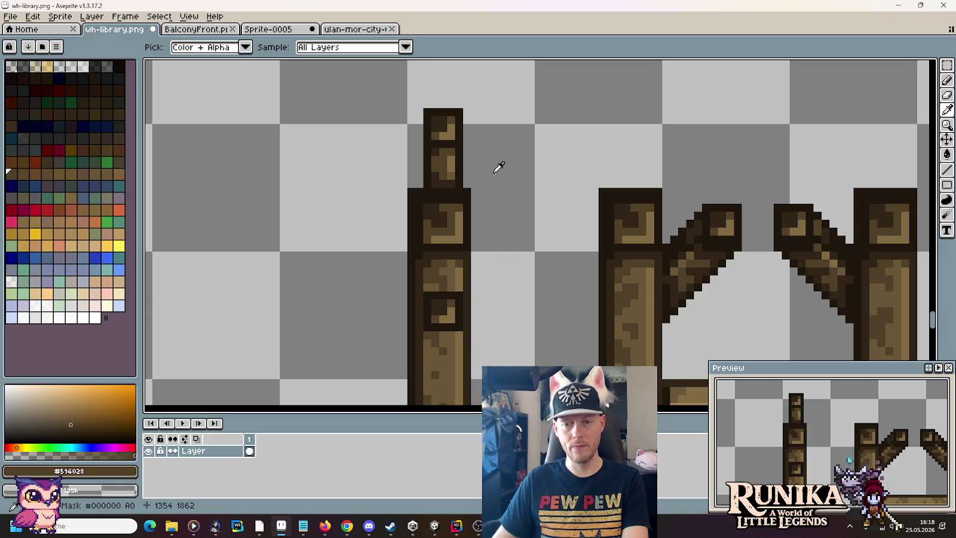
alt+click(451, 154)
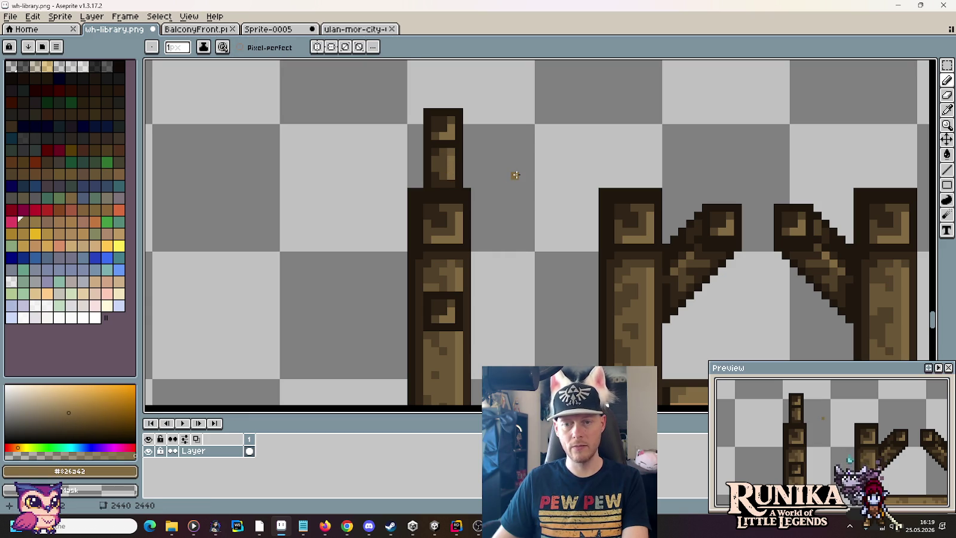
scroll(516, 192, down, 3)
scroll(513, 192, up, 2)
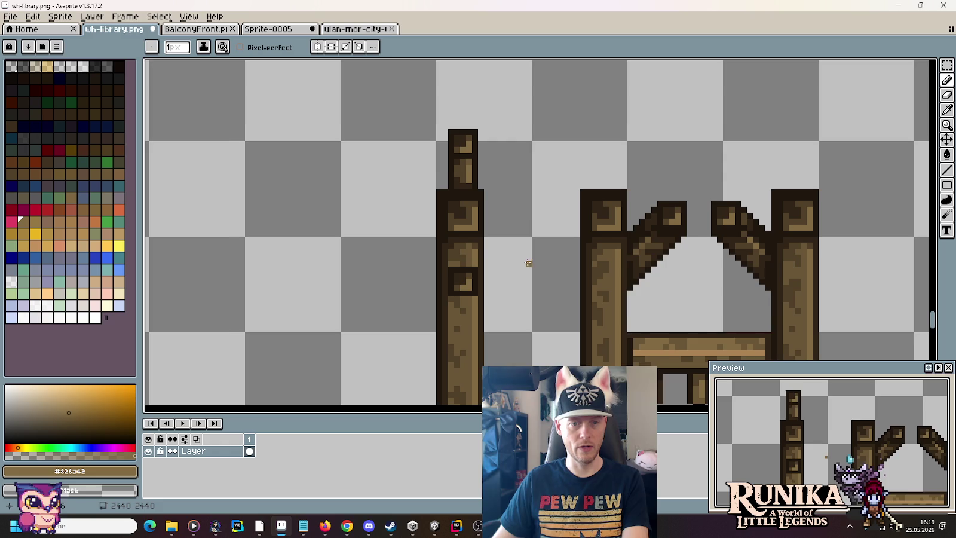
scroll(527, 263, down, 1)
scroll(450, 252, up, 1)
scroll(449, 253, up, 1)
key(i)
click(591, 209)
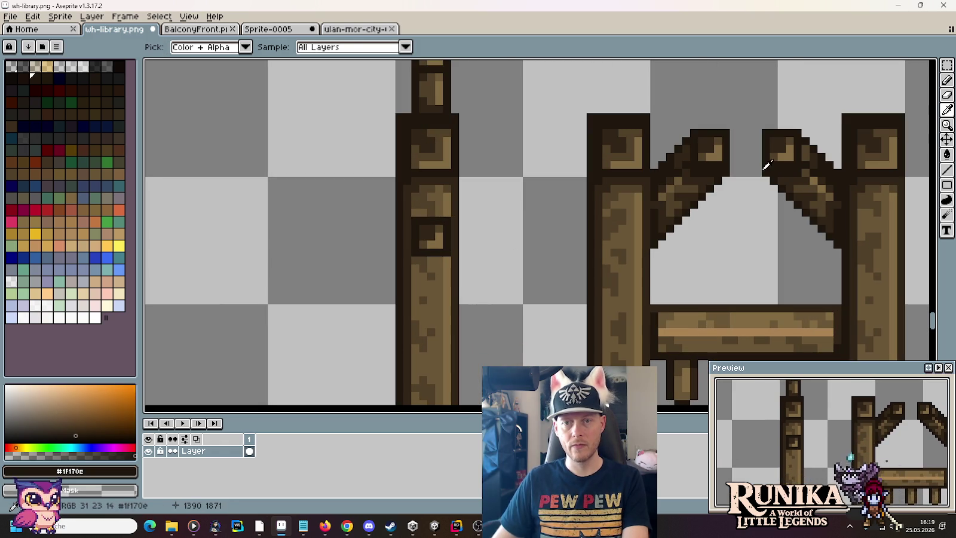
key(b)
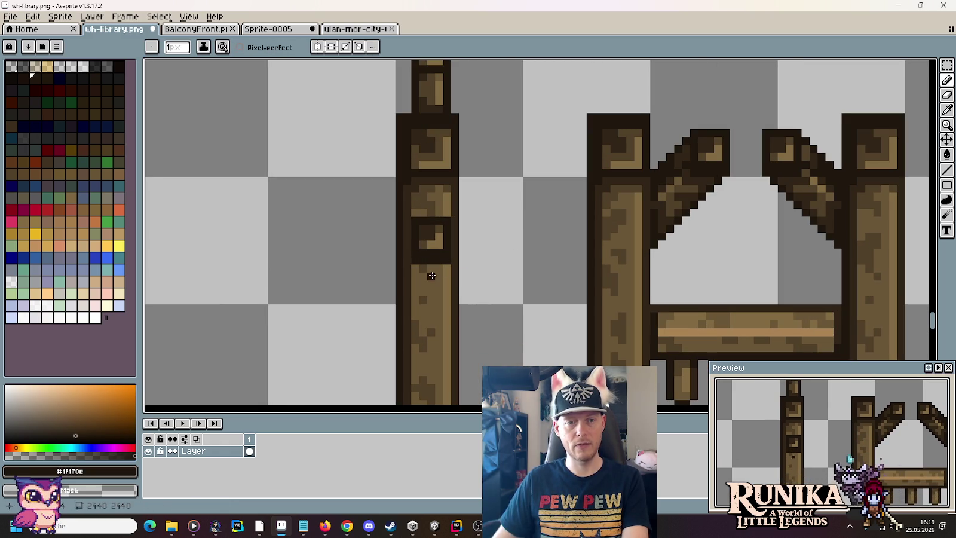
alt+click(412, 275)
mouse_move(414, 276)
mouse_down()
mouse_move(428, 276)
mouse_move(414, 267)
mouse_up()
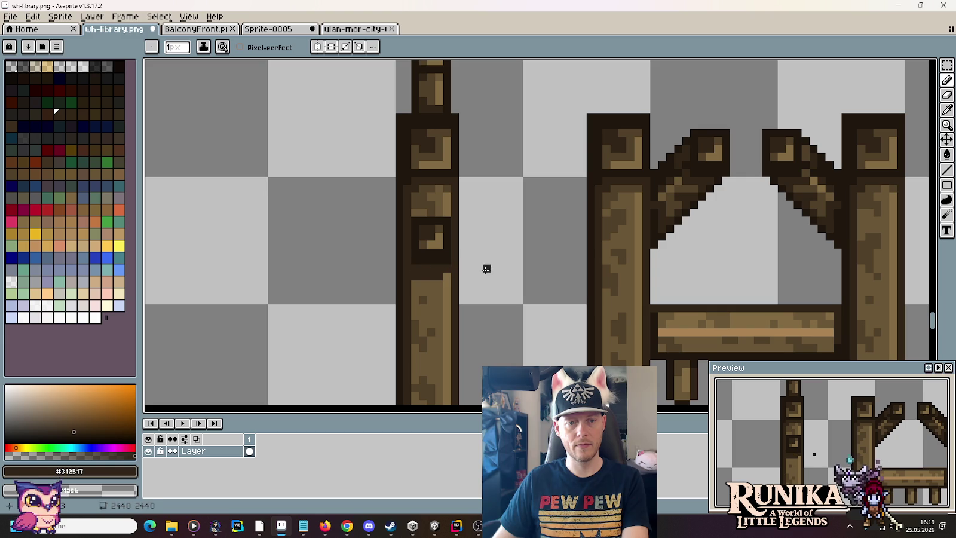
scroll(486, 269, down, 3)
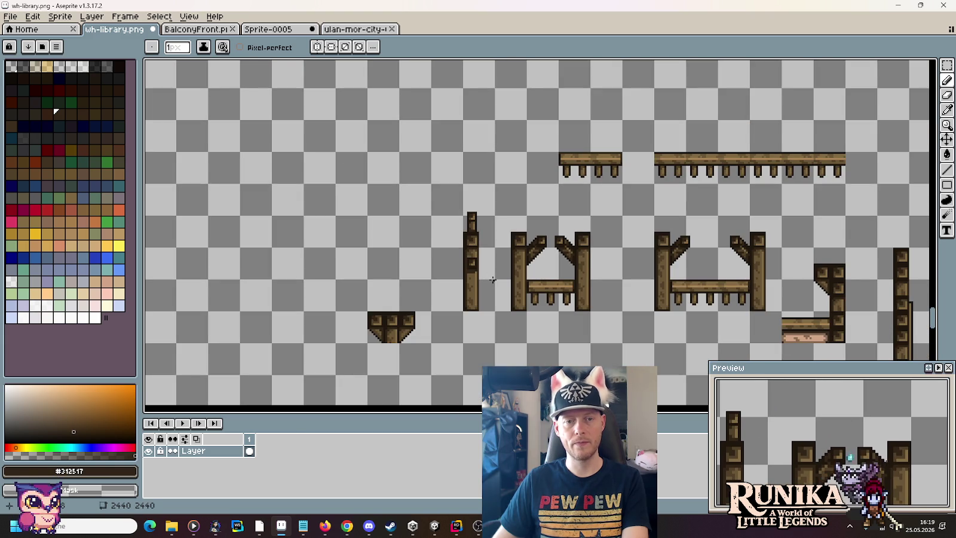
Select the tall left pillar and save the wh-library sprite sheet
key(m)
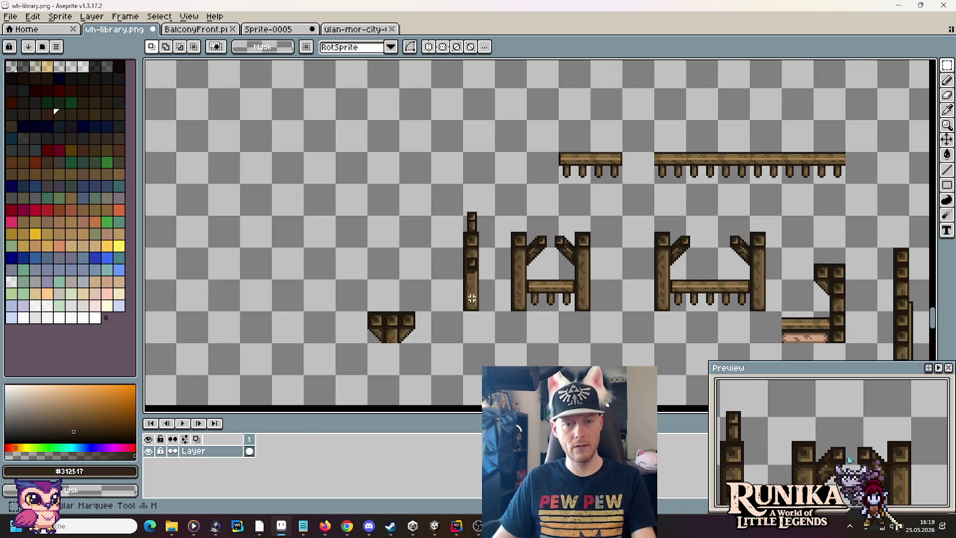
drag(472, 302, 472, 181)
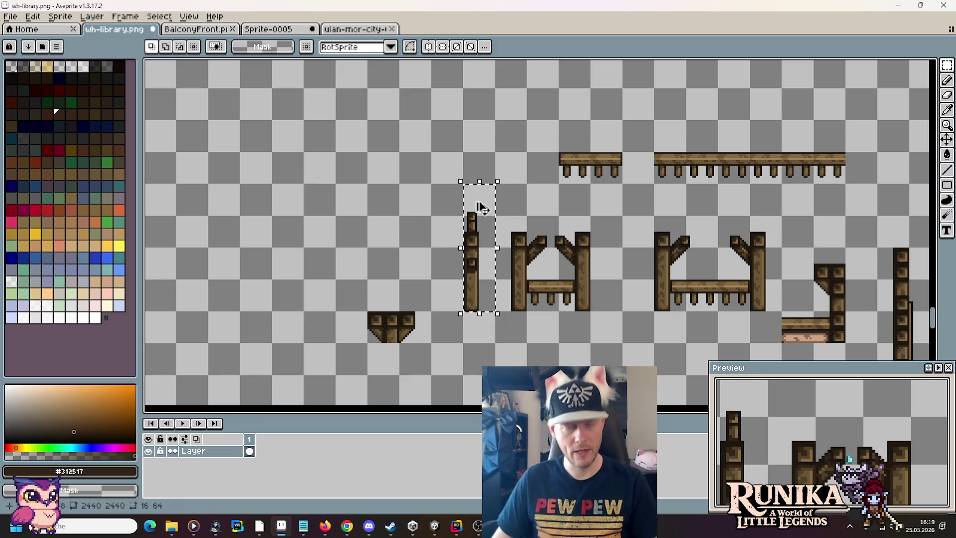
key(ctrl+s)
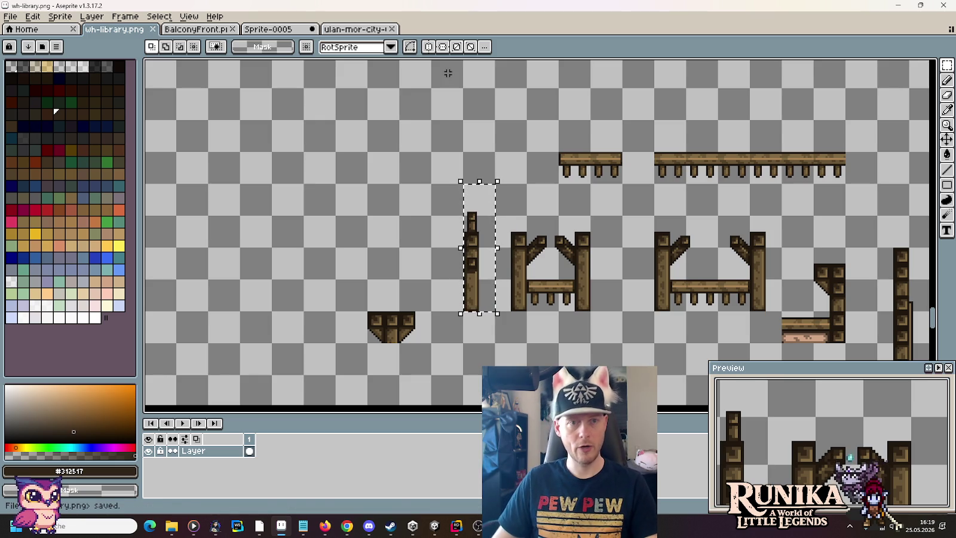
click(362, 28)
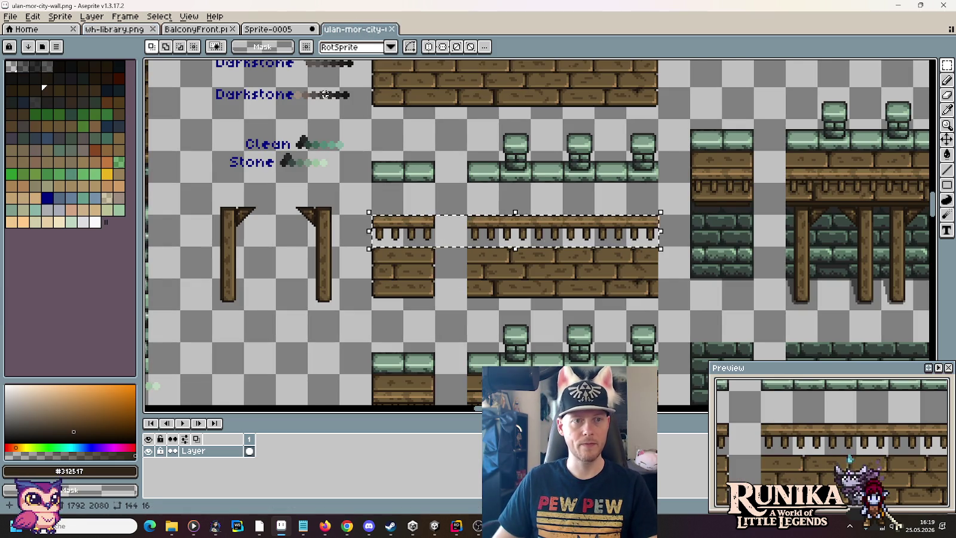
Paste the pillar into Sprite-0005 and place it down beside the right bookshelf
click(270, 29)
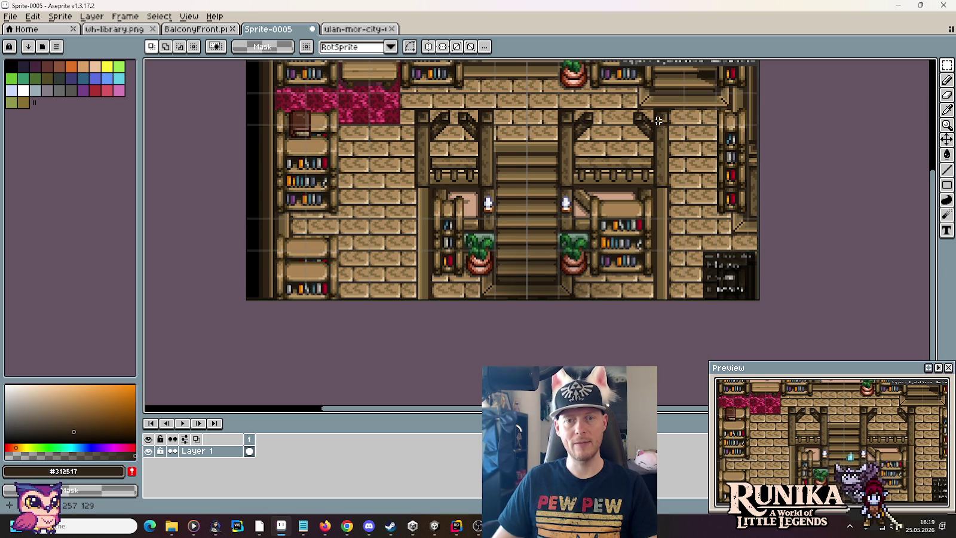
key(ctrl+v)
mouse_move(545, 256)
mouse_down()
mouse_move(408, 188)
mouse_move(371, 210)
mouse_move(375, 188)
mouse_move(389, 190)
mouse_move(377, 197)
mouse_move(452, 200)
mouse_move(448, 155)
mouse_move(434, 230)
mouse_move(454, 215)
mouse_move(494, 249)
mouse_move(436, 289)
mouse_up()
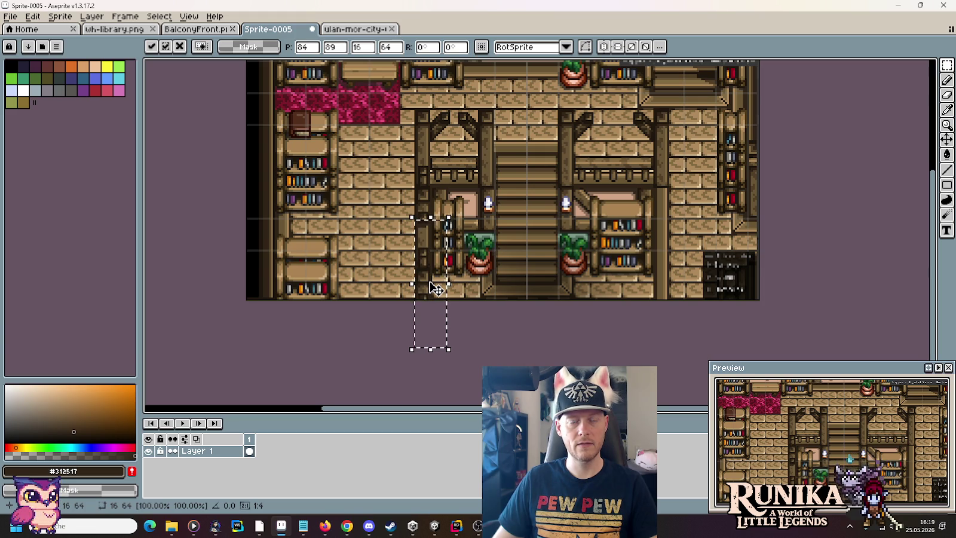
mouse_move(437, 289)
mouse_down()
mouse_move(698, 259)
mouse_move(452, 208)
mouse_up()
key(Right)
key(Right)
key(Right)
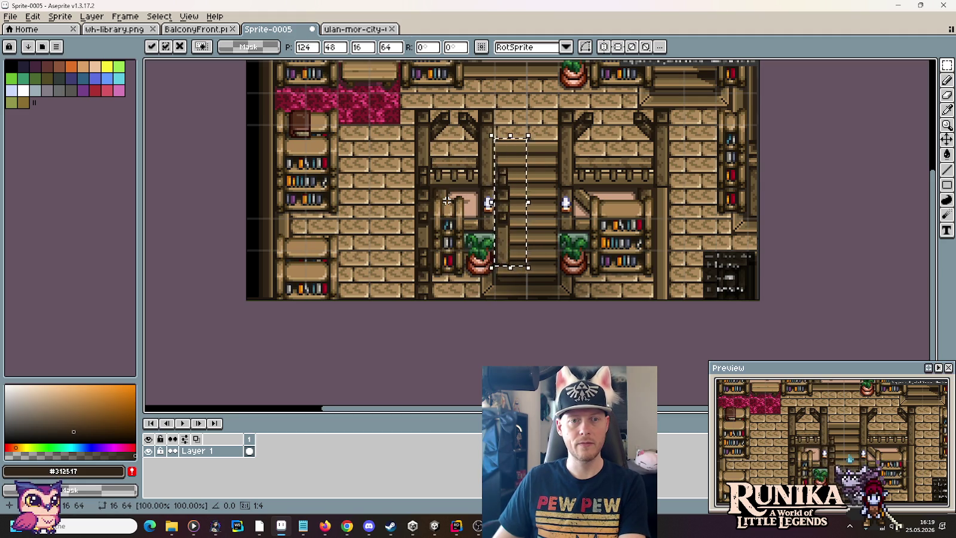
key(Right)
key(Right)
key(Right)
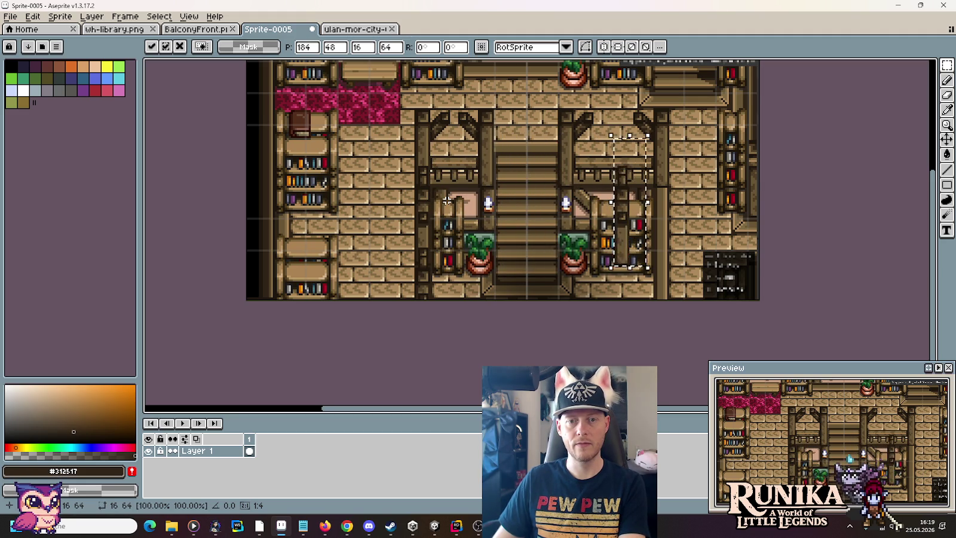
key(Right)
key(Right)
key(Right)
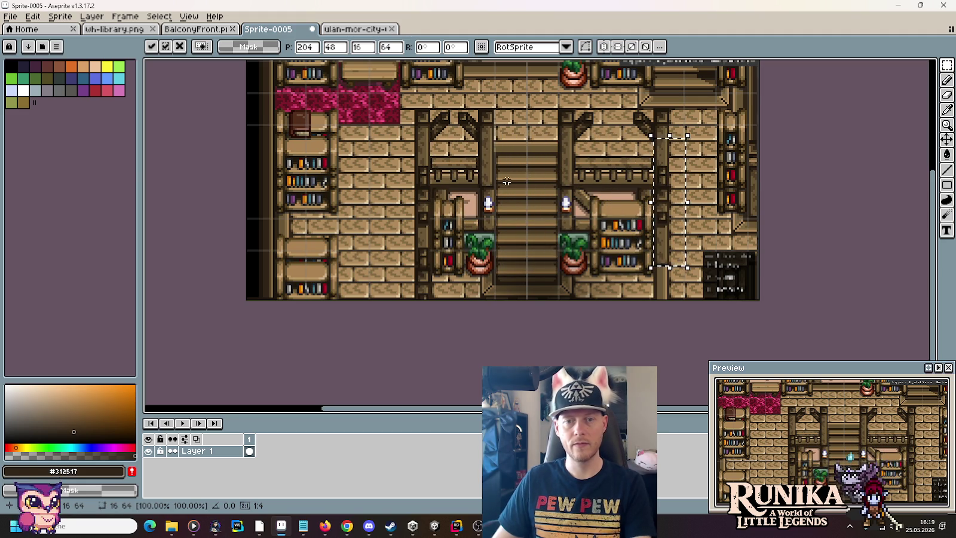
mouse_move(667, 215)
mouse_down()
mouse_move(672, 314)
mouse_move(720, 268)
mouse_move(700, 207)
mouse_move(693, 218)
mouse_move(683, 209)
mouse_move(692, 312)
mouse_move(665, 316)
mouse_move(680, 302)
mouse_move(668, 305)
mouse_up()
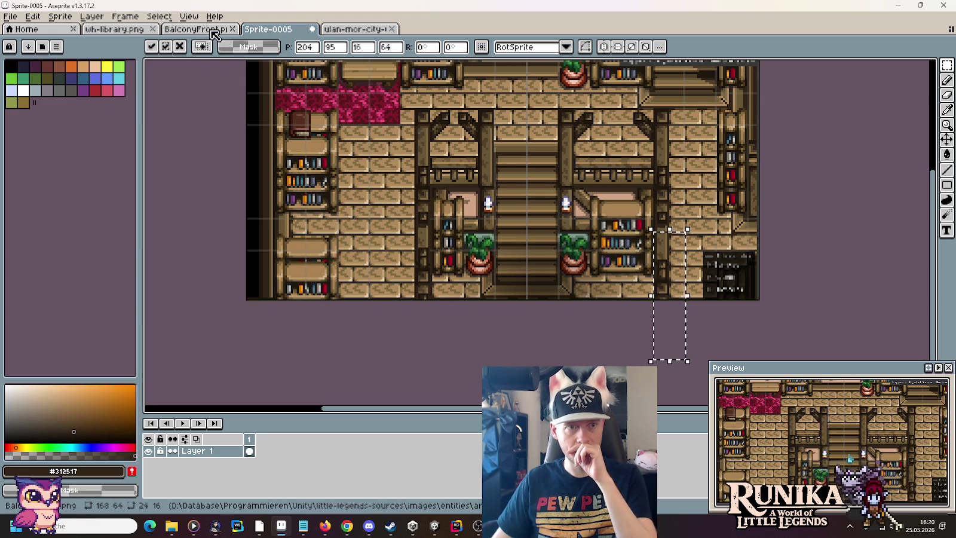
Move the pillar's square joint block onto the second railing's right post
click(140, 30)
click(602, 258)
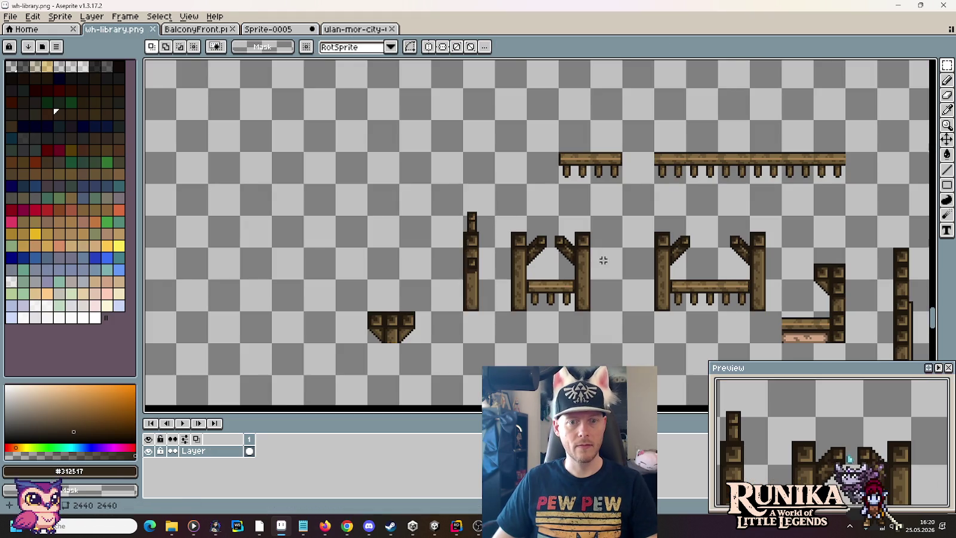
scroll(507, 276, up, 3)
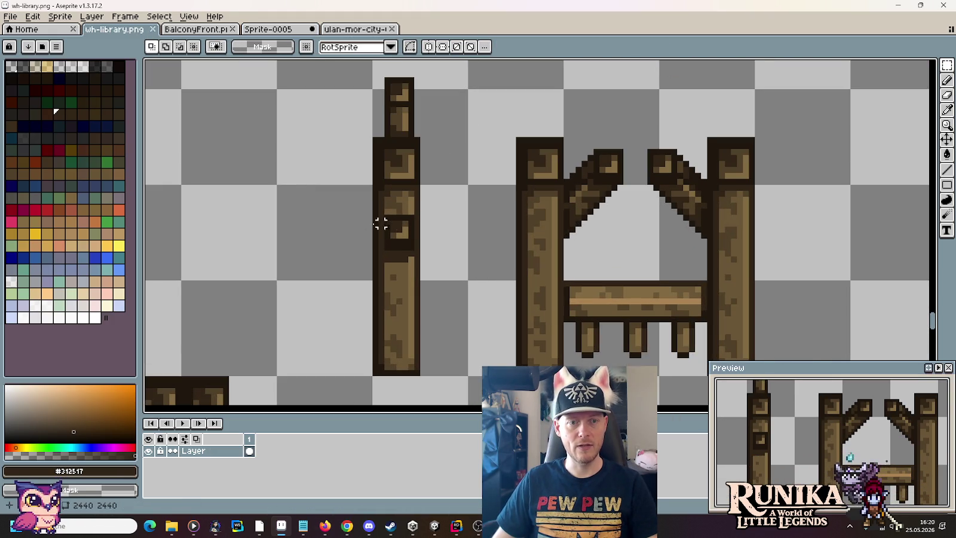
mouse_move(359, 214)
mouse_down()
mouse_move(442, 242)
mouse_move(453, 264)
mouse_move(440, 254)
mouse_move(578, 257)
mouse_up()
scroll(576, 256, right, 10)
drag(245, 206, 925, 207)
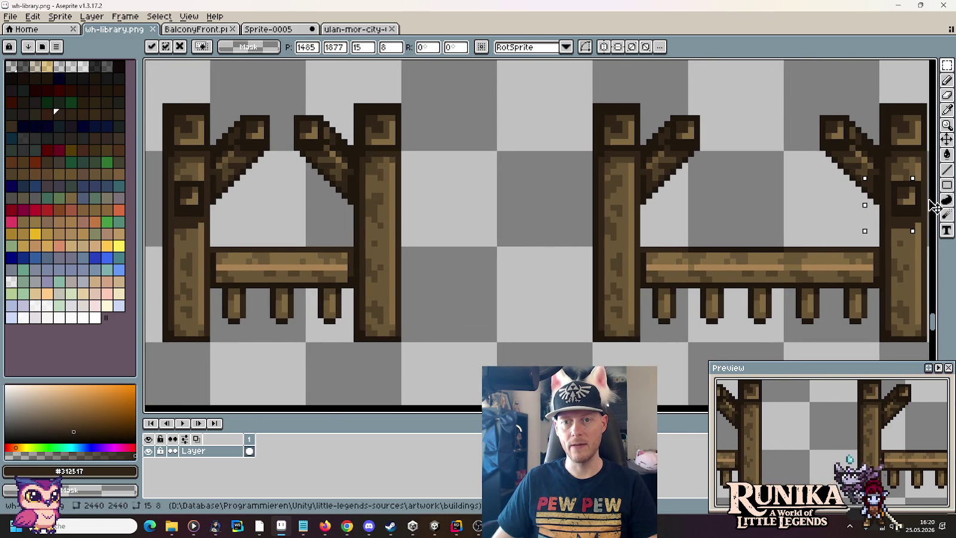
click(637, 201)
scroll(636, 200, down, 1)
Select both railing pieces, trial-paste them in the city wall sprite, then close it
drag(249, 182, 896, 241)
key(ctrl+d)
scroll(581, 181, down, 2)
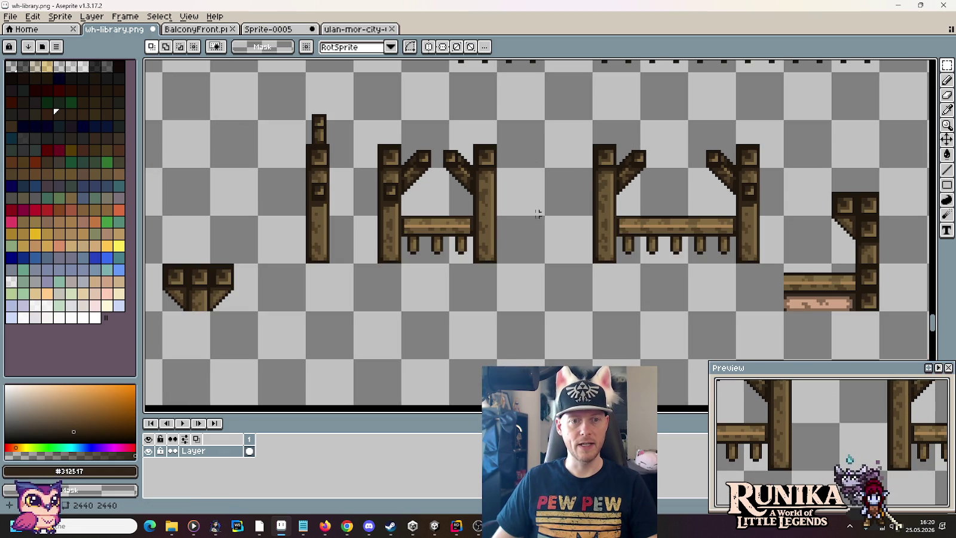
mouse_move(376, 196)
mouse_down()
mouse_move(685, 74)
mouse_move(748, 126)
mouse_up()
click(335, 32)
key(ctrl+v)
key(Escape)
click(391, 29)
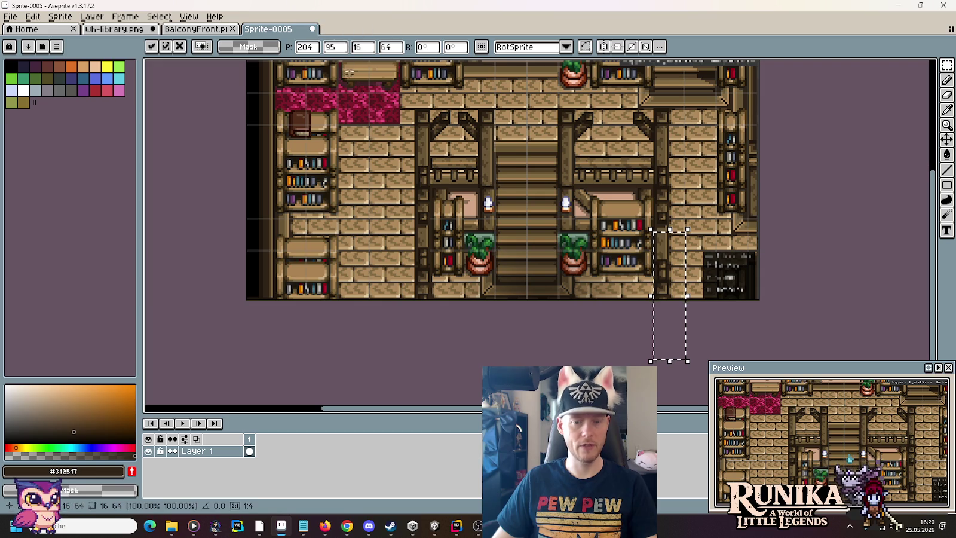
Paste both railings onto the mockup's upper balcony, commit them, and review the whole scene
key(ctrl+v)
mouse_move(504, 251)
mouse_down()
mouse_move(505, 135)
mouse_move(507, 143)
mouse_up()
key(Return)
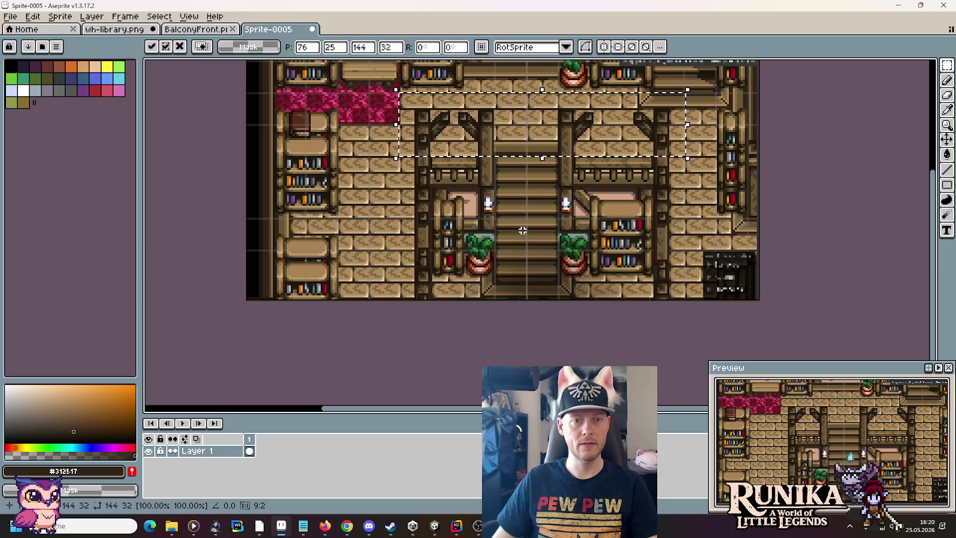
scroll(523, 232, down, 1)
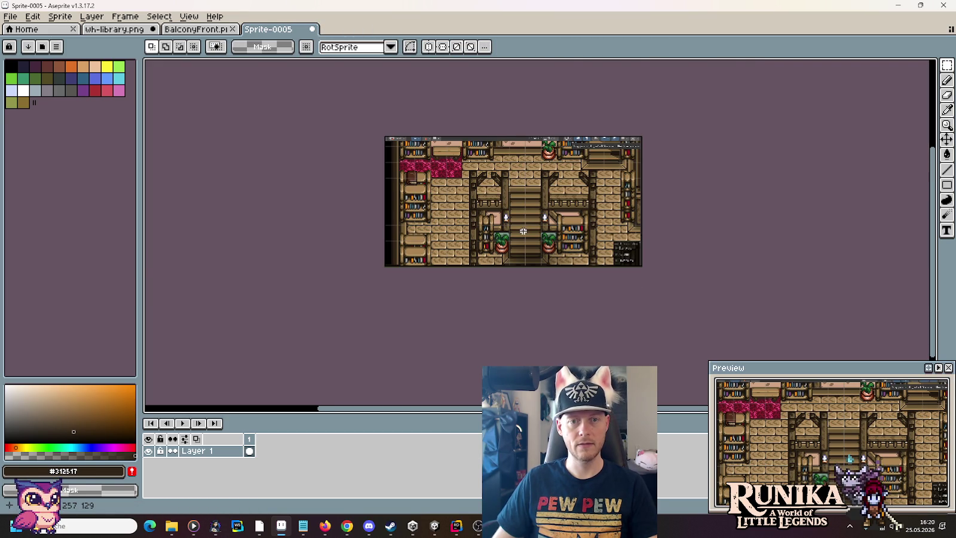
scroll(527, 231, up, 1)
drag(524, 228, 442, 256)
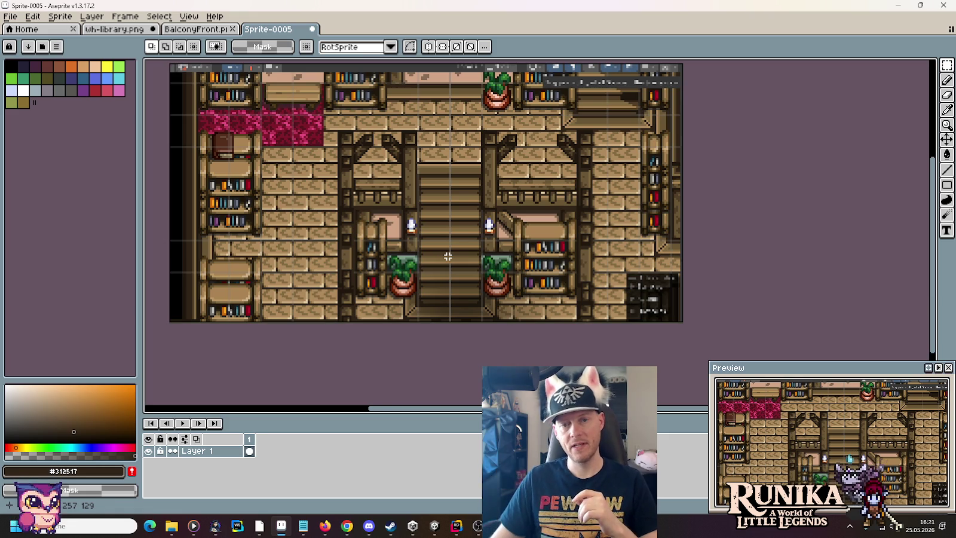
drag(566, 268, 602, 296)
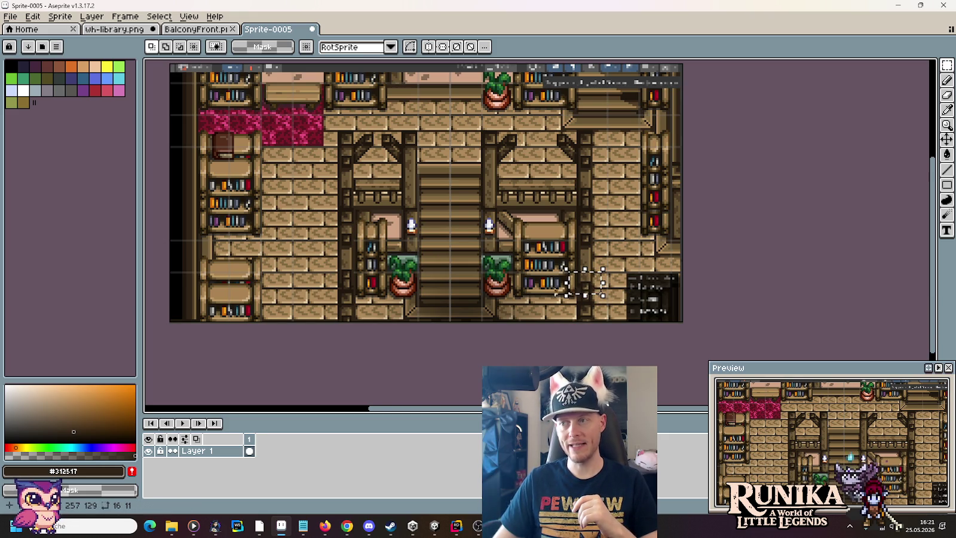
click(466, 286)
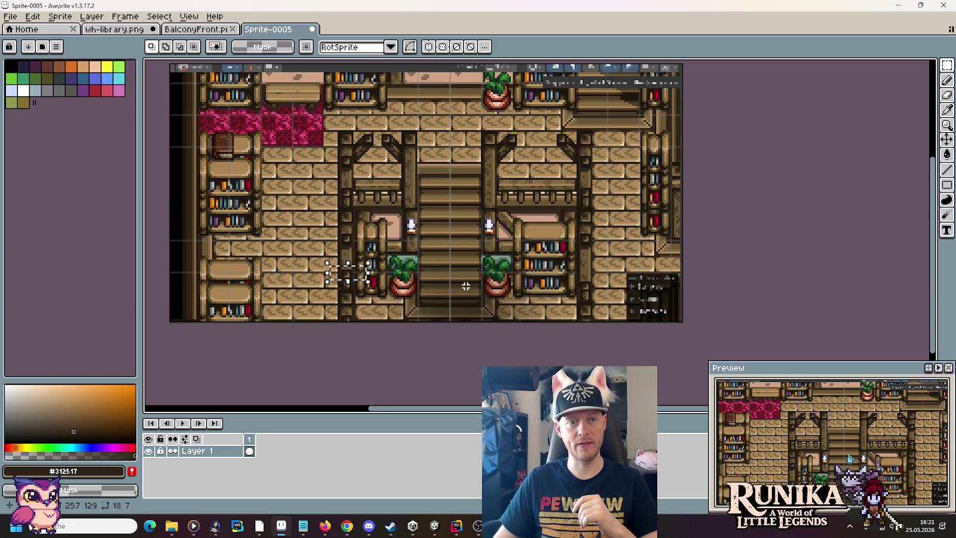
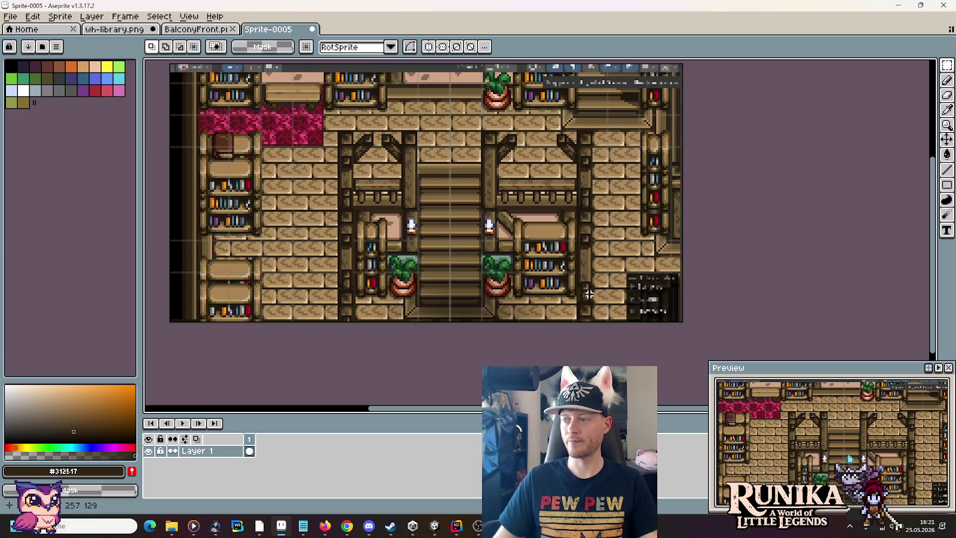
Shift the two railing sets left in wh-library.png and save the sheet
click(140, 30)
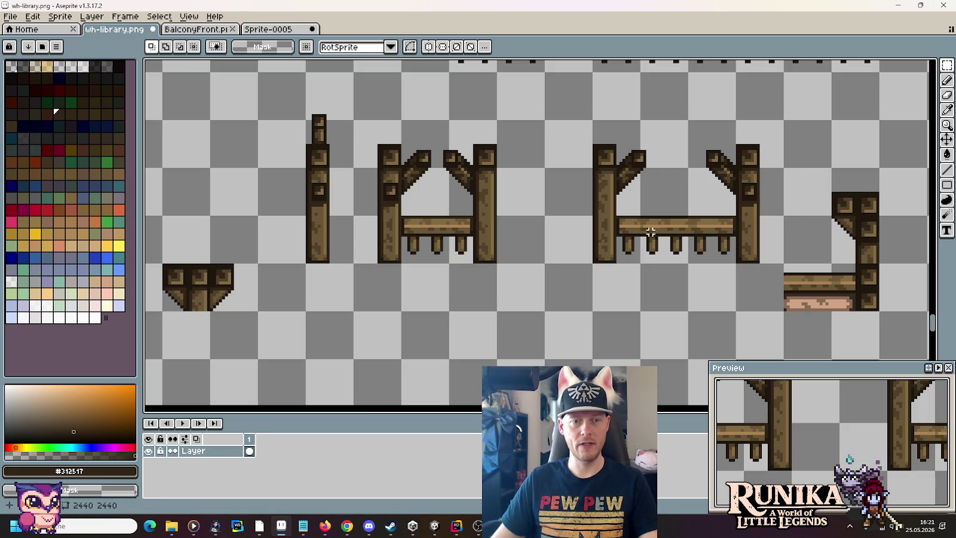
mouse_move(782, 262)
mouse_down()
mouse_move(595, 170)
mouse_move(394, 142)
mouse_up()
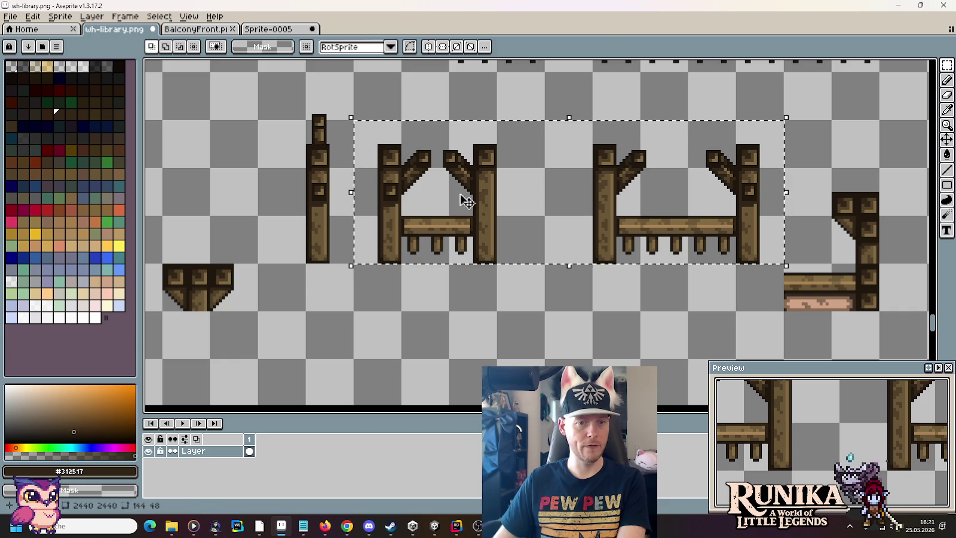
key(Left)
key(Left)
key(Left)
mouse_move(380, 250)
mouse_down()
mouse_move(448, 149)
mouse_move(701, 148)
mouse_up()
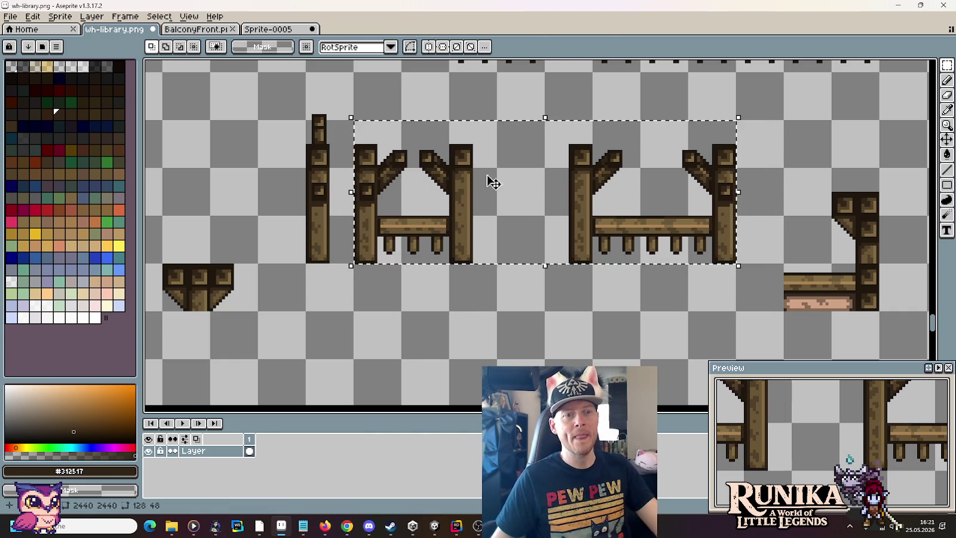
drag(298, 187, 273, 264)
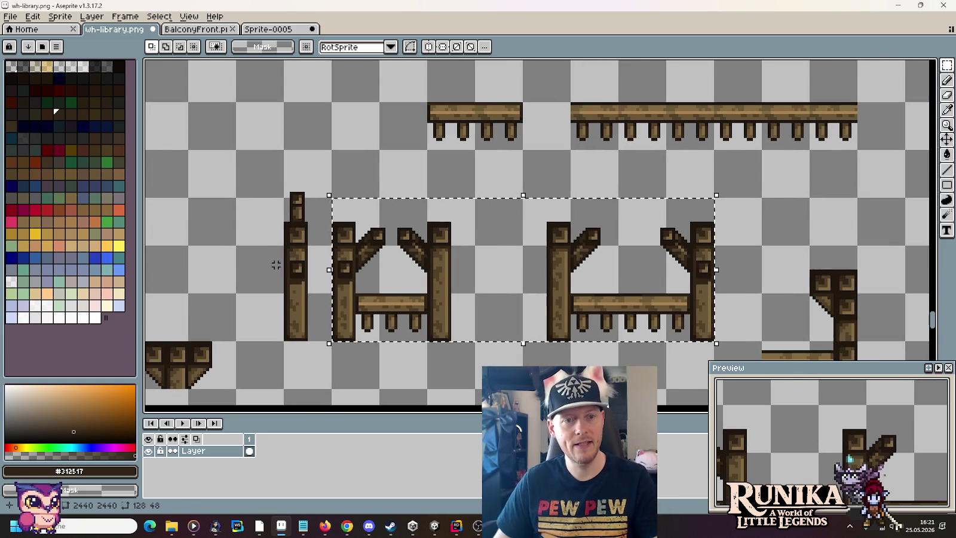
key(ctrl+d)
drag(282, 149, 333, 343)
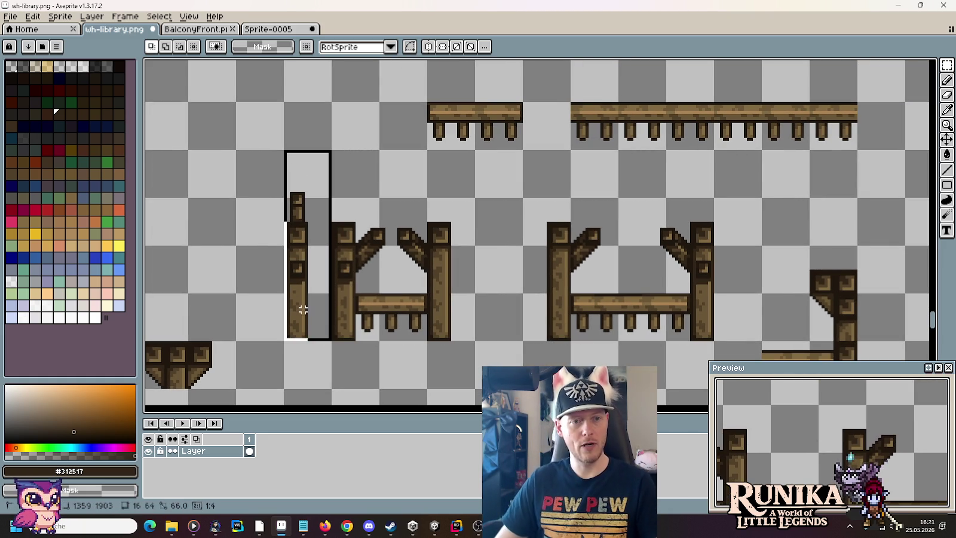
mouse_move(711, 338)
mouse_down()
mouse_move(371, 180)
mouse_move(375, 215)
mouse_up()
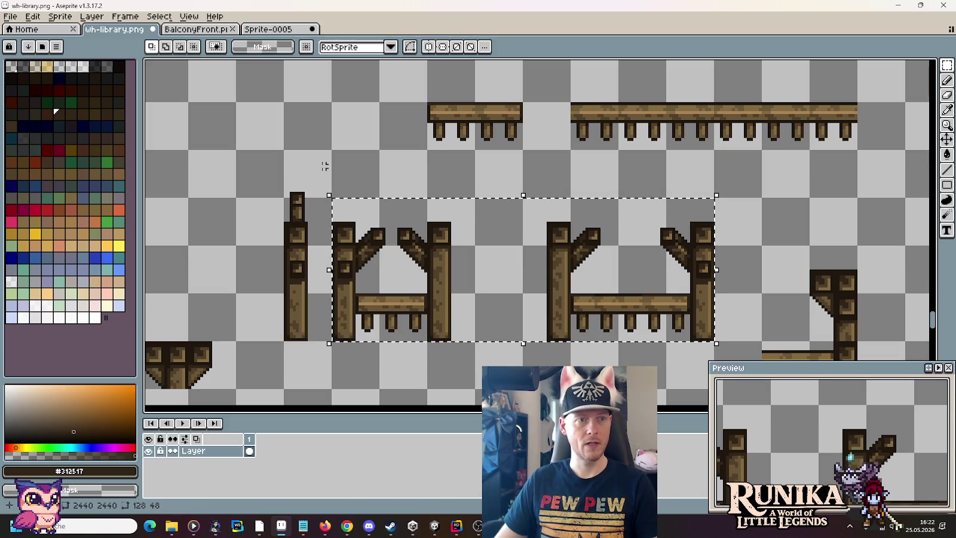
key(ctrl+s)
Paste the copied railings into a new 128x48 sprite
click(18, 16)
click(27, 40)
click(467, 374)
key(ctrl+v)
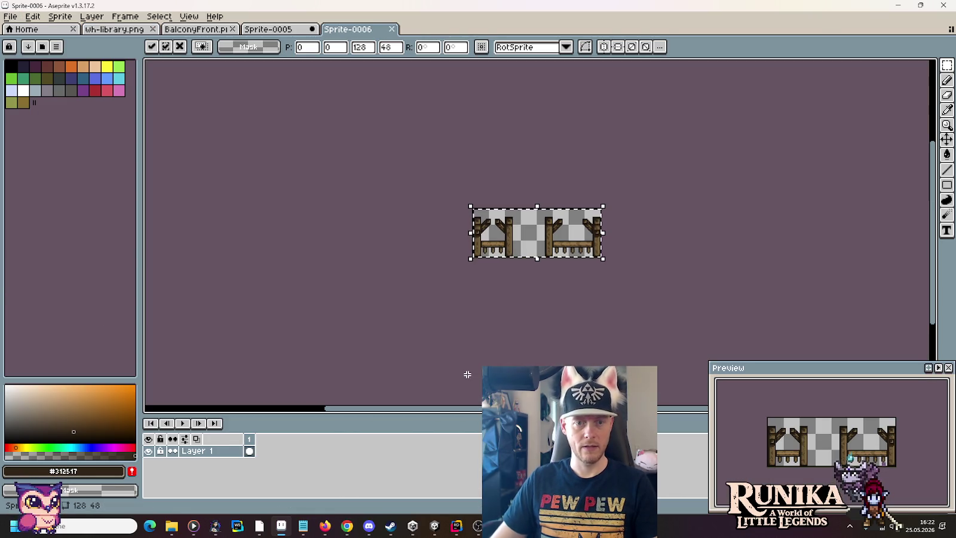
Save the railing sprite as SupportBeamsStairs.png in images/entities/buildings/library
key(ctrl+s)
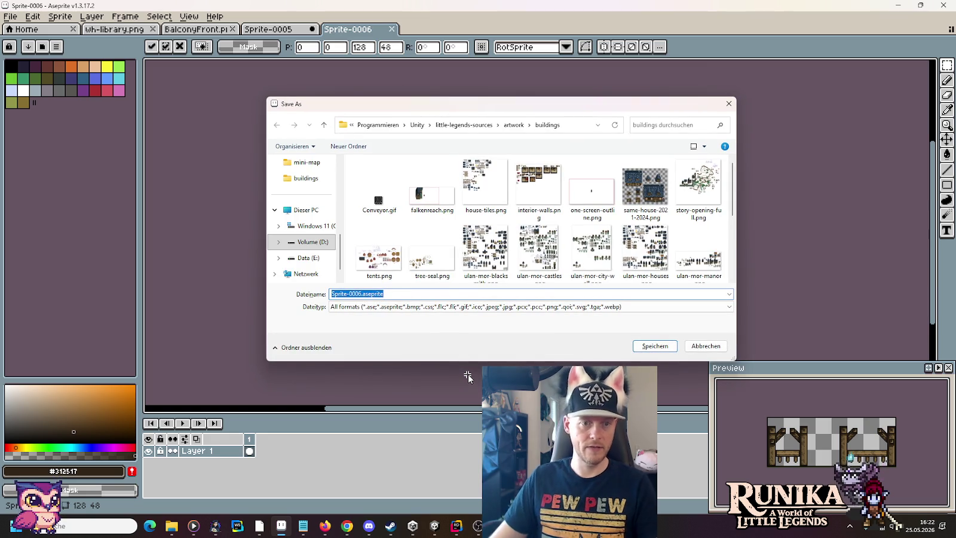
click(464, 124)
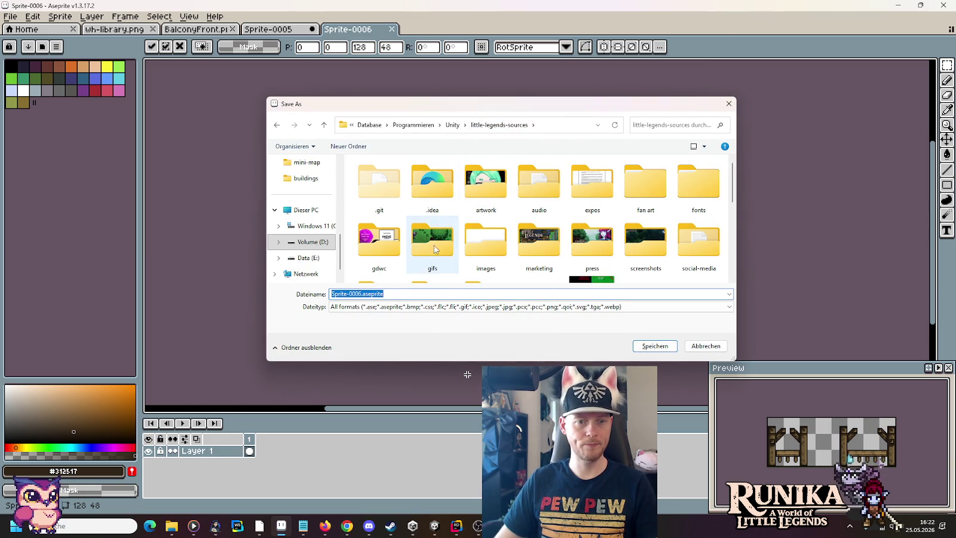
double_click(485, 242)
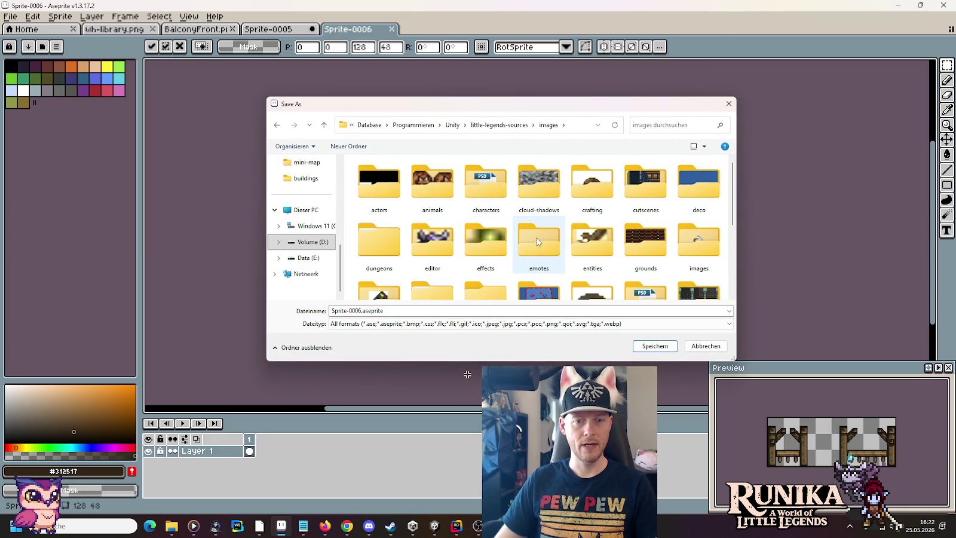
double_click(591, 242)
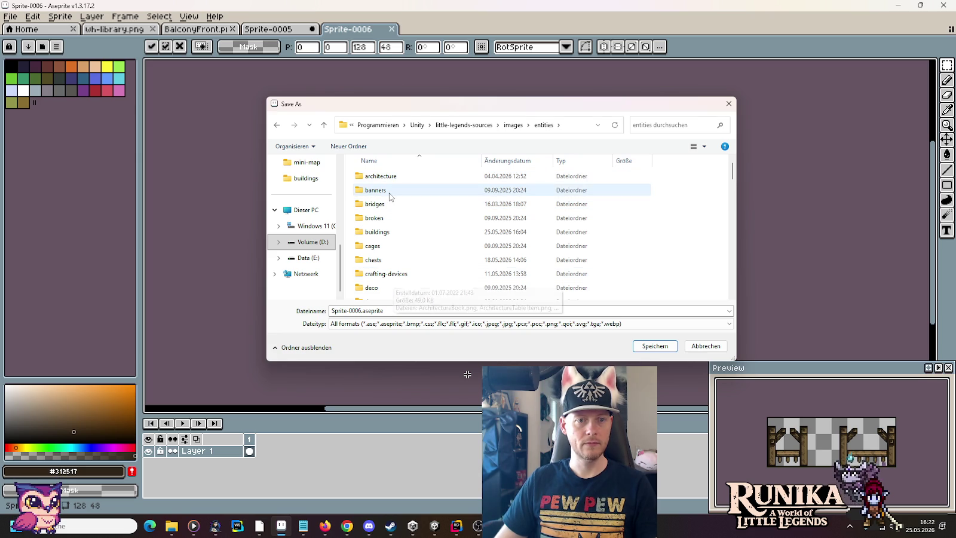
click(383, 233)
double_click(383, 233)
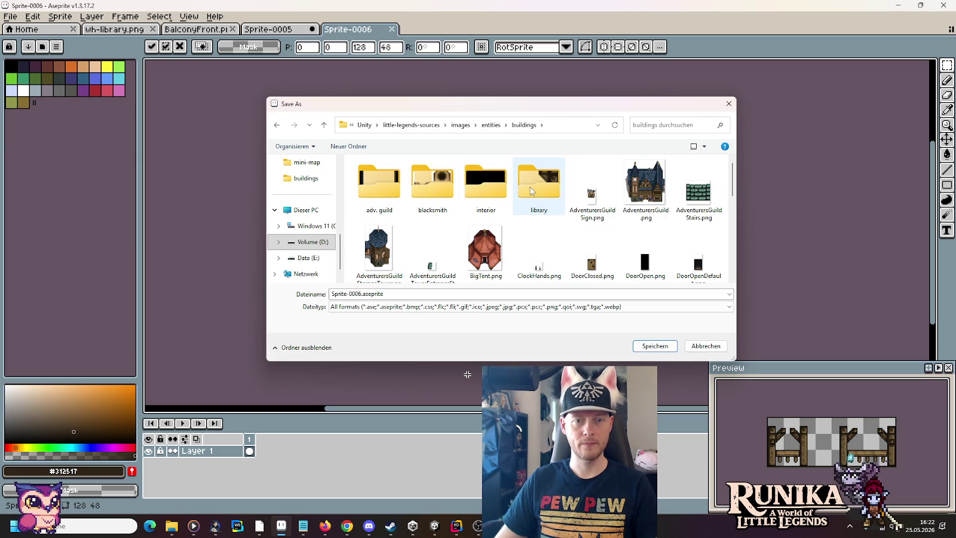
double_click(550, 187)
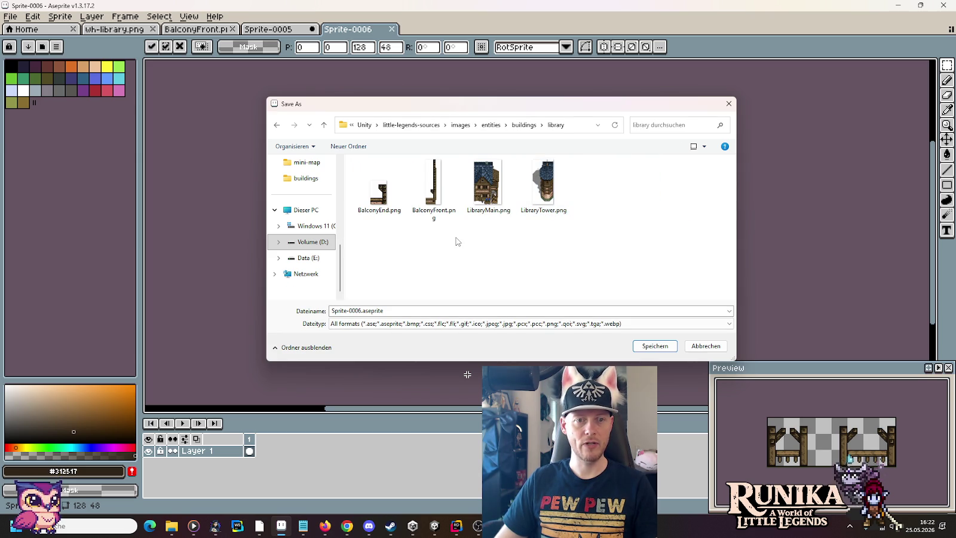
click(401, 312)
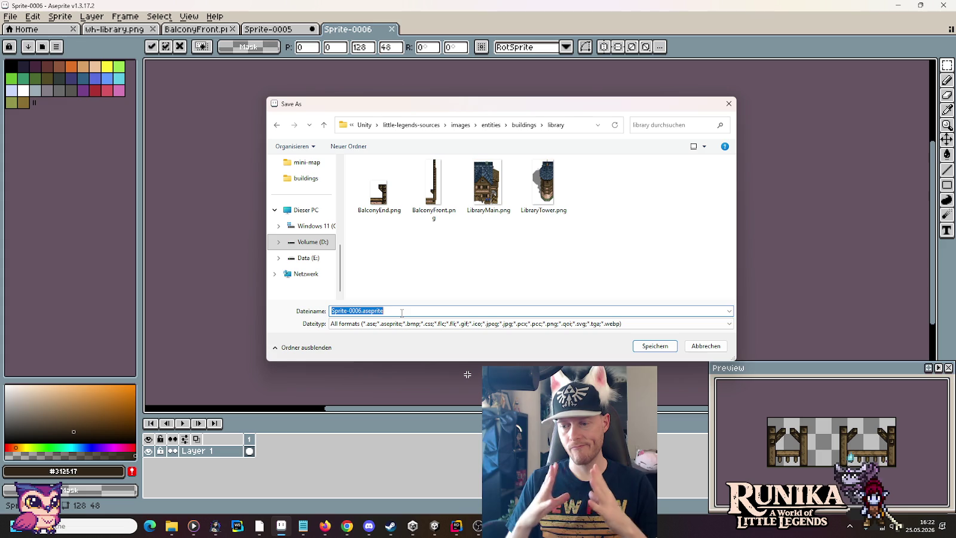
text(SupportBeamsStairs.)
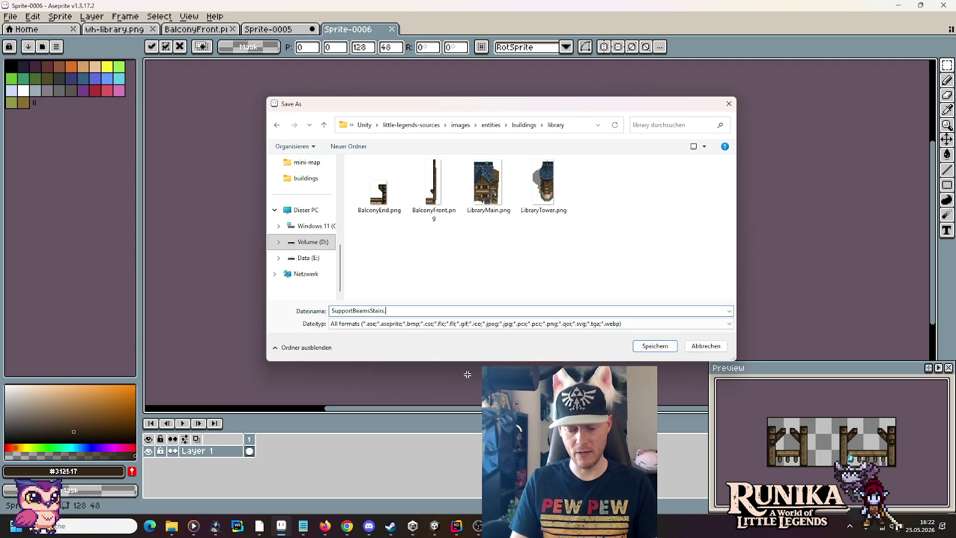
key(Return)
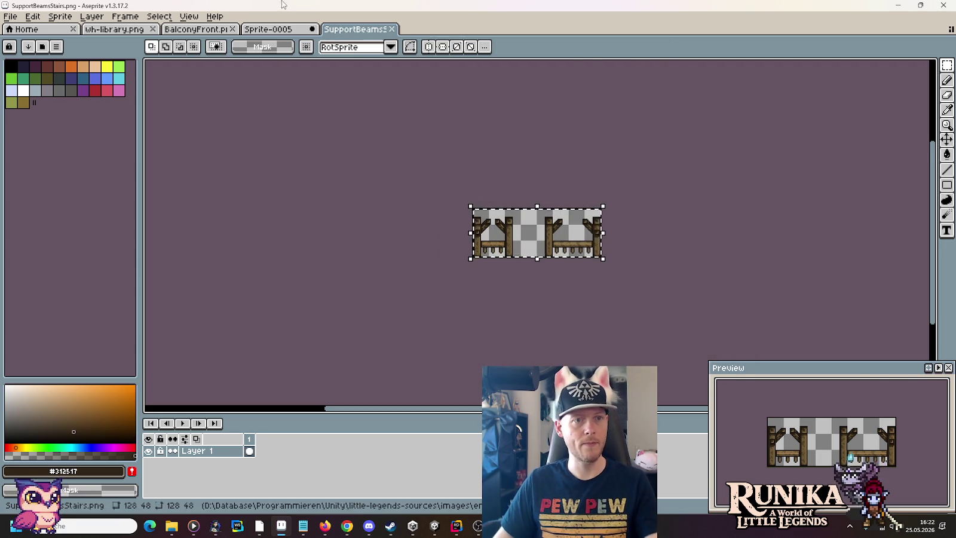
click(265, 29)
Copy the lone left post from wh-library.png into a new 16x64 sprite
click(197, 29)
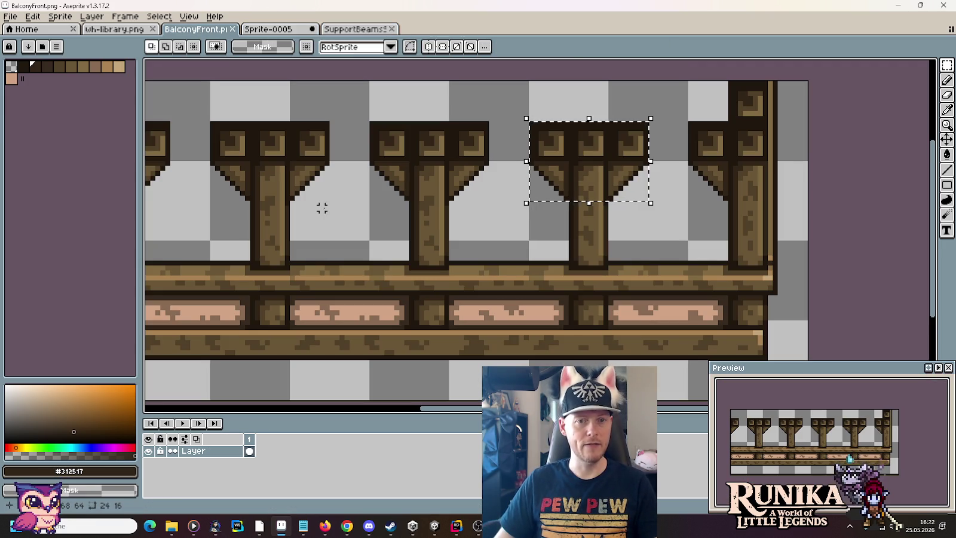
click(135, 29)
mouse_move(281, 343)
mouse_down()
mouse_move(333, 250)
mouse_move(334, 147)
mouse_up()
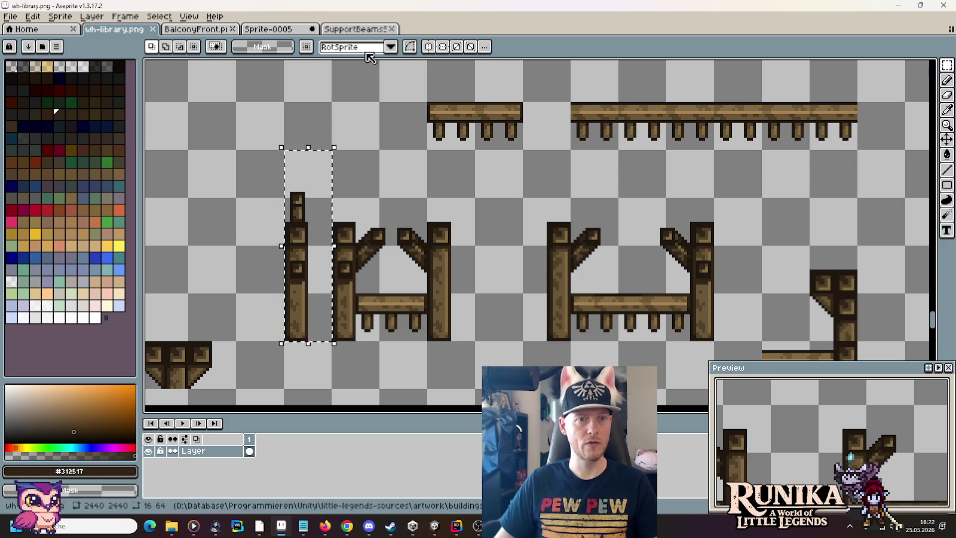
click(338, 30)
click(10, 18)
click(19, 31)
click(428, 365)
Save the post sprite as VerticalSupportBeam.png in the library folder
key(ctrl+s)
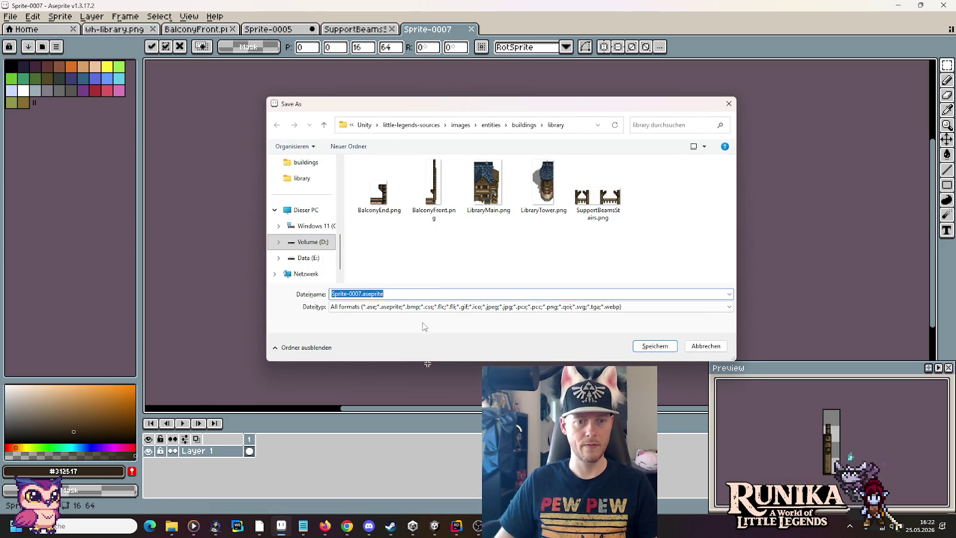
text(VerticalSupportBeam.png)
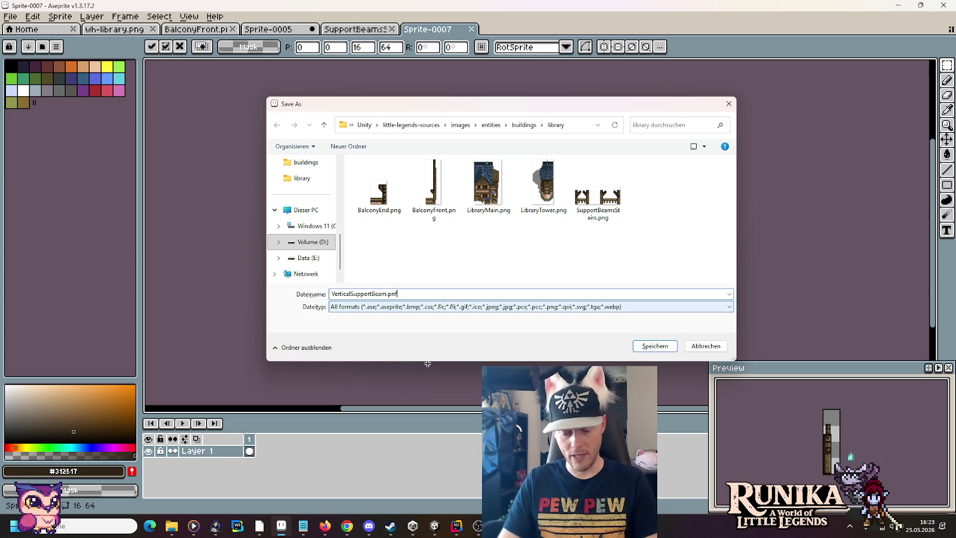
key(Return)
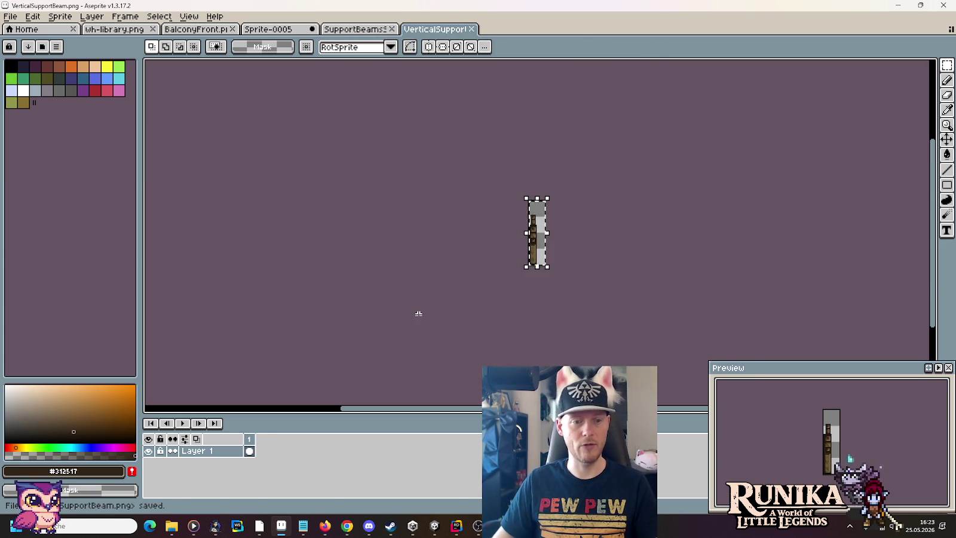
Copy SupportBeamsStairs.png and VerticalSupportBeam.png into the Wealdheim Library resources folder
mouse_move(179, 532)
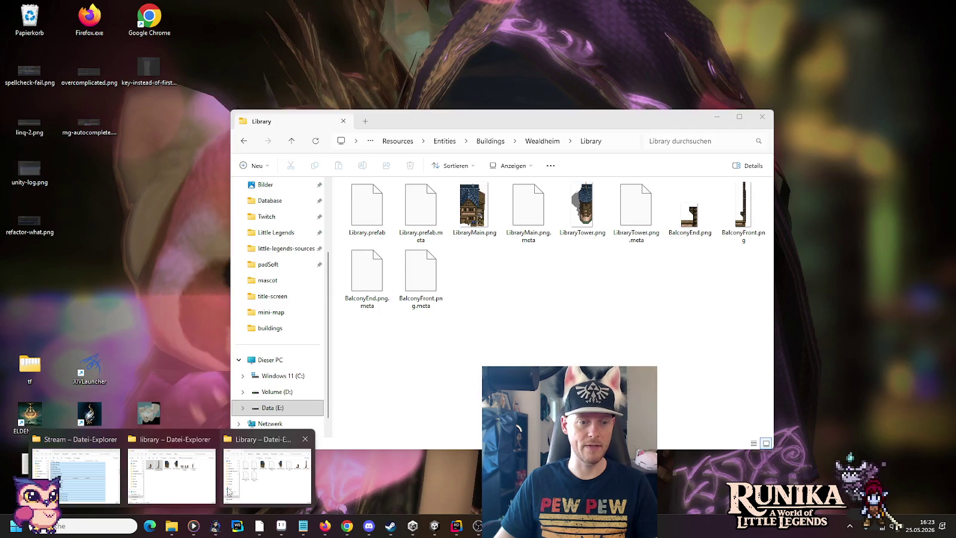
click(267, 487)
drag(707, 297, 574, 167)
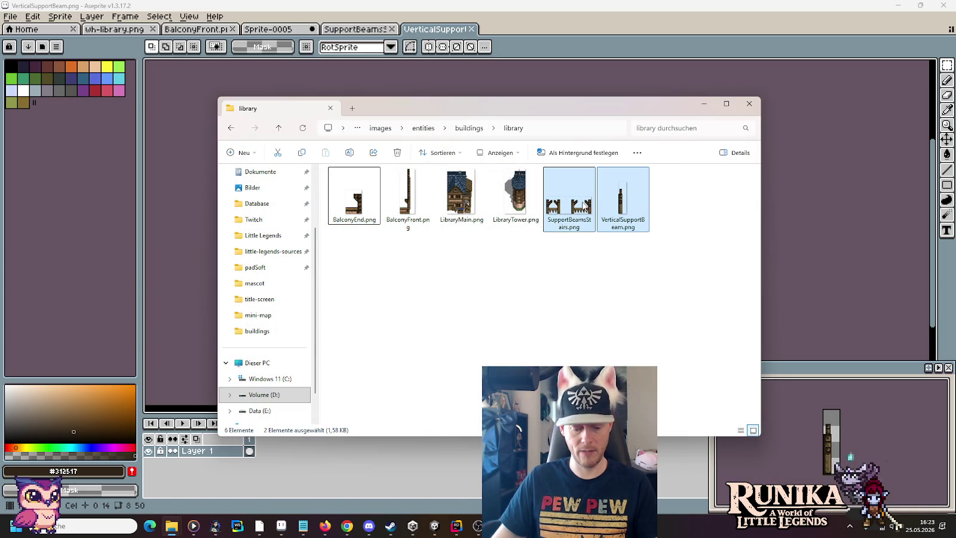
mouse_move(172, 529)
click(174, 487)
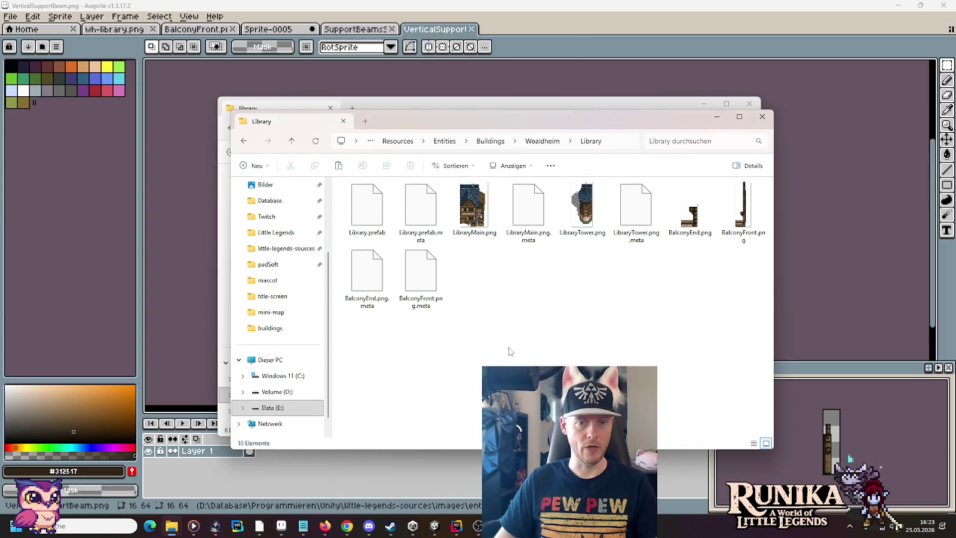
key(ctrl+v)
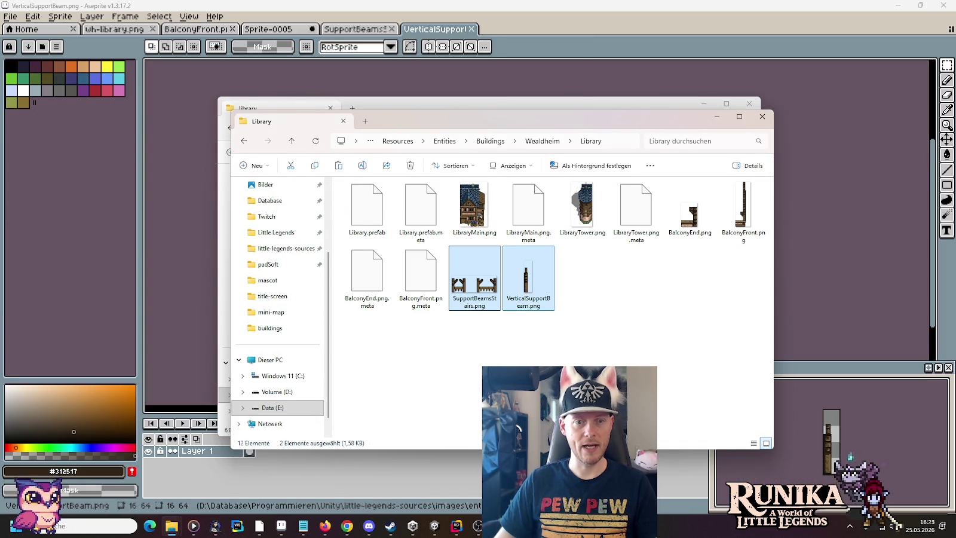
click(434, 526)
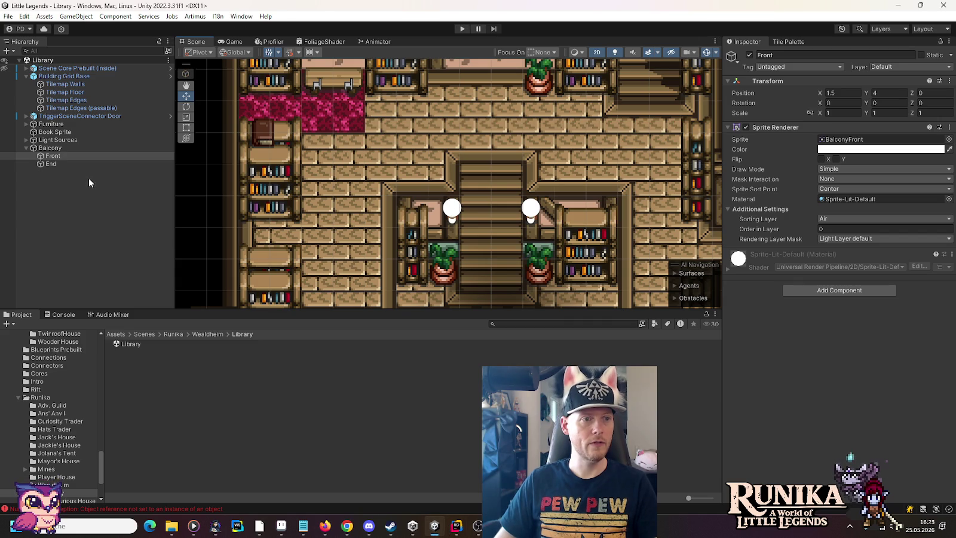
Create an empty GameObject named Support Beams in the Library hierarchy
click(26, 148)
right_click(46, 177)
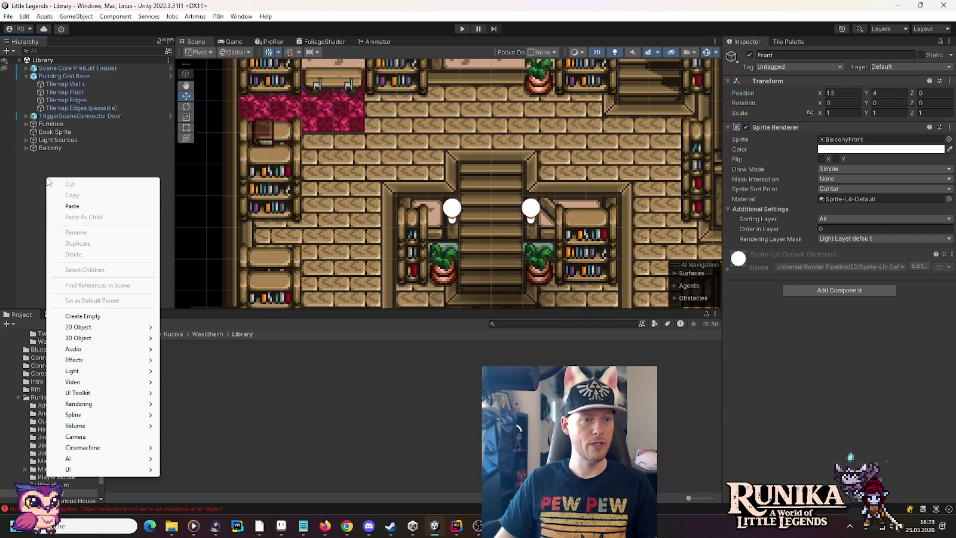
click(83, 316)
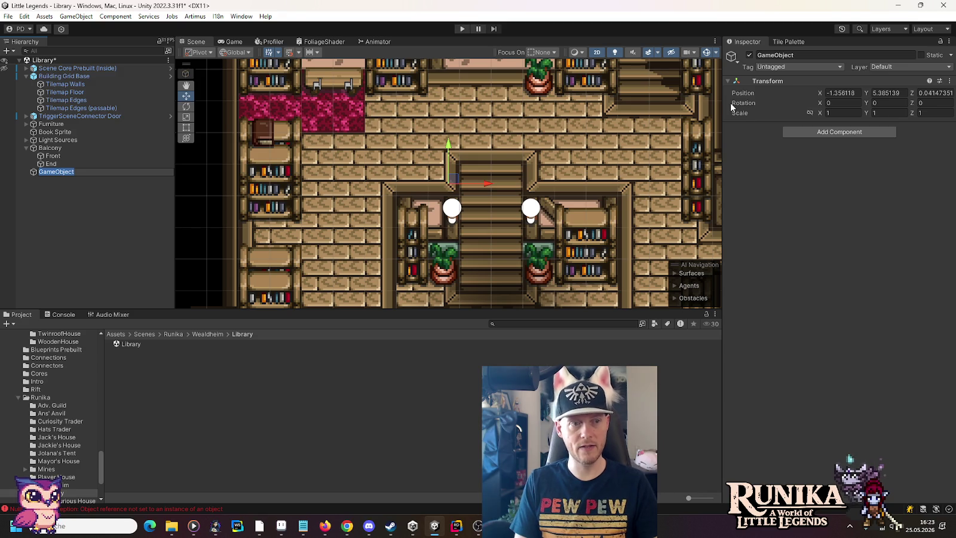
text(S)
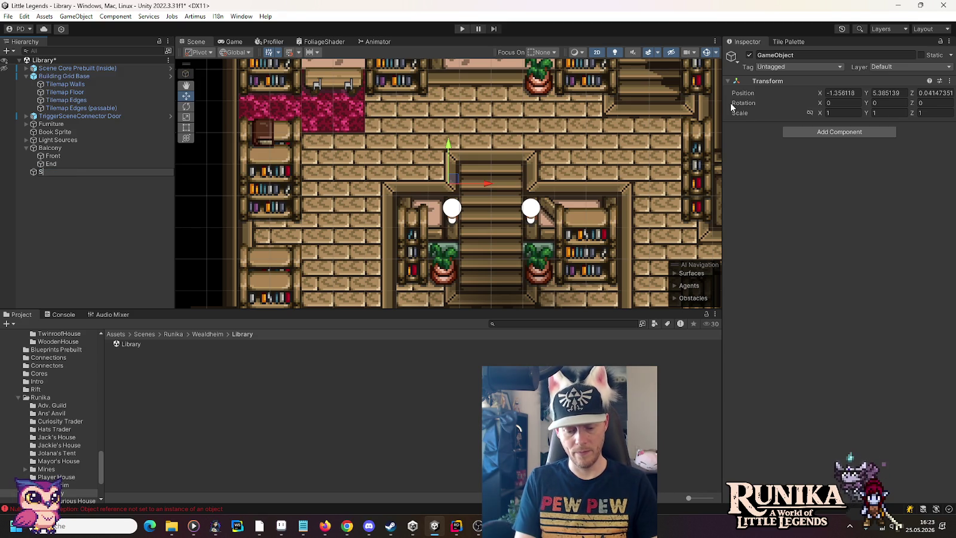
text(eams)
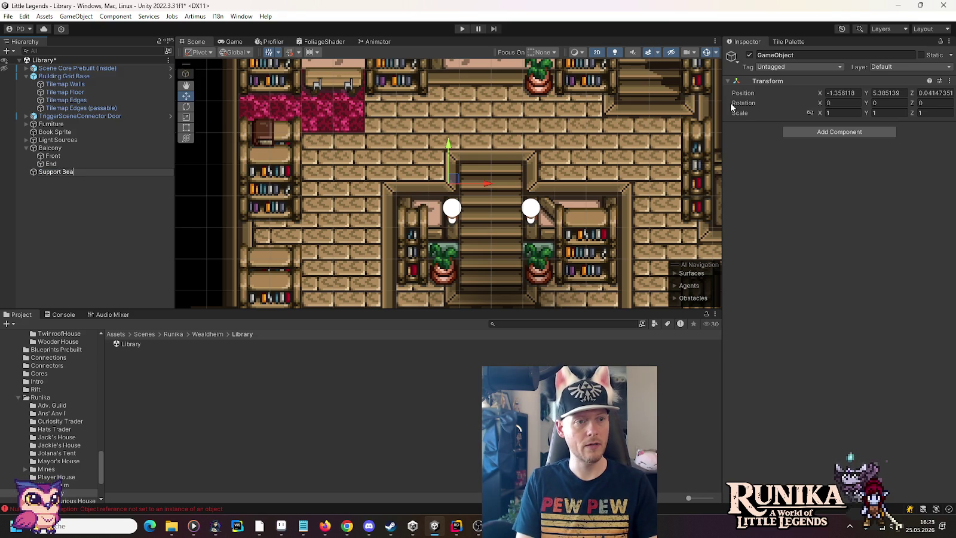
key(Return)
Set the Support Beams position to 0, 0, 0
click(851, 94)
text(0)
click(890, 93)
text(0)
key(Tab)
text(0)
scroll(512, 194, down, 1)
scroll(512, 194, down, 3)
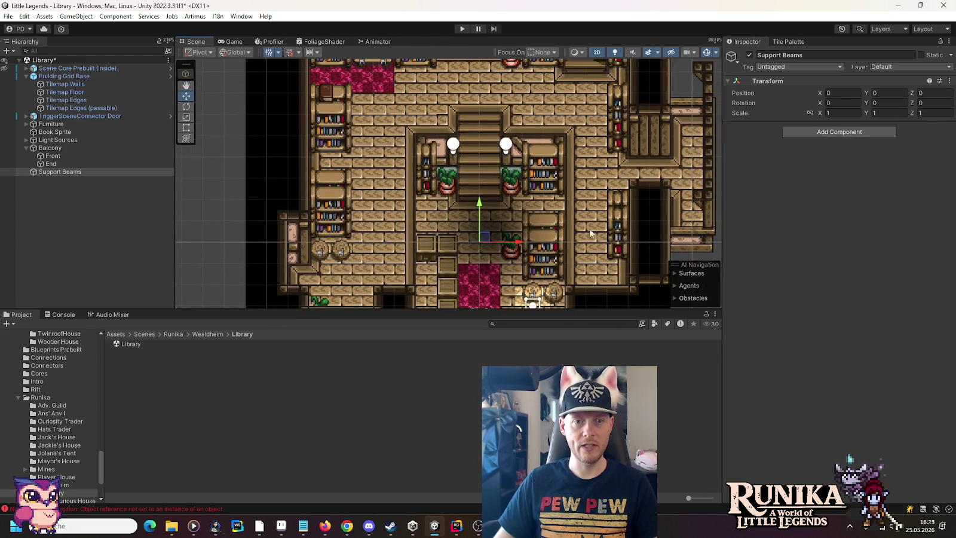
Add a square sprite child named Stairs under Support Beams
right_click(61, 172)
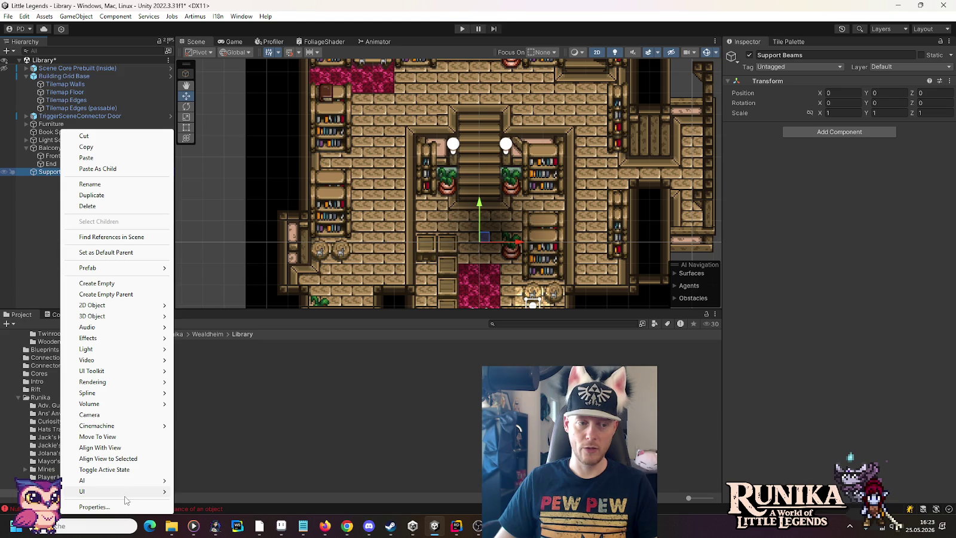
mouse_move(117, 306)
mouse_move(200, 310)
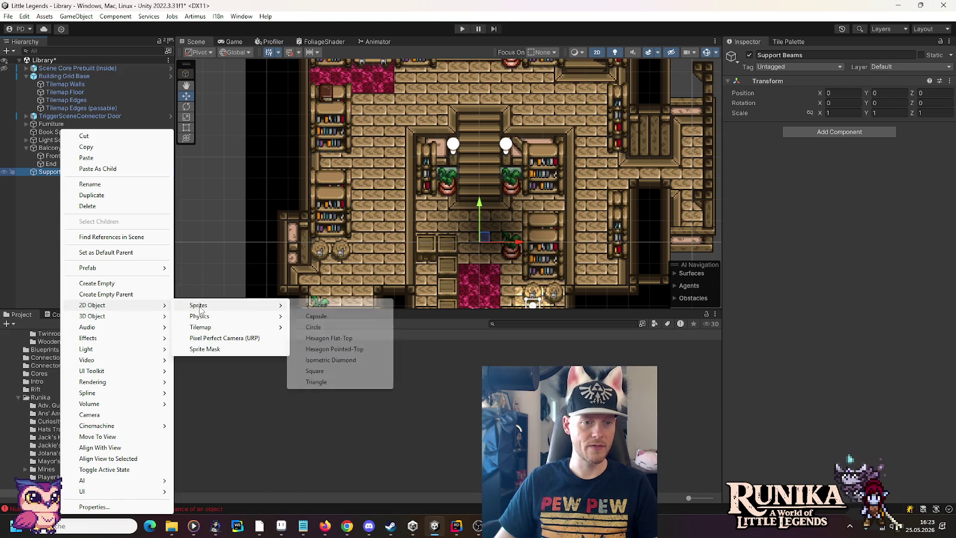
click(331, 372)
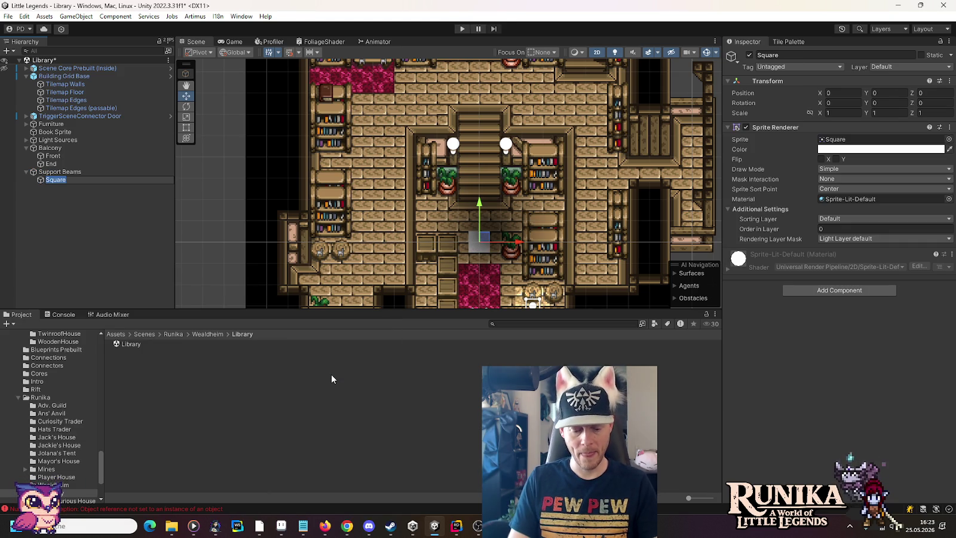
text(Staris)
key(Return)
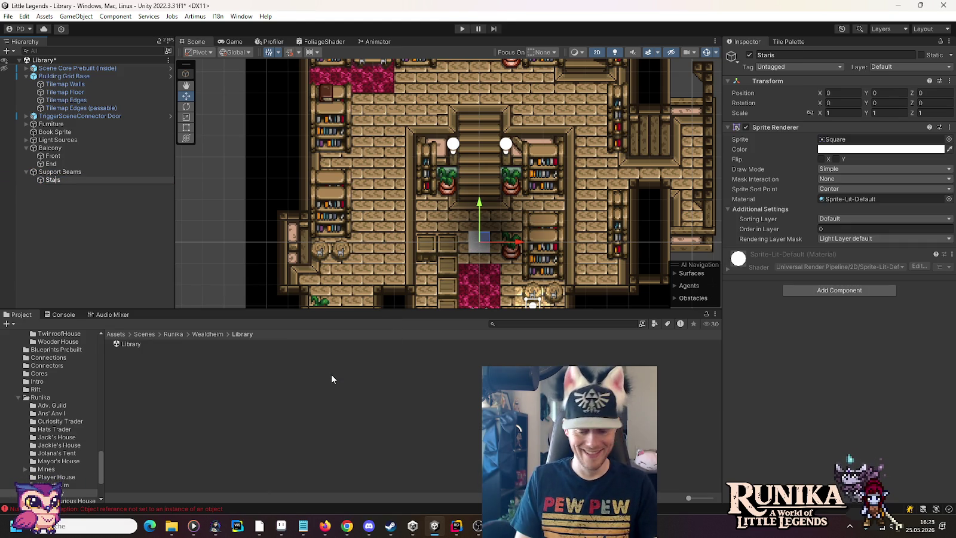
text(i)
key(Return)
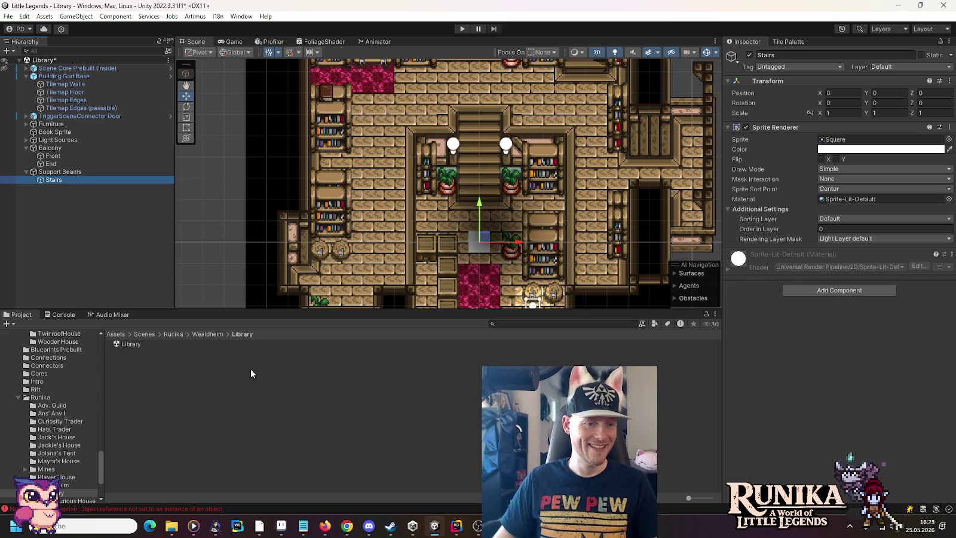
Give Stairs the SupportBeamsStairs sprite and move it to 0.5, 6.5 over the staircase
click(53, 155)
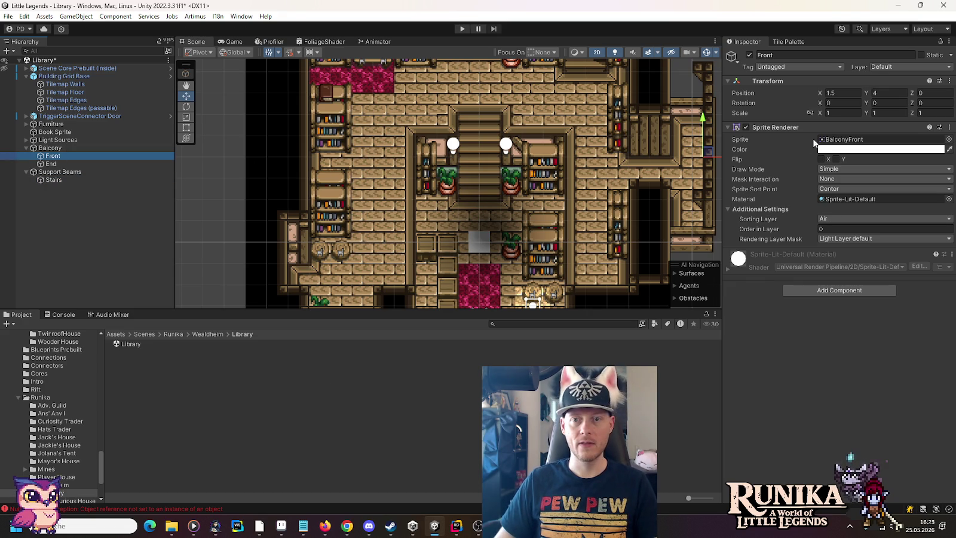
click(837, 139)
click(53, 180)
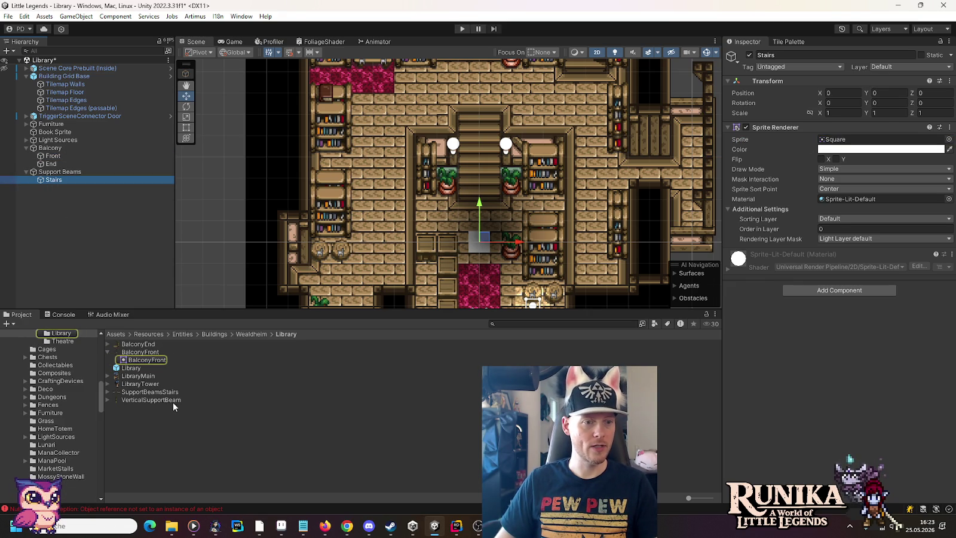
drag(151, 392, 855, 140)
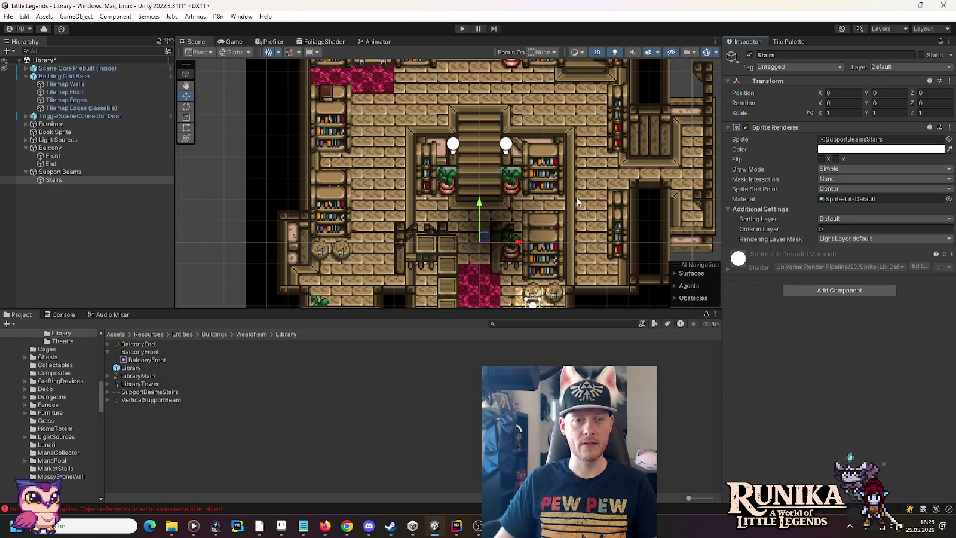
mouse_move(485, 242)
mouse_down()
mouse_move(517, 90)
mouse_move(495, 103)
mouse_up()
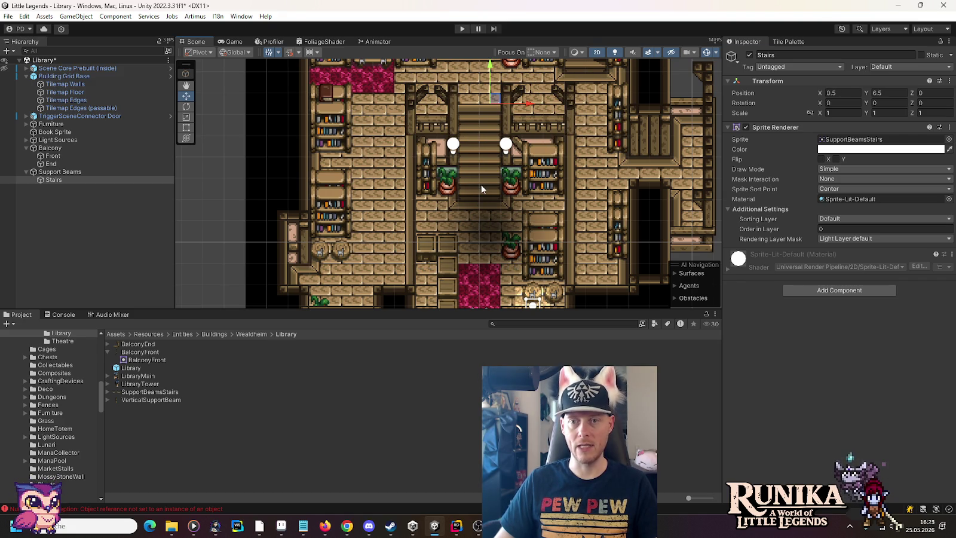
right_click(45, 179)
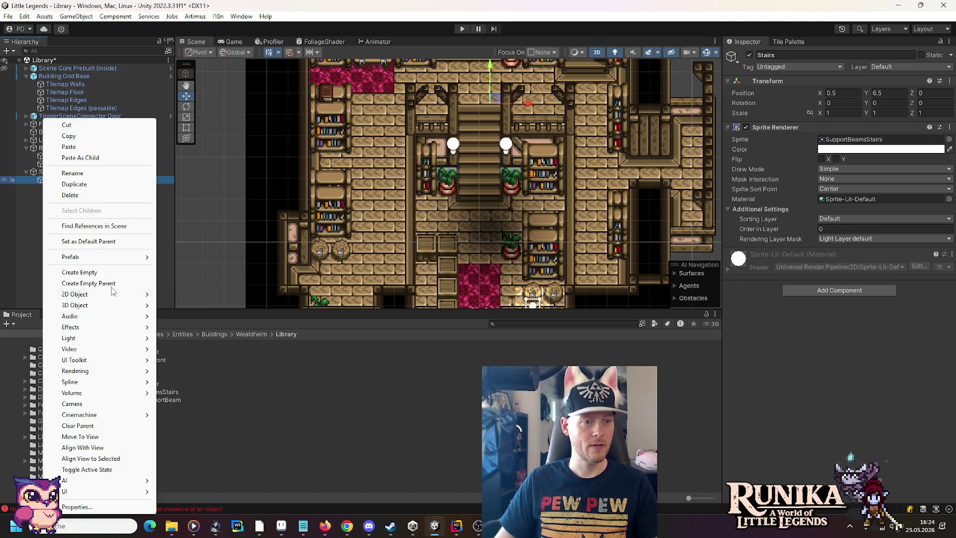
Add a Collider child to Stairs with a 2.5×0.5 Box Collider 2D on the left railing
click(108, 272)
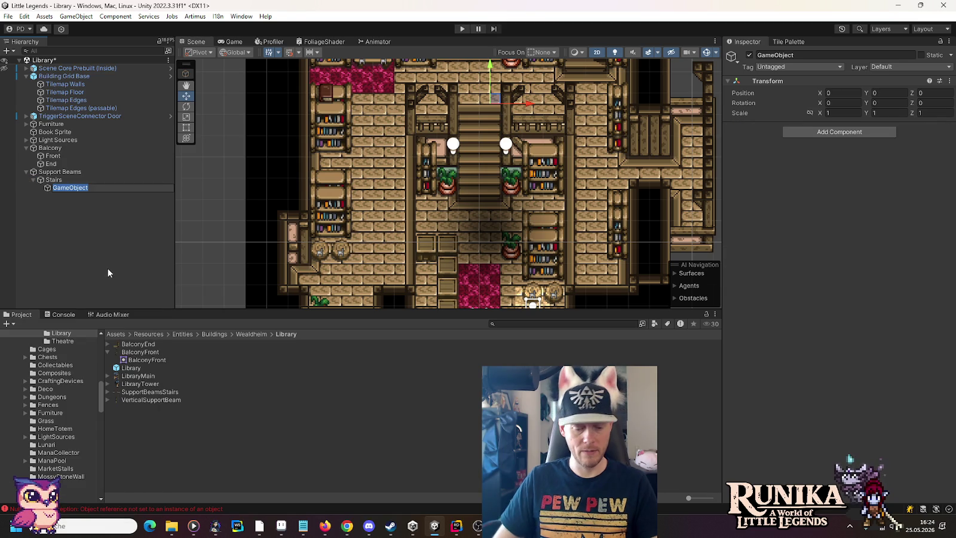
text(Collider)
key(Return)
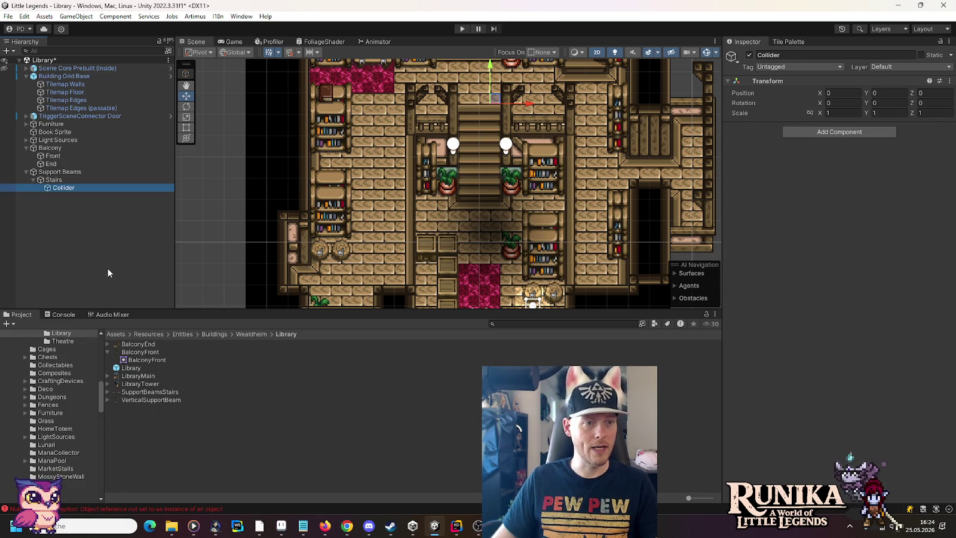
click(790, 132)
text(box)
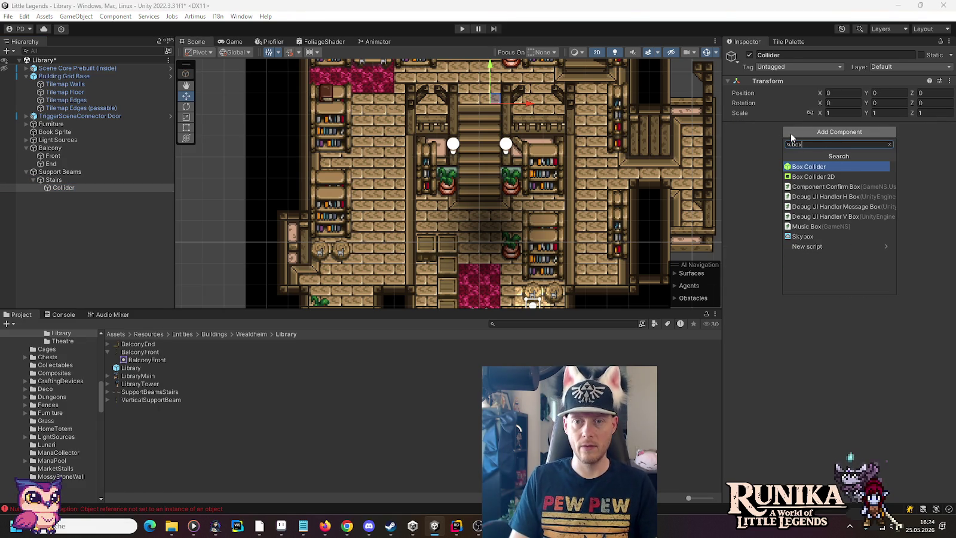
key(Up)
key(Down)
key(Down)
key(Return)
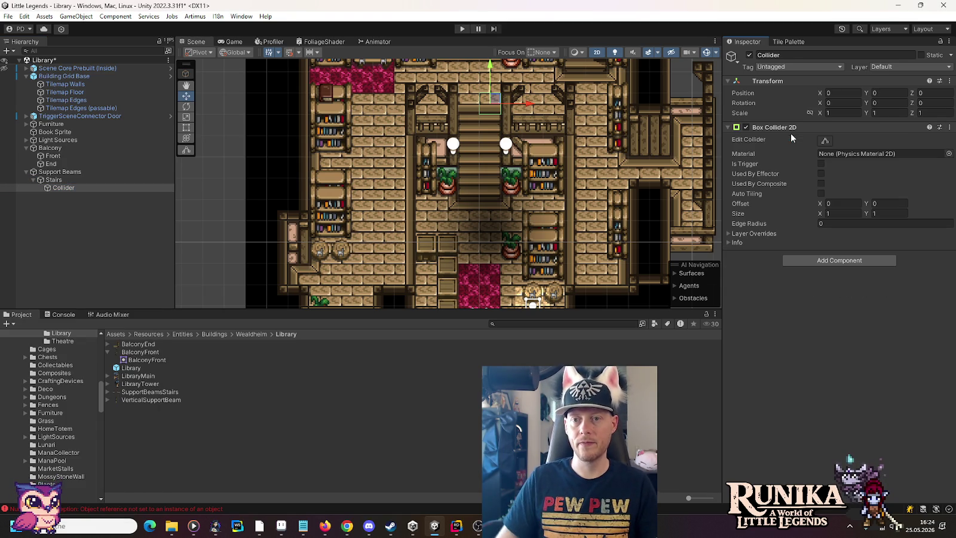
scroll(418, 114, up, 2)
drag(414, 107, 388, 167)
click(847, 214)
text(2.5)
key(Tab)
text(0.5)
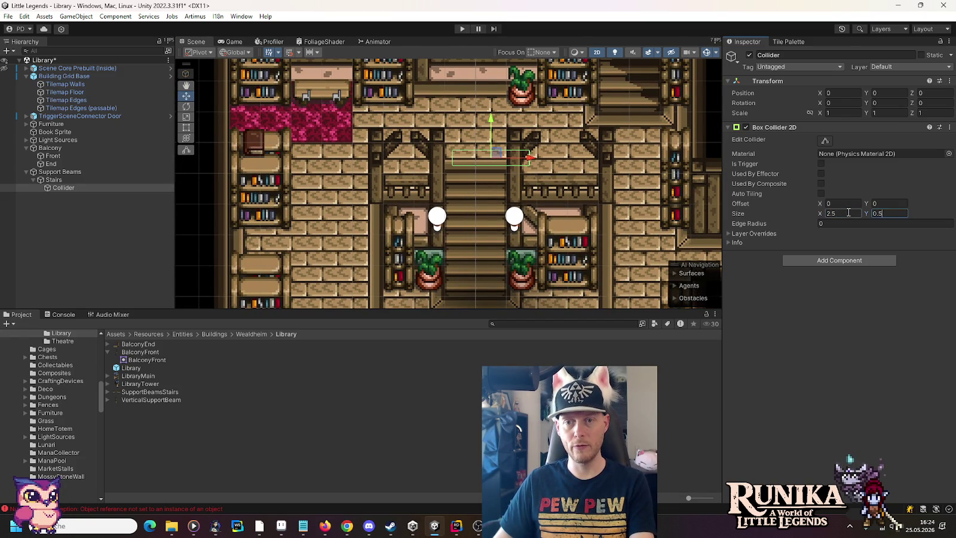
mouse_move(500, 155)
mouse_down()
mouse_move(466, 160)
mouse_move(410, 190)
mouse_up()
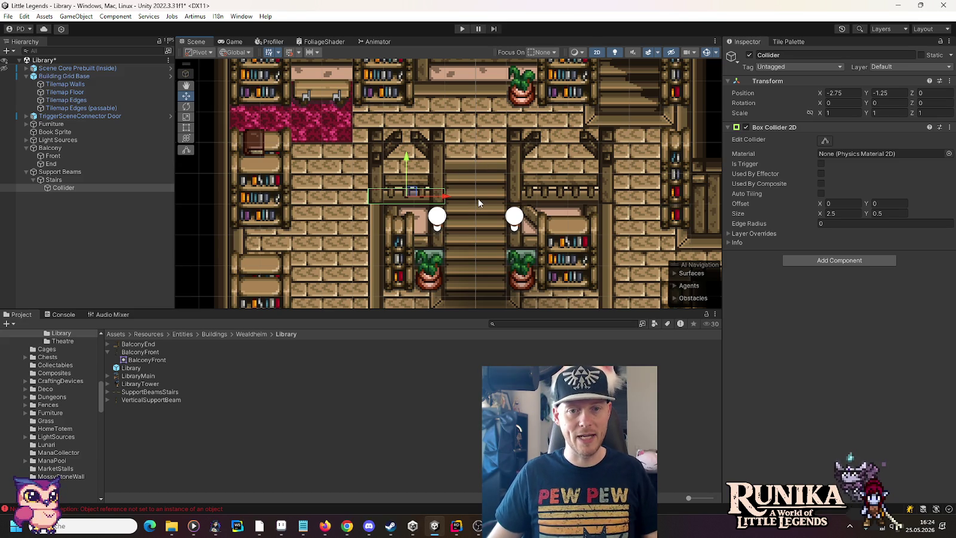
Duplicate the Collider, widen it to 3.5 and place it on the right railing
click(78, 189)
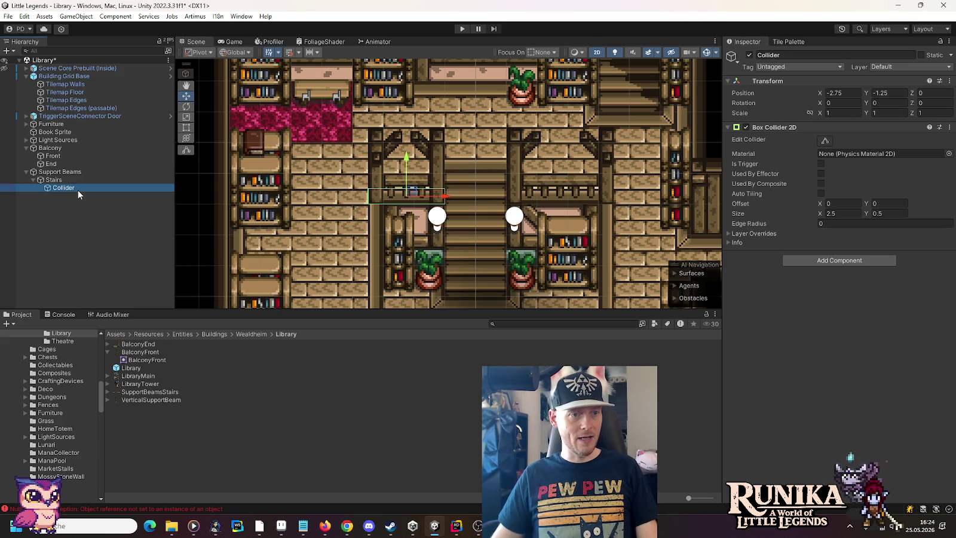
key(ctrl+d)
click(843, 212)
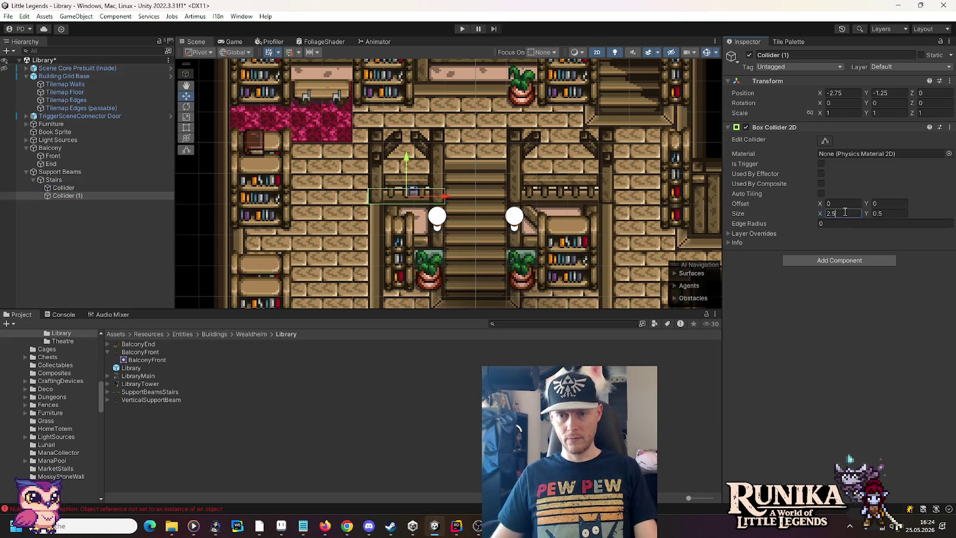
text(3.5)
drag(446, 196, 592, 200)
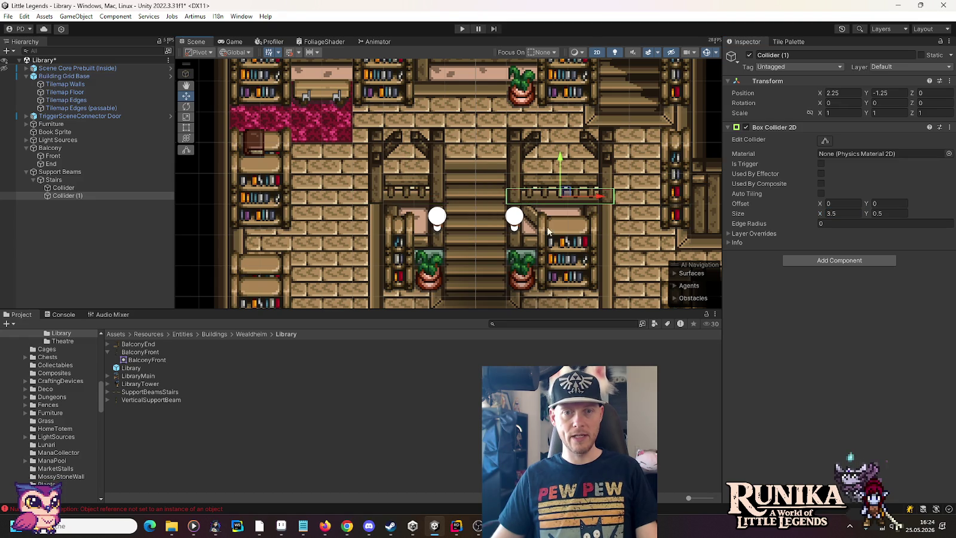
click(33, 180)
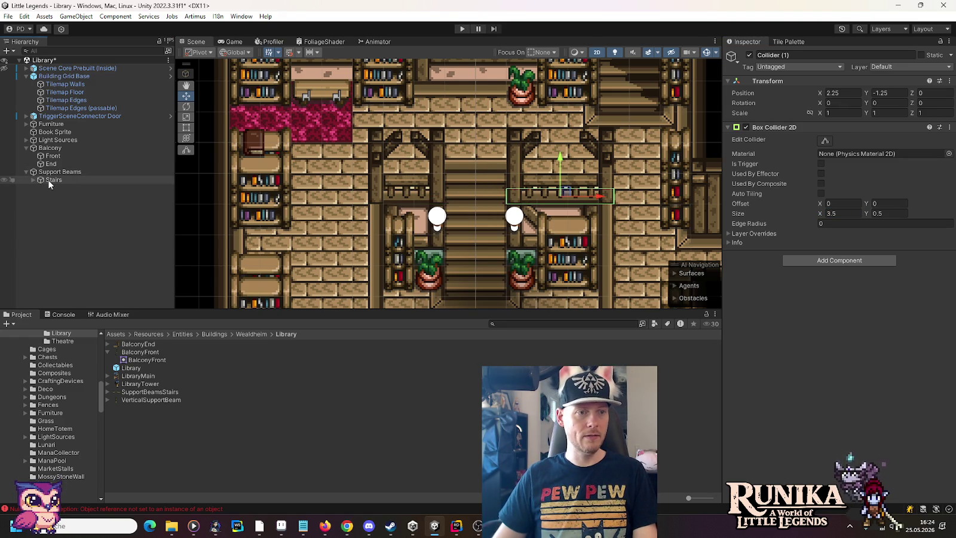
click(53, 179)
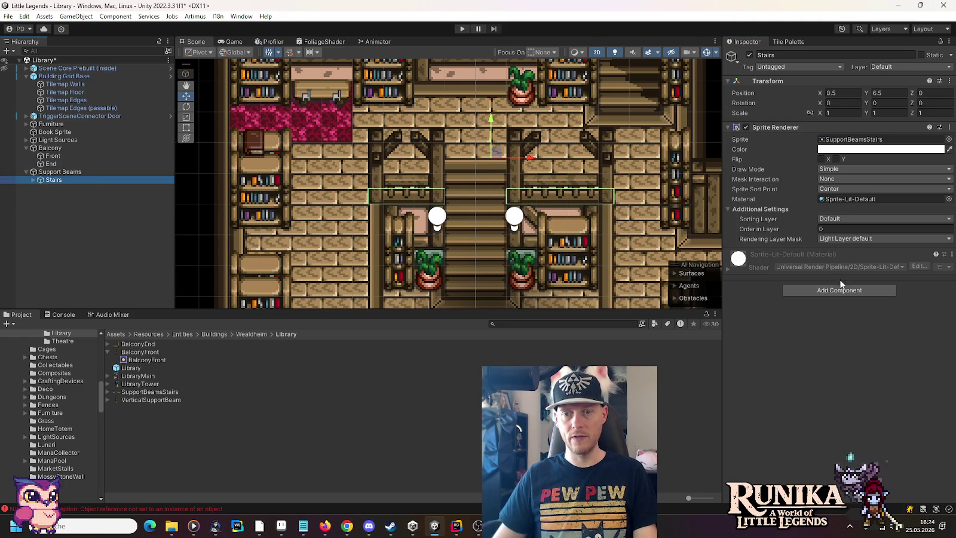
Add a Sprite 3d component to Stairs with Obscure Pixel Offset 4, then duplicate Stairs
click(840, 290)
text(spri)
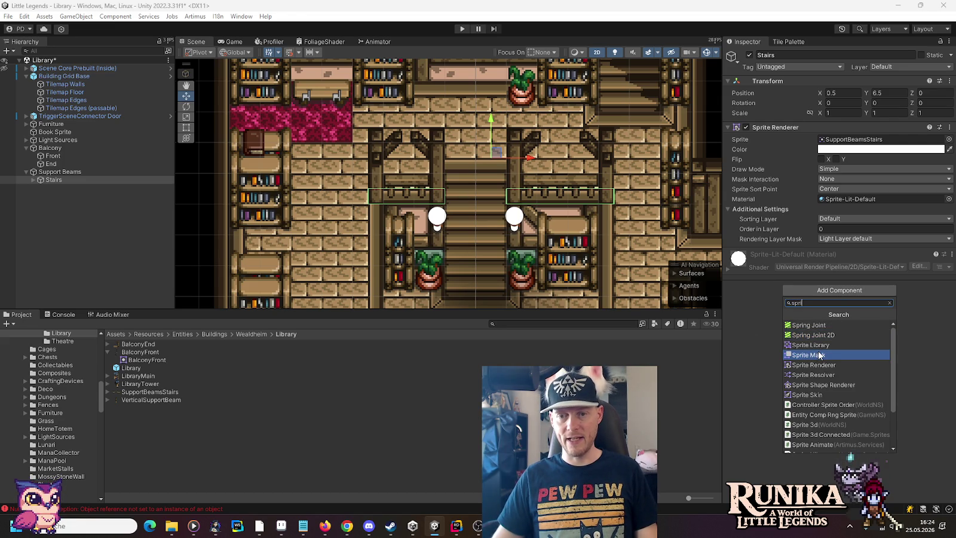
text(te 3d)
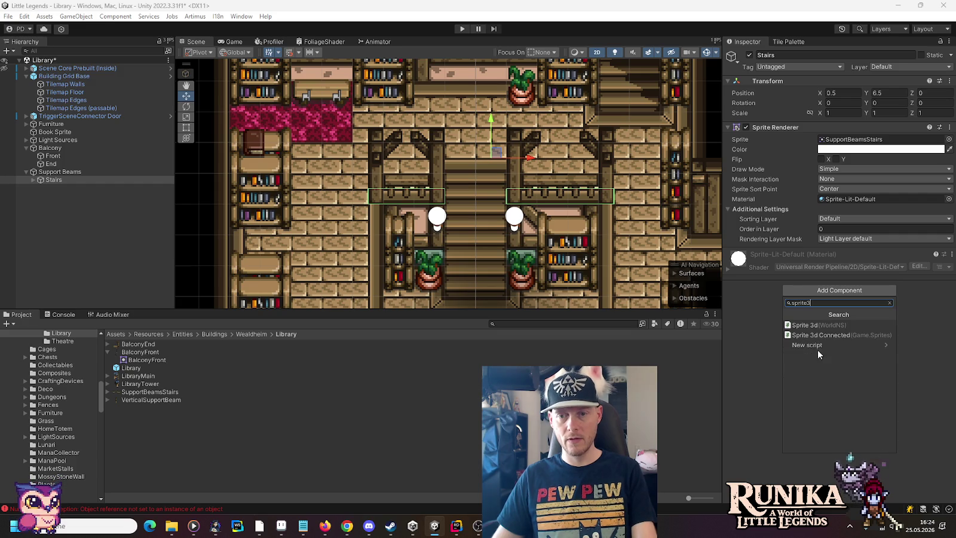
click(808, 325)
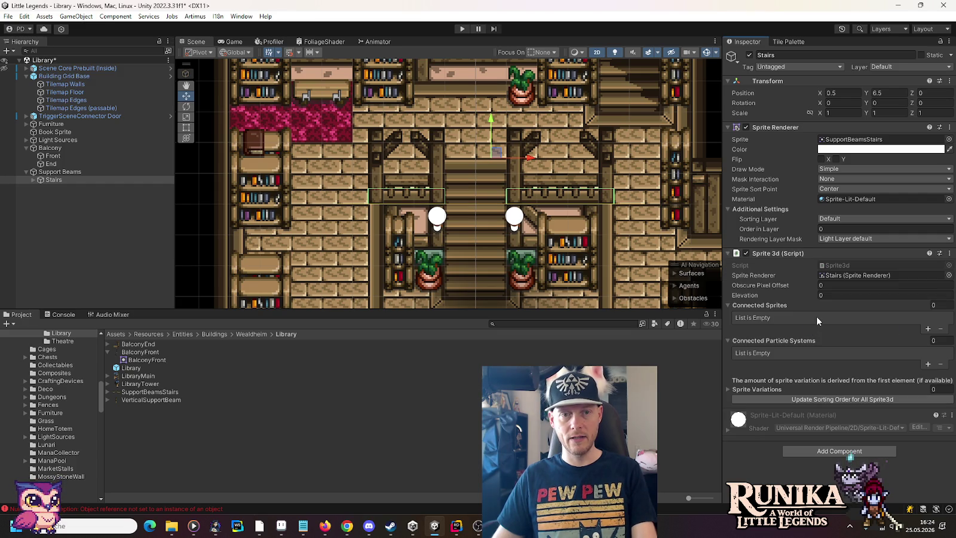
click(839, 285)
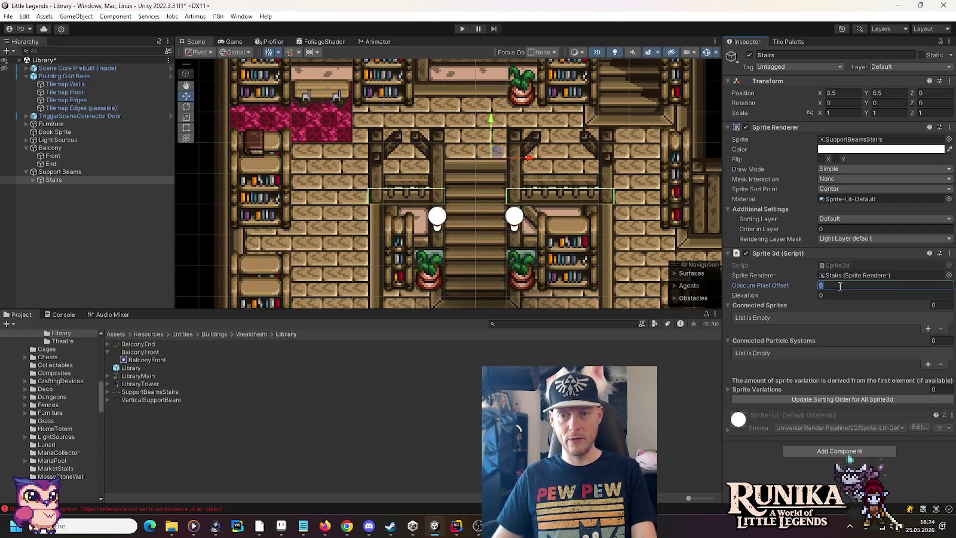
text(4)
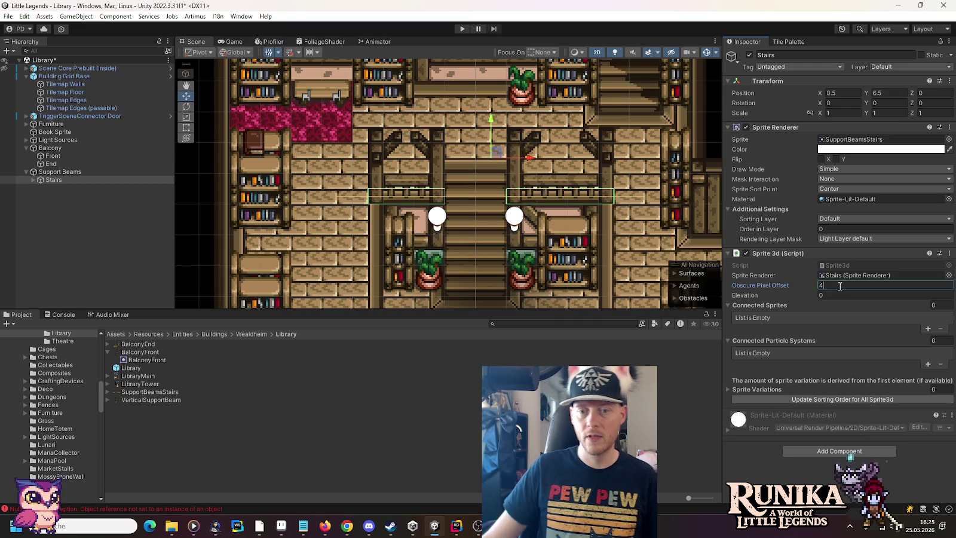
click(67, 182)
key(ctrl+d)
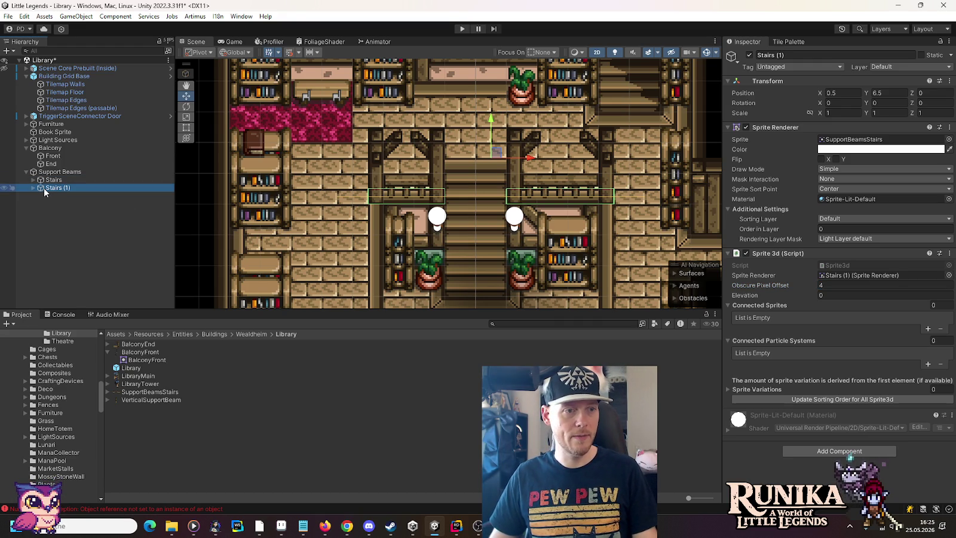
Rename the duplicate to Vert. Beam and delete its extra collider child
click(43, 187)
text(Vert. Bea)
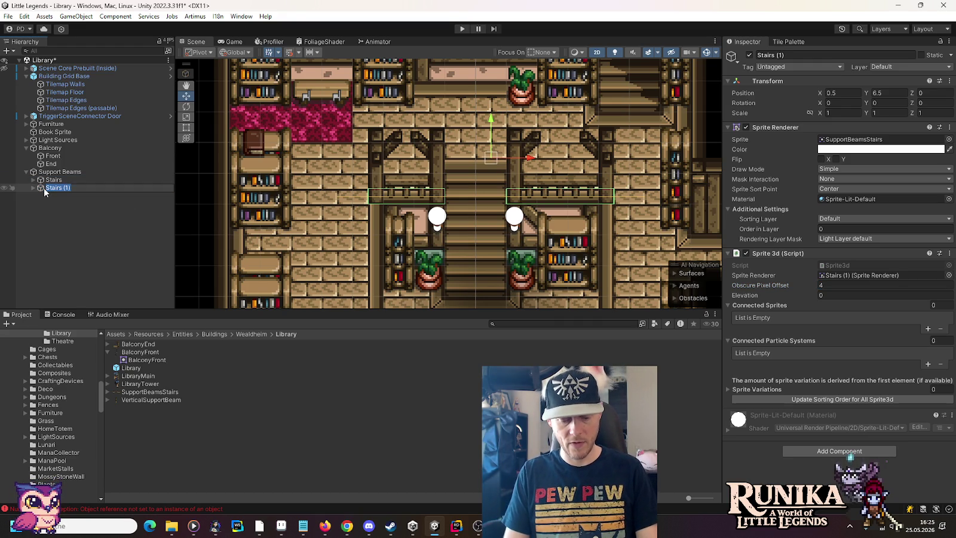
text(m)
key(Return)
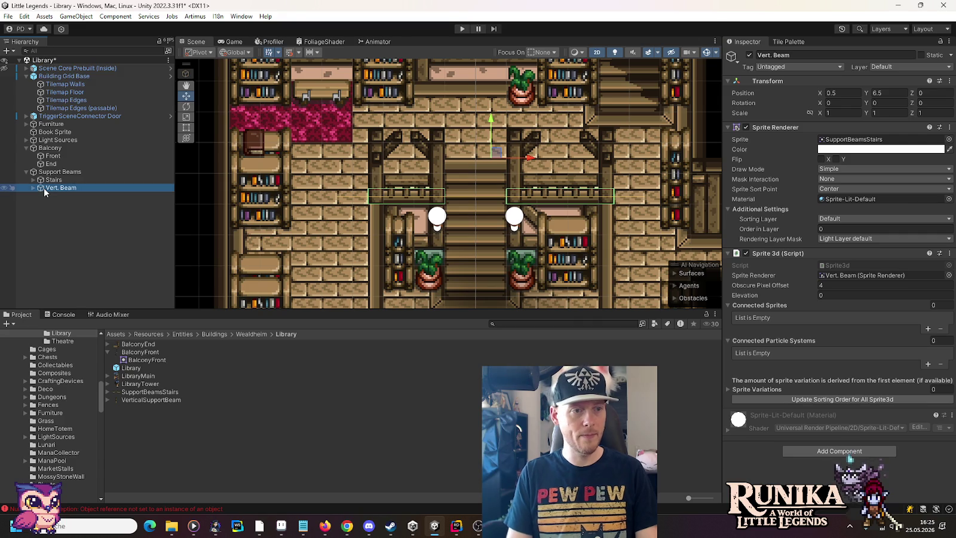
click(33, 188)
click(60, 203)
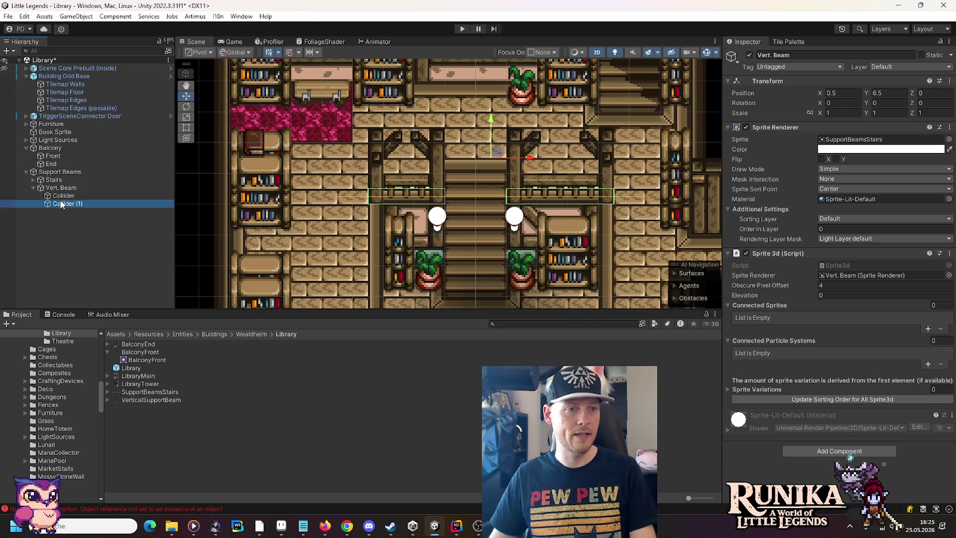
key(Delete)
Give Vert. Beam the VerticalSupportBeam sprite and move it to -1, 5.25
mouse_move(138, 399)
mouse_down()
mouse_move(751, 207)
mouse_move(842, 143)
mouse_up()
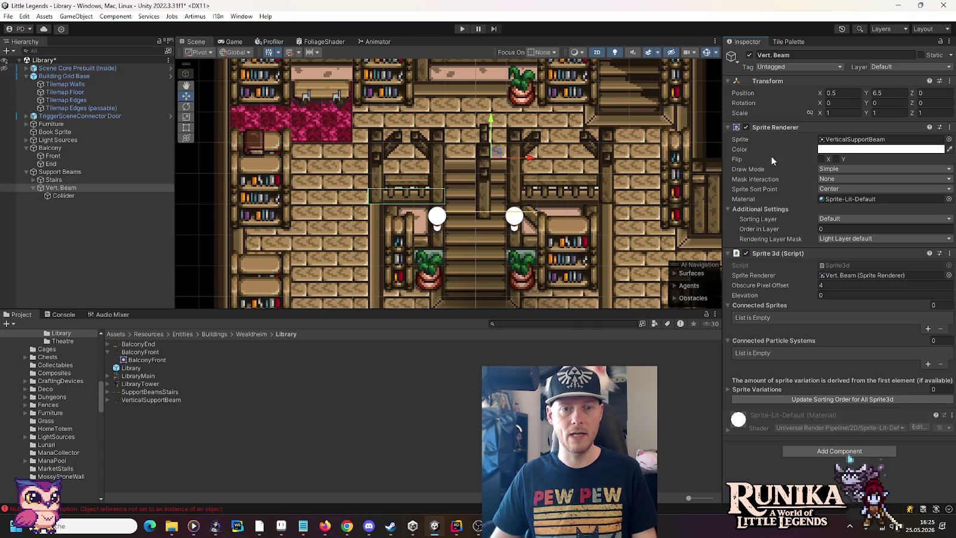
click(63, 196)
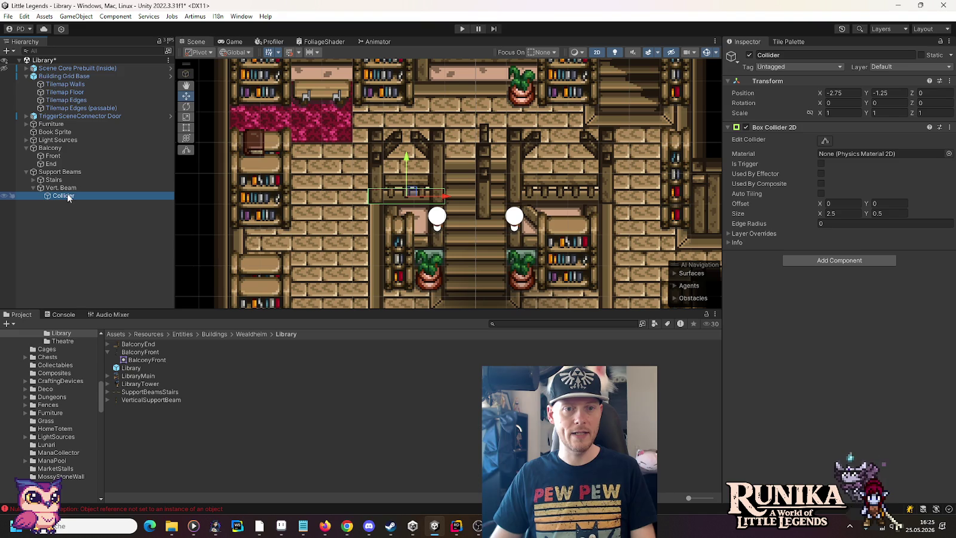
click(73, 188)
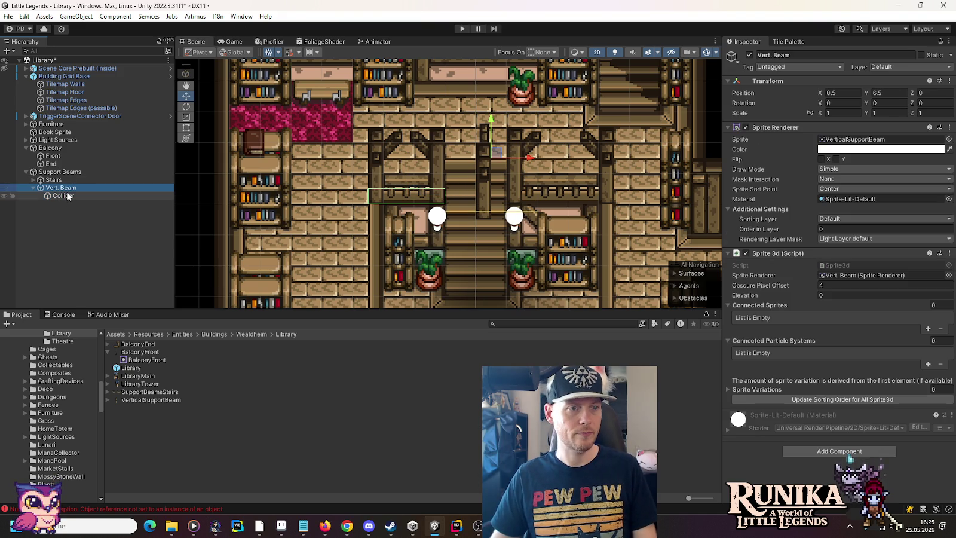
mouse_move(497, 152)
mouse_down()
mouse_move(457, 173)
mouse_move(449, 190)
mouse_up()
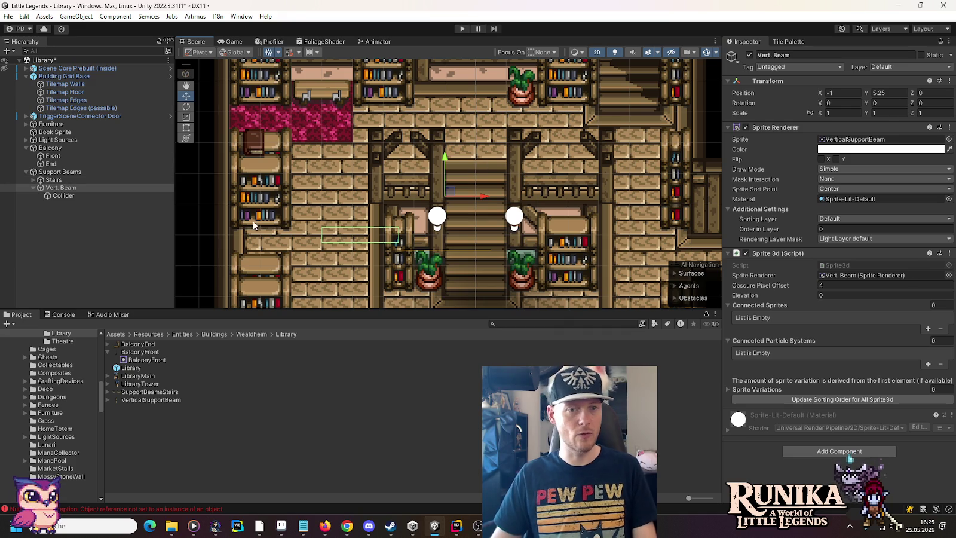
Reset the beam's Collider position to 0, 0 and set its width to 0.5
click(79, 195)
click(854, 93)
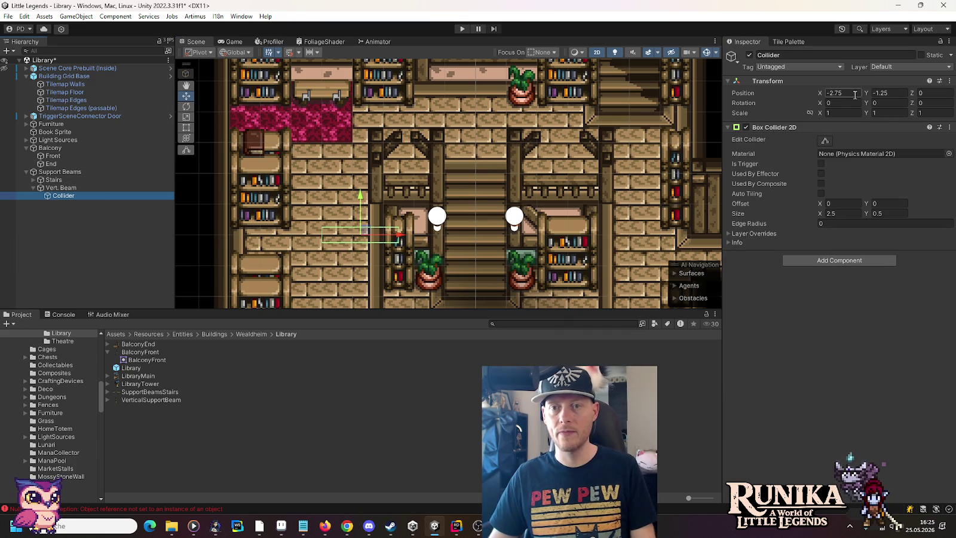
text(0)
click(890, 93)
text(0)
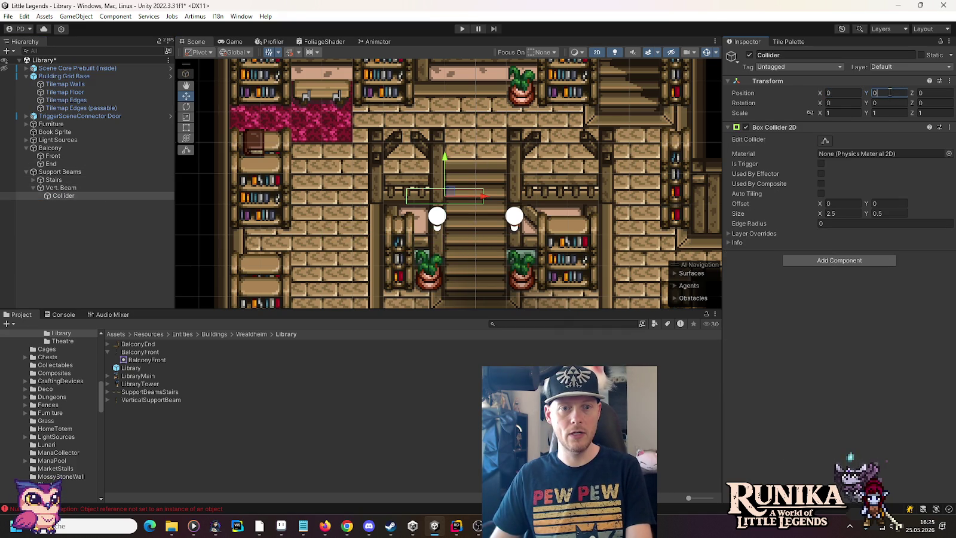
click(856, 213)
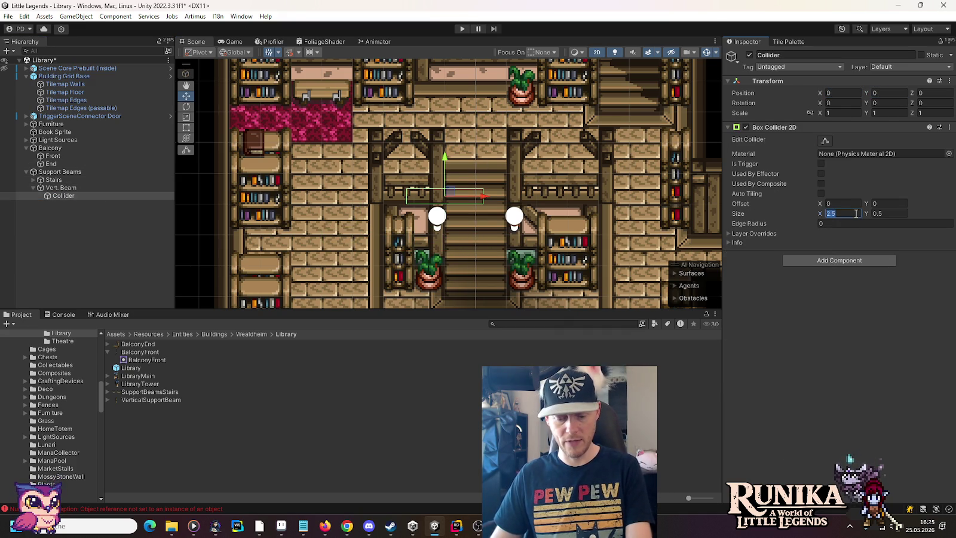
text(0.5)
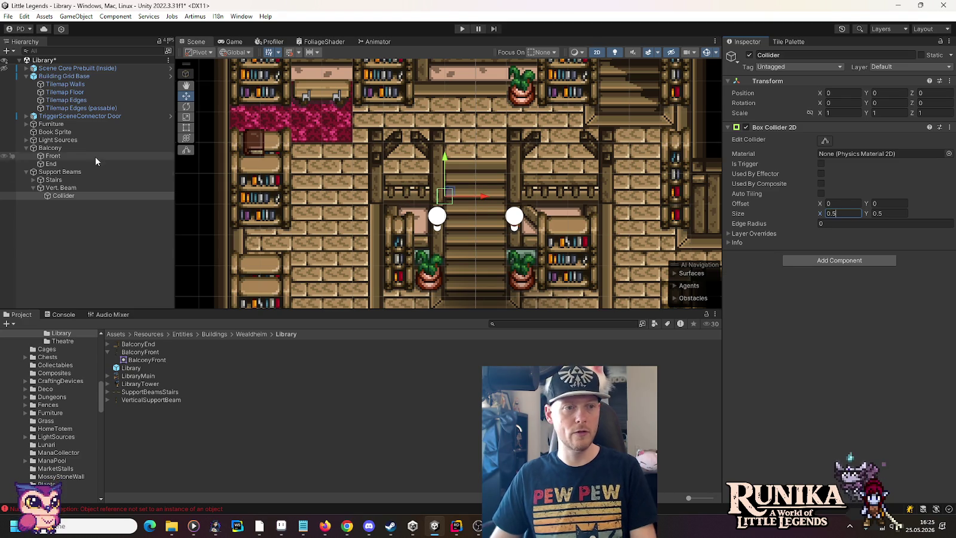
Slide Vert. Beam further left and reparent its Collider directly under Support Beams
click(61, 187)
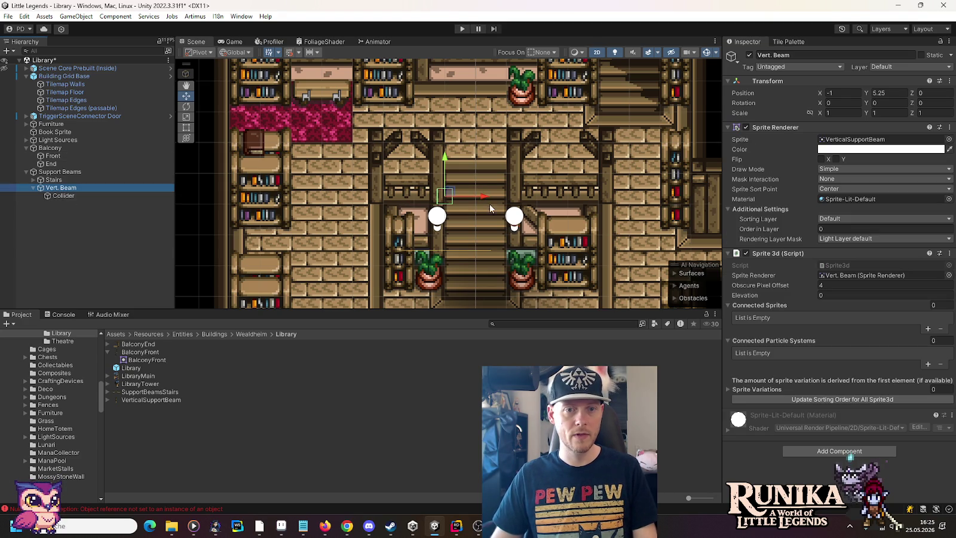
mouse_move(429, 199)
mouse_down()
mouse_move(338, 195)
mouse_move(335, 250)
mouse_up()
click(61, 196)
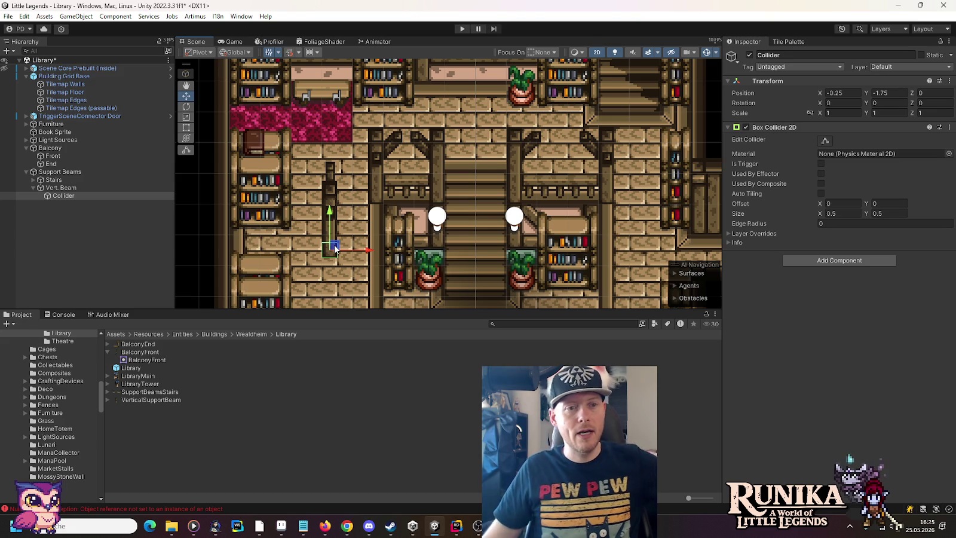
drag(424, 248, 506, 112)
scroll(462, 179, down, 2)
drag(467, 137, 414, 154)
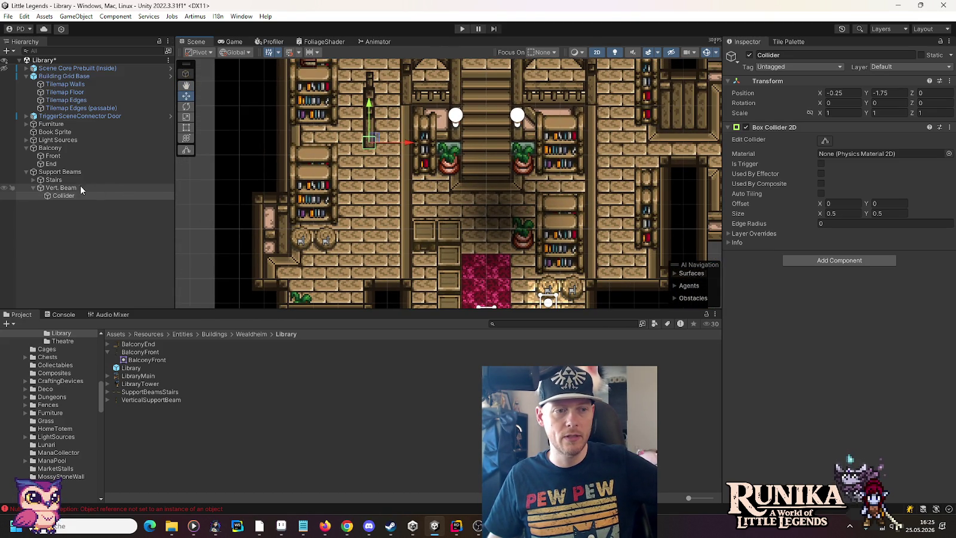
click(47, 196)
drag(48, 197, 51, 184)
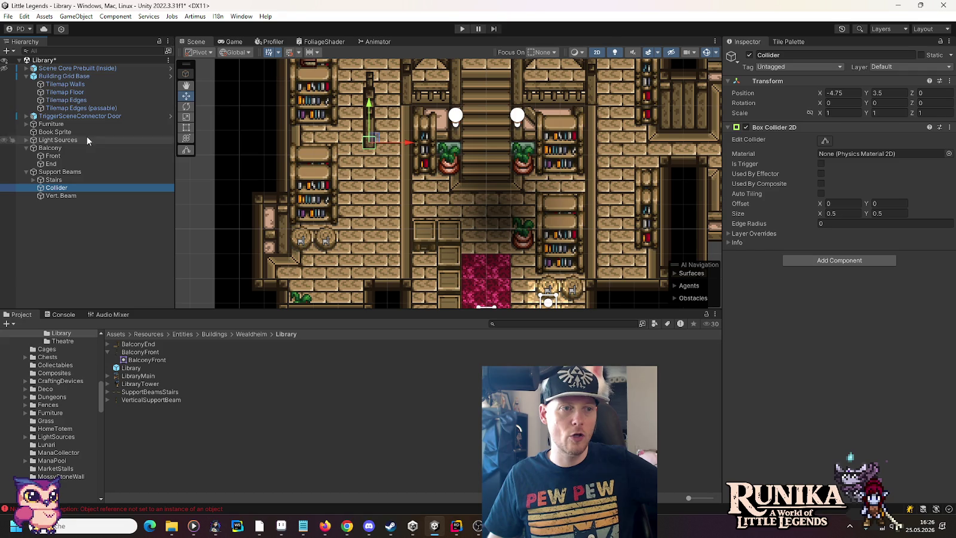
Frame Building Grid Base and pick a wooden edge tile for the Tilemap Edges layer
click(40, 75)
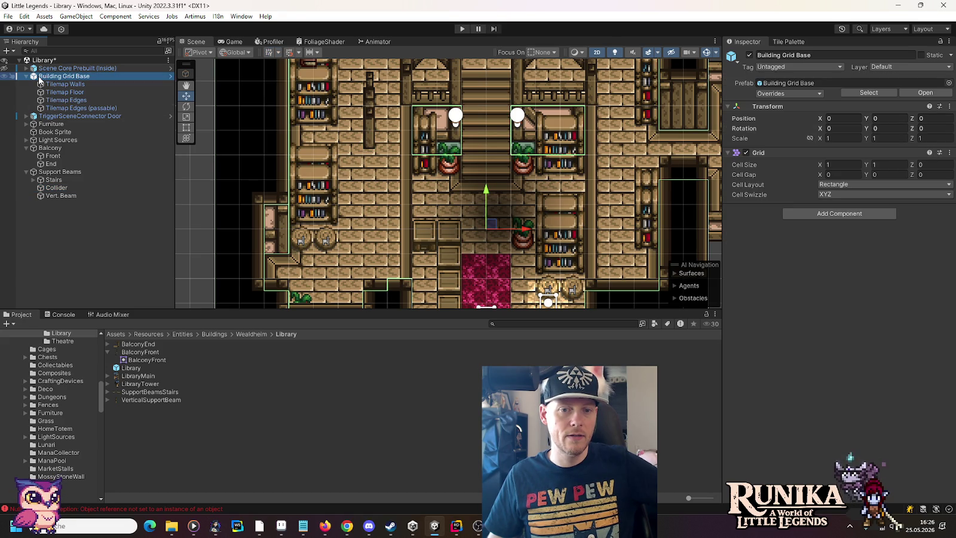
double_click(40, 78)
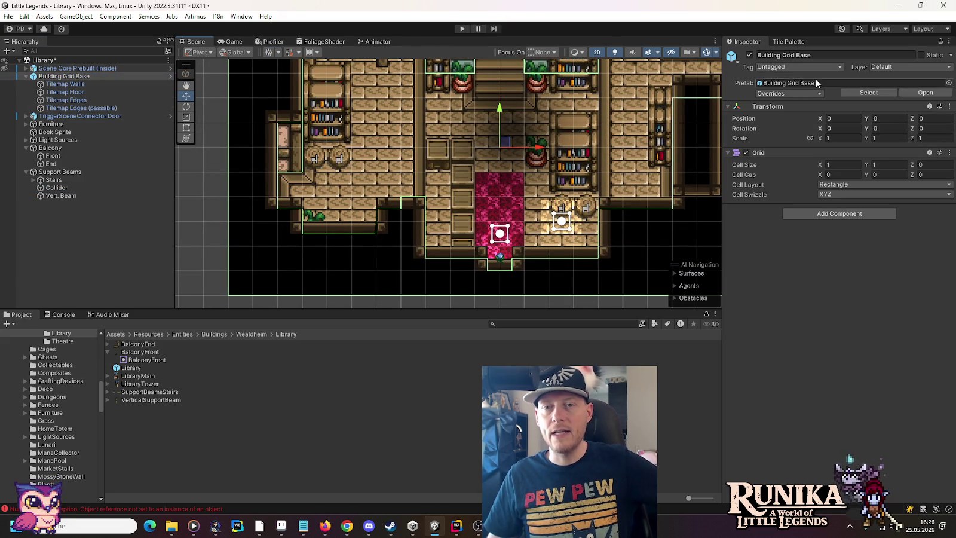
click(796, 43)
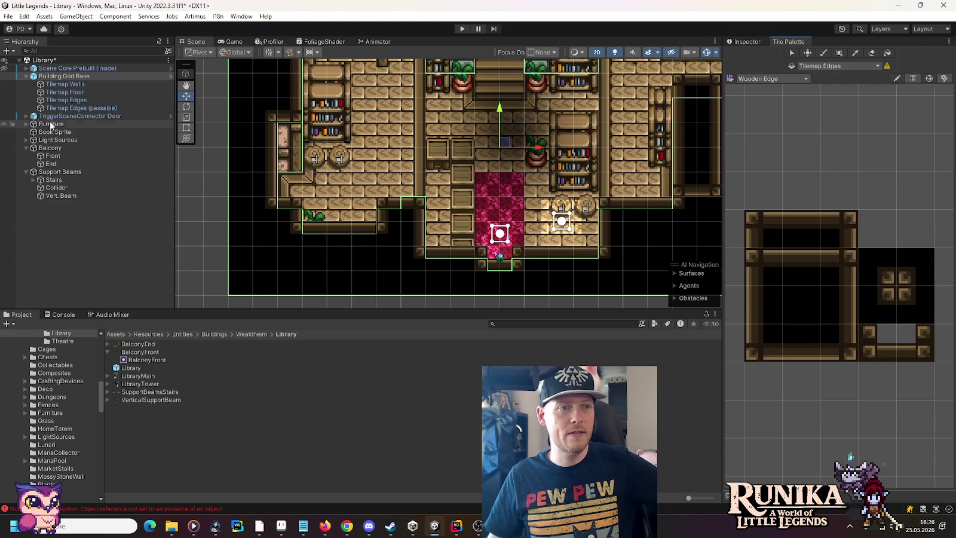
click(87, 101)
click(828, 281)
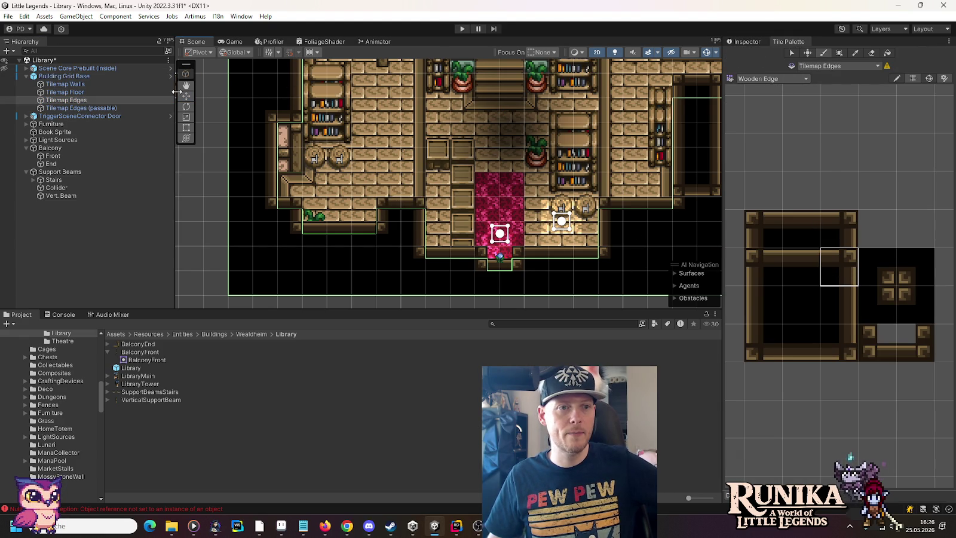
Make the Collider 7.5 units tall and place it along the left of the stairs
click(56, 188)
key(f)
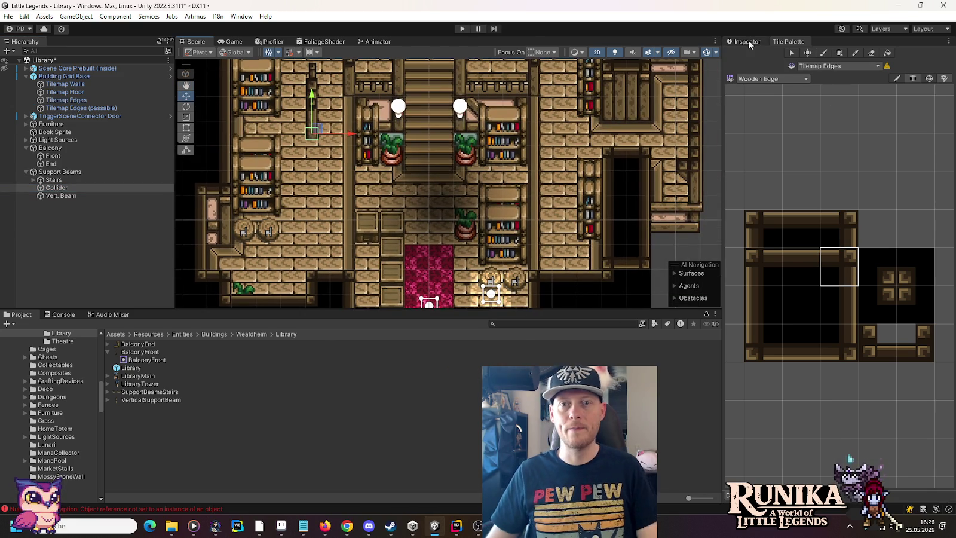
click(747, 41)
click(894, 212)
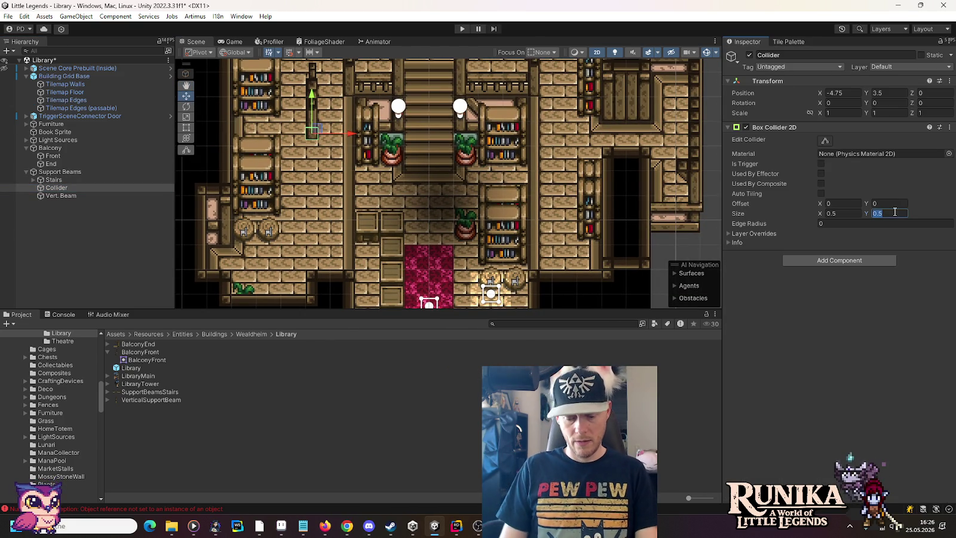
text(7.5)
mouse_move(318, 128)
mouse_down()
mouse_move(341, 183)
mouse_move(353, 185)
mouse_up()
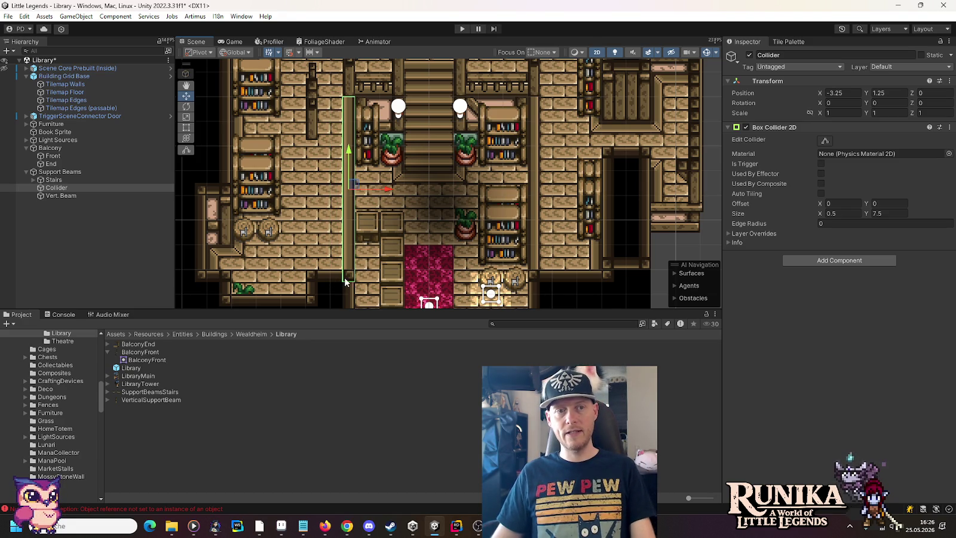
Duplicate the tall collider and move Collider (1) to X 4.25 on the right of the stairs
drag(422, 274, 392, 242)
key(ctrl+d)
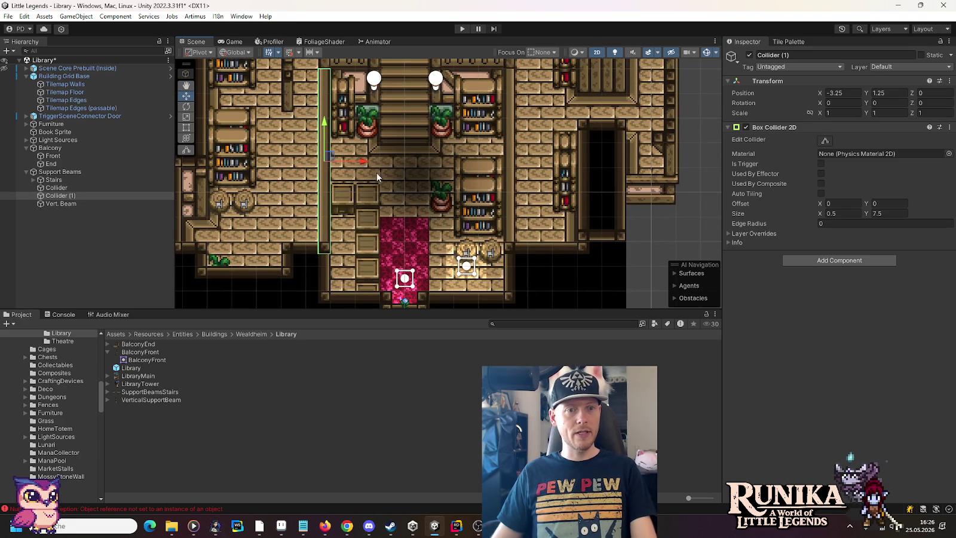
drag(365, 161, 551, 162)
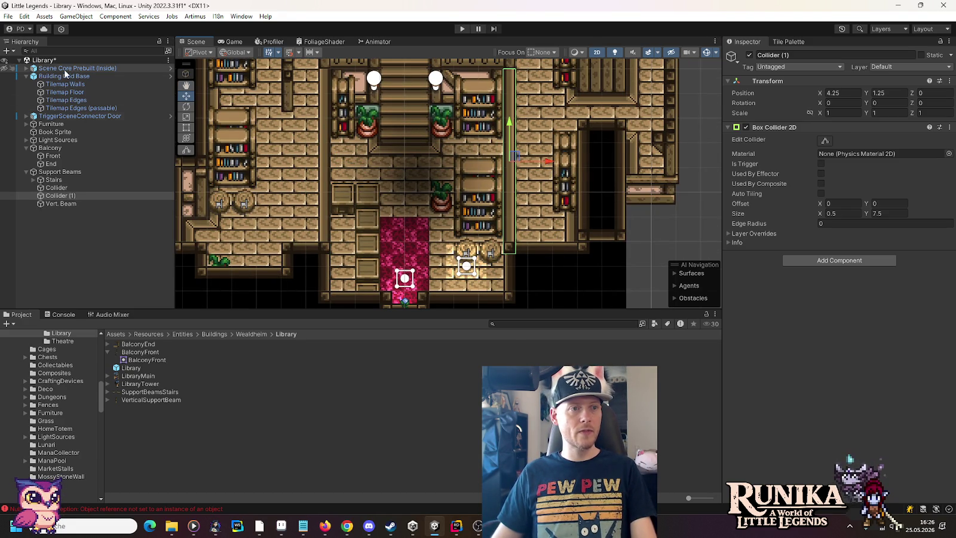
click(46, 69)
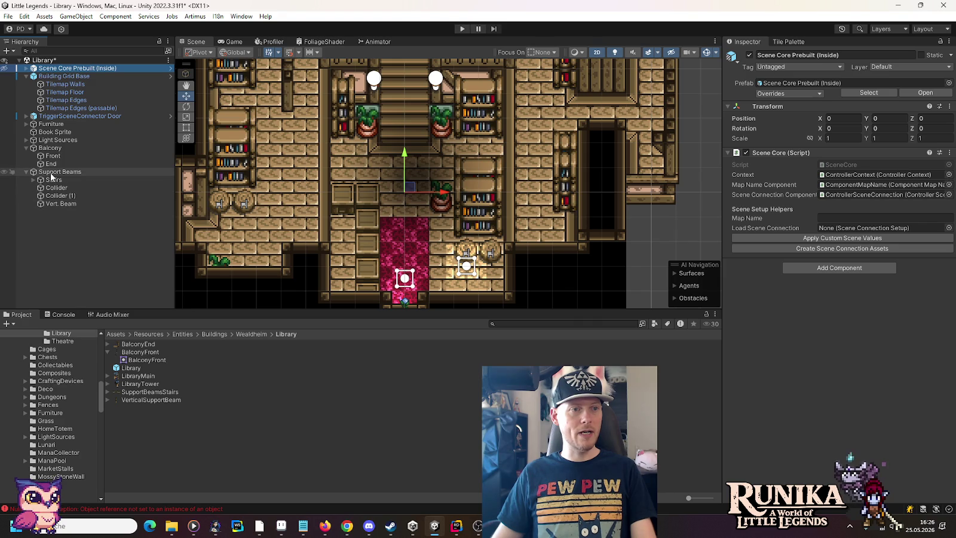
Collapse the hierarchy groups and shift Vert. Beam right and slightly down beside the left railing
click(27, 76)
click(26, 139)
click(25, 116)
click(47, 125)
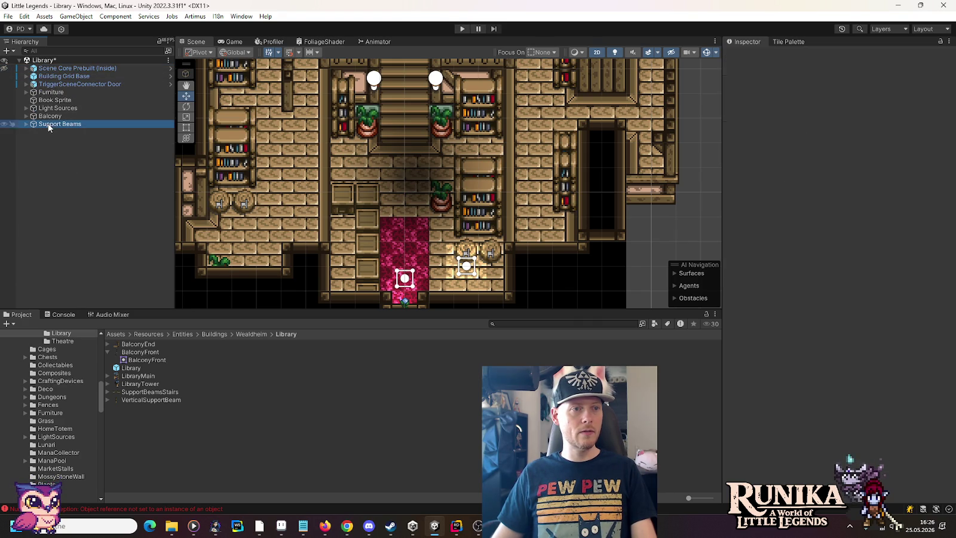
key(ctrl+a)
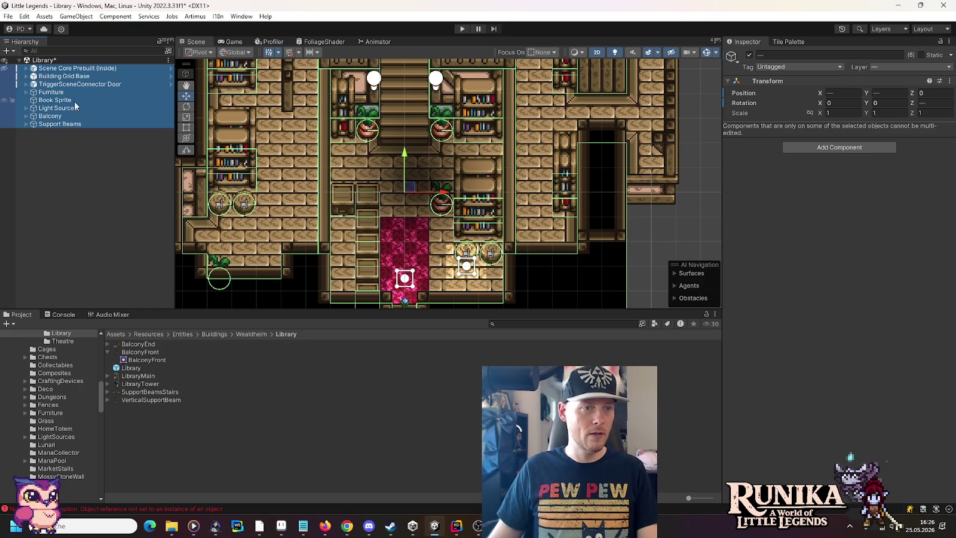
click(26, 124)
click(63, 156)
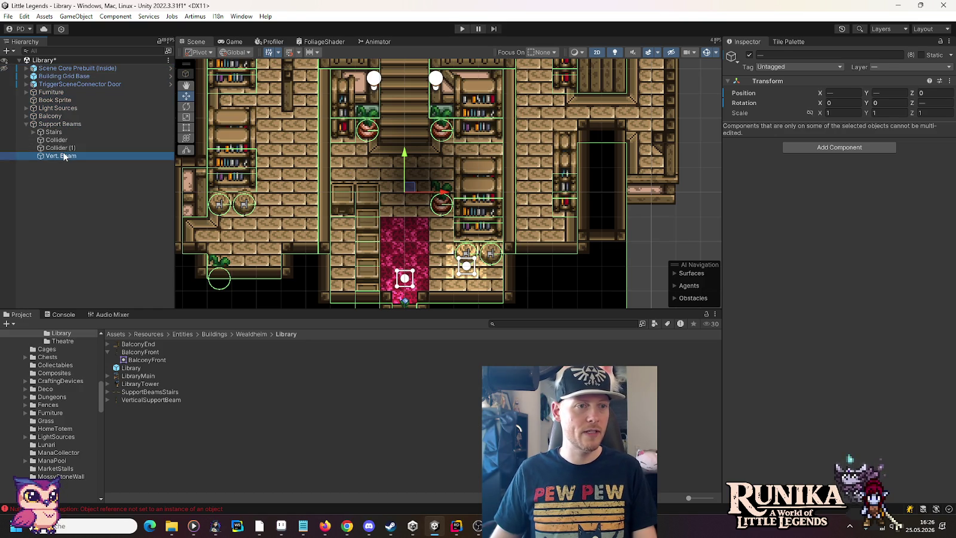
drag(306, 122, 328, 181)
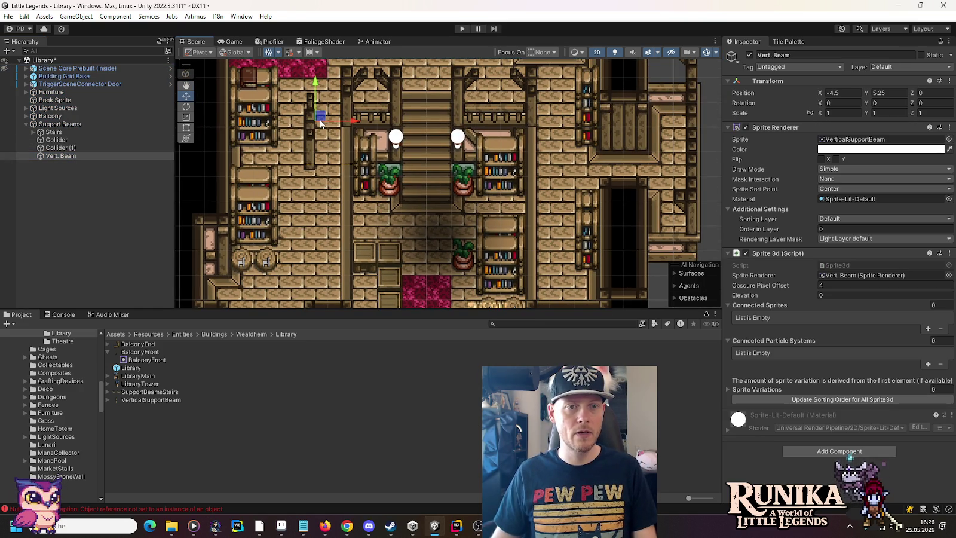
mouse_move(320, 116)
mouse_down()
mouse_move(370, 117)
mouse_move(357, 124)
mouse_up()
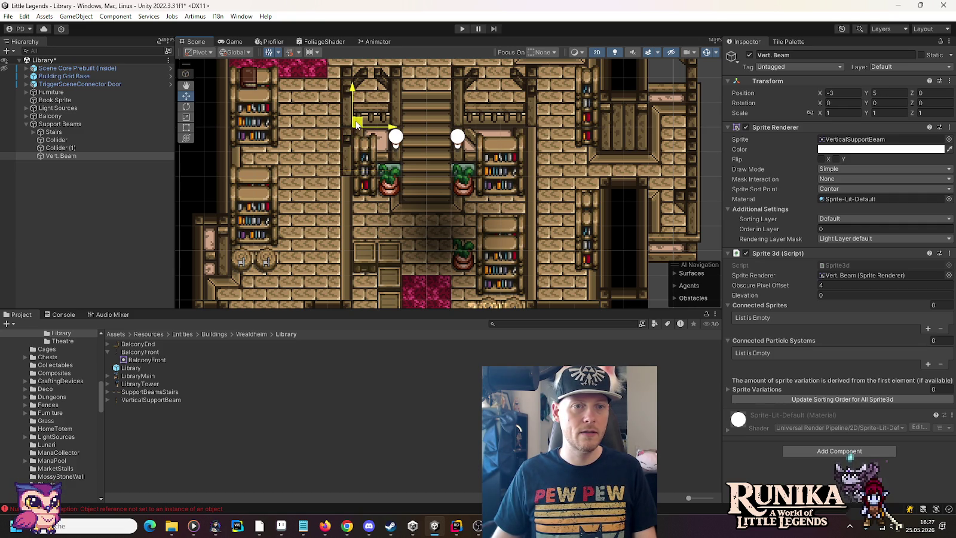
drag(356, 123, 357, 134)
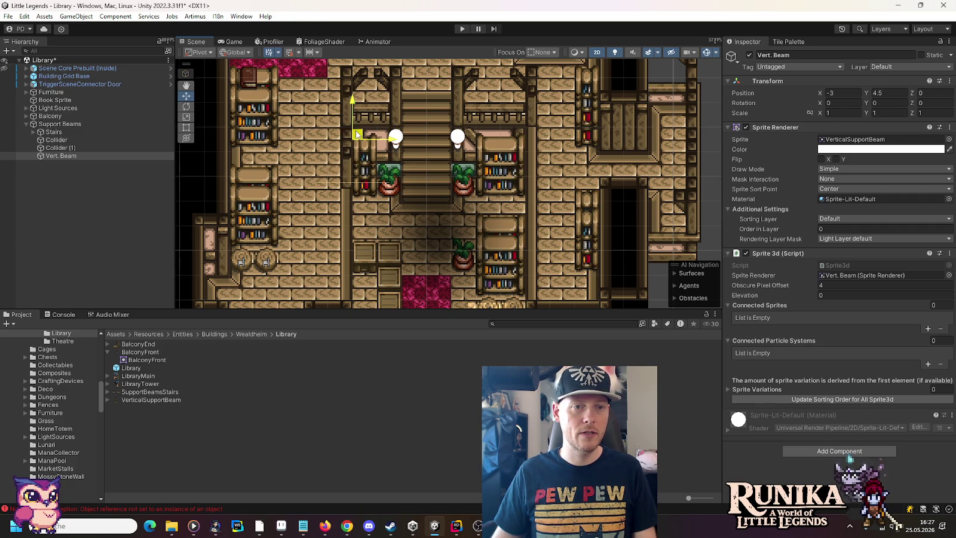
Make two copies of the vertical beam spaced down the left stair railing
key(ctrl+d)
drag(356, 134, 357, 268)
key(ctrl+d)
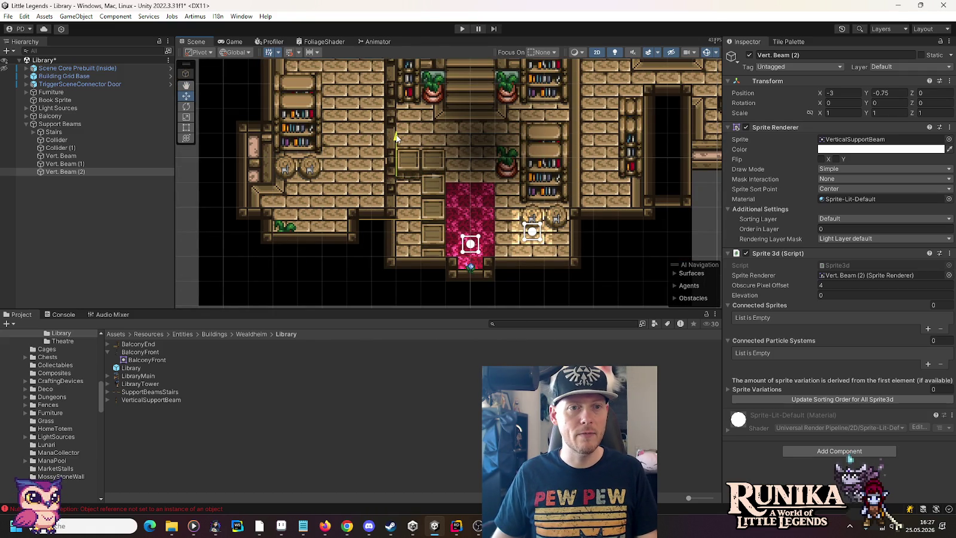
mouse_move(396, 138)
mouse_down()
mouse_move(381, 191)
mouse_move(347, 222)
mouse_up()
Duplicate the three beams onto the right railing and reorder Vert. Beam (3) below Vert. Beam (4)
click(62, 155)
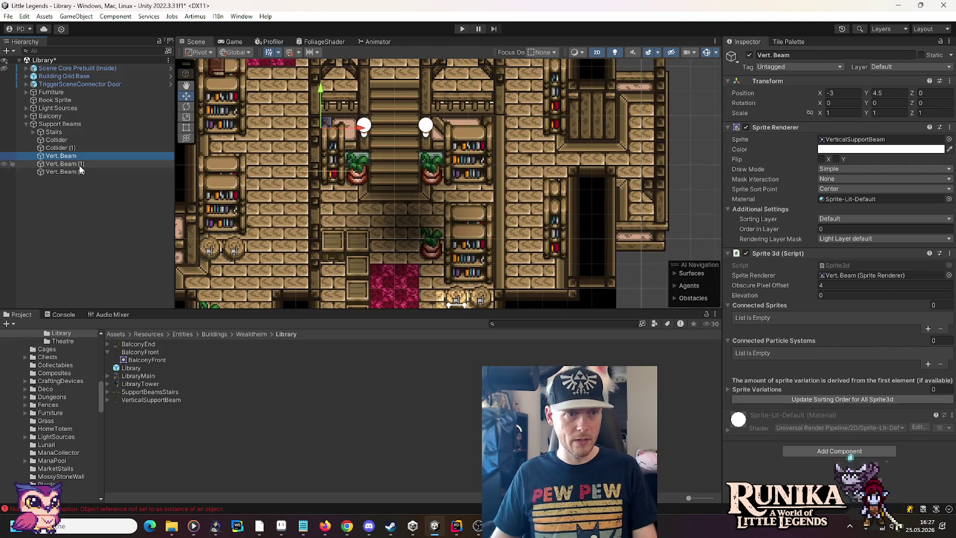
shift+click(81, 173)
key(ctrl+d)
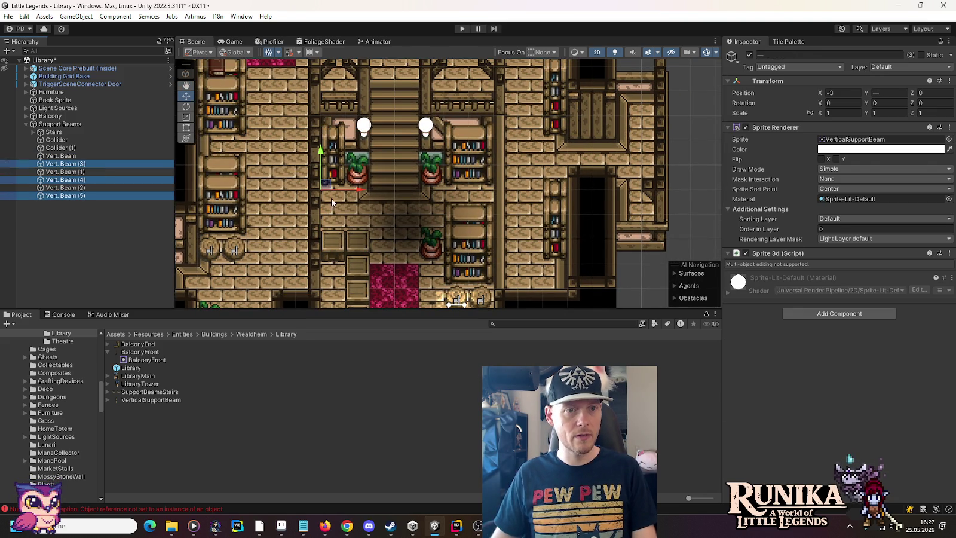
drag(365, 192, 522, 192)
click(63, 165)
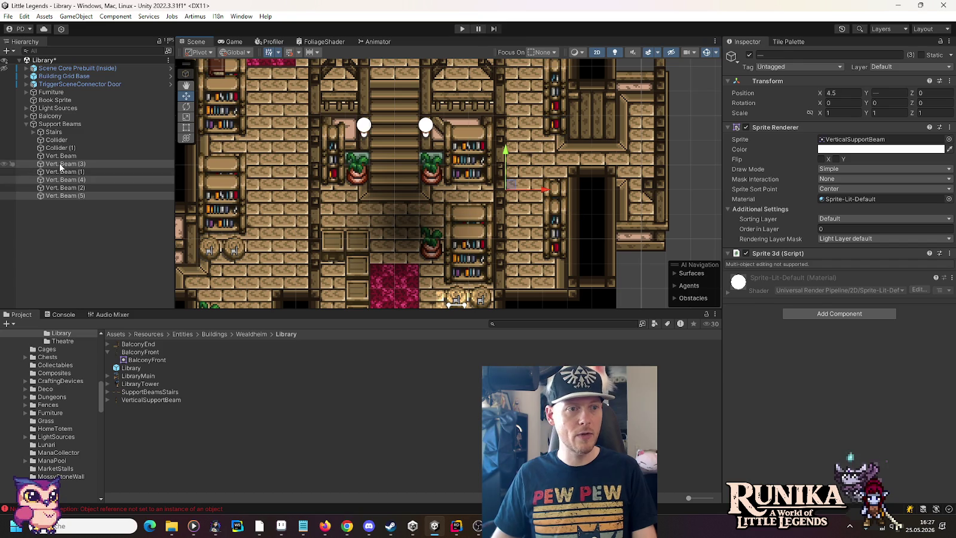
drag(60, 167, 83, 195)
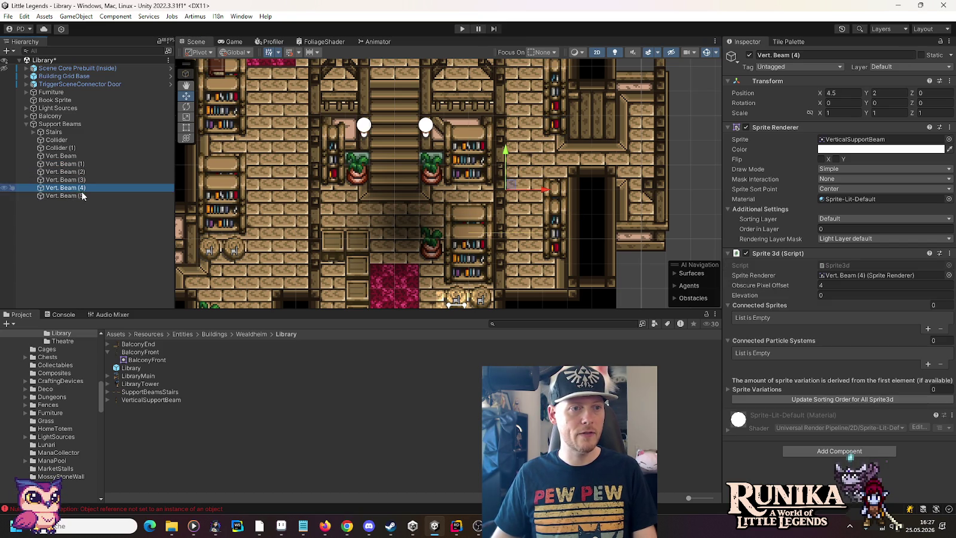
Run Update Sorting Order for All Sprite3d
click(811, 404)
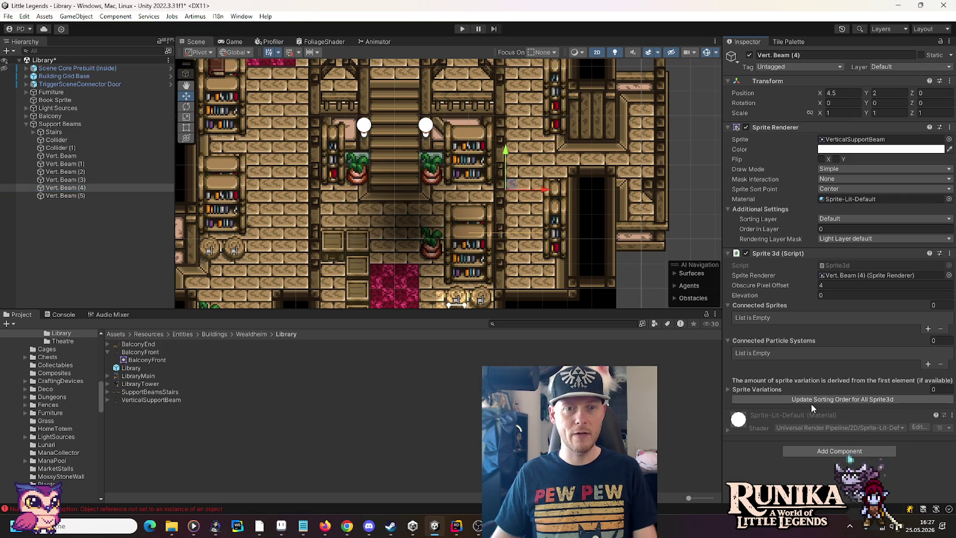
click(812, 400)
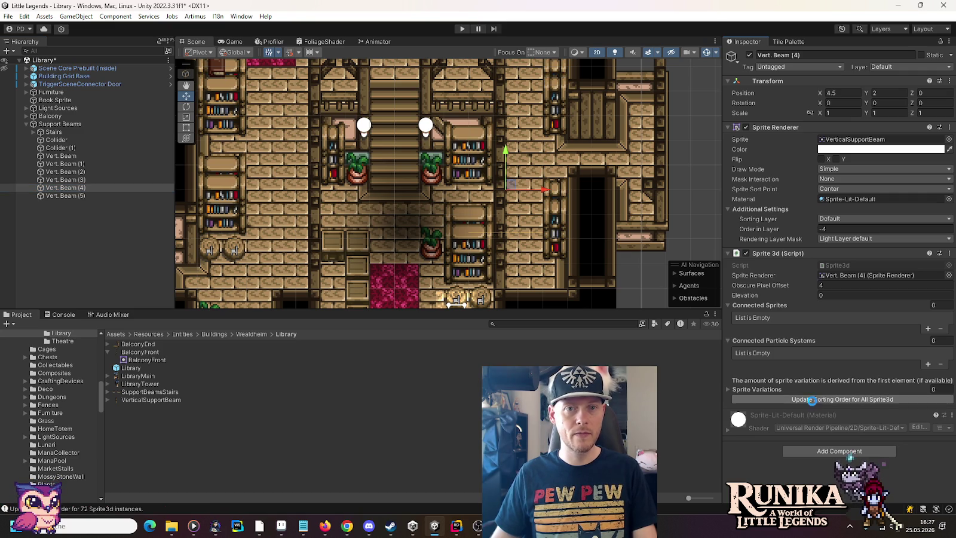
scroll(483, 199, down, 3)
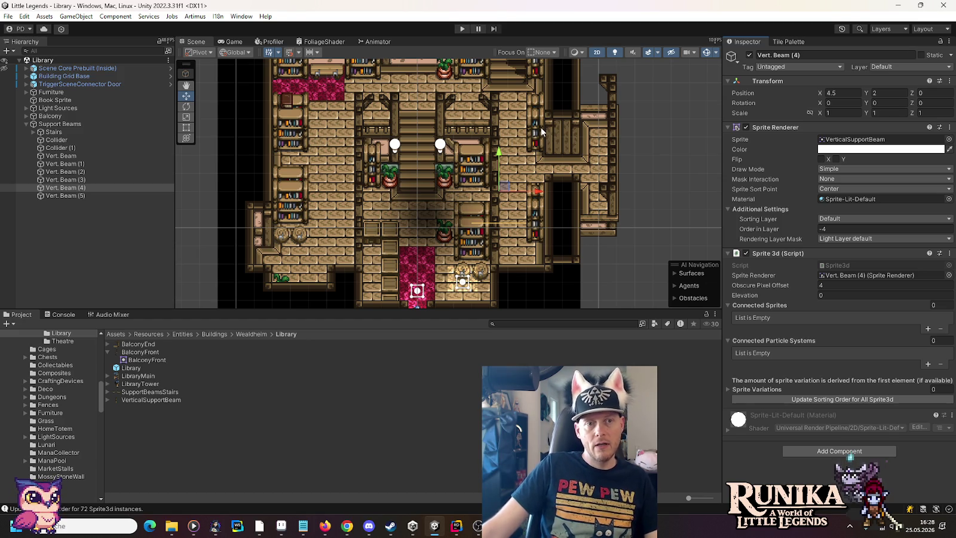
Try copying the two right-side thin bookshelves to the left, then delete the copies
click(539, 127)
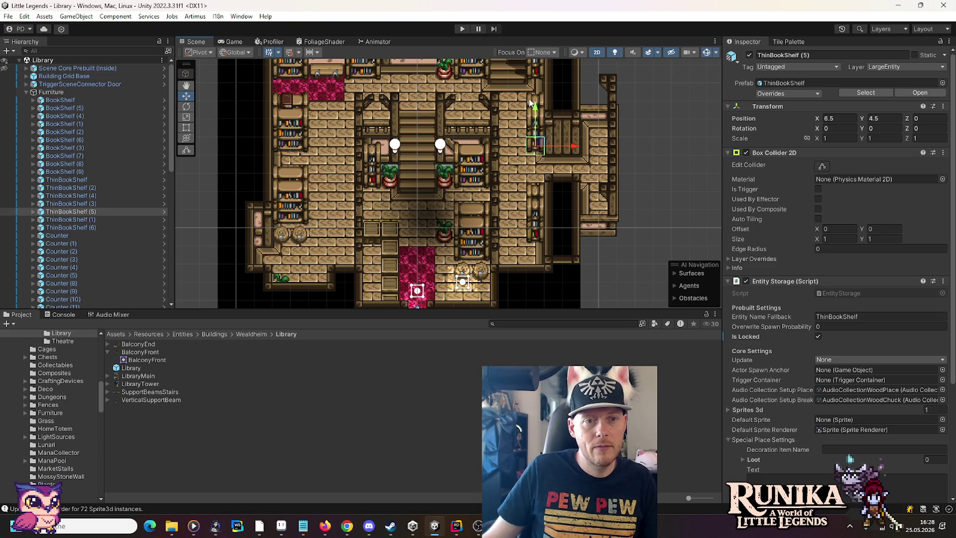
drag(653, 168, 522, 95)
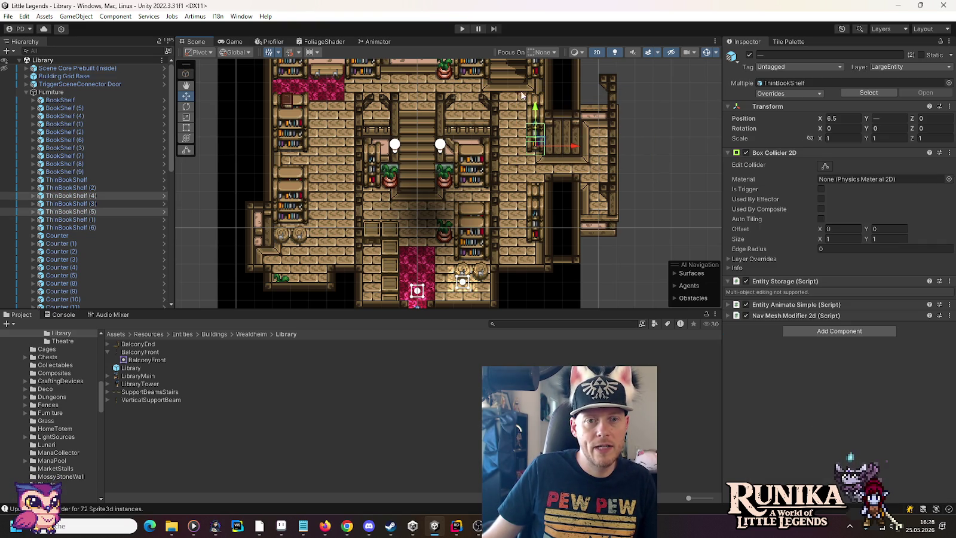
key(ctrl+d)
drag(569, 144, 358, 143)
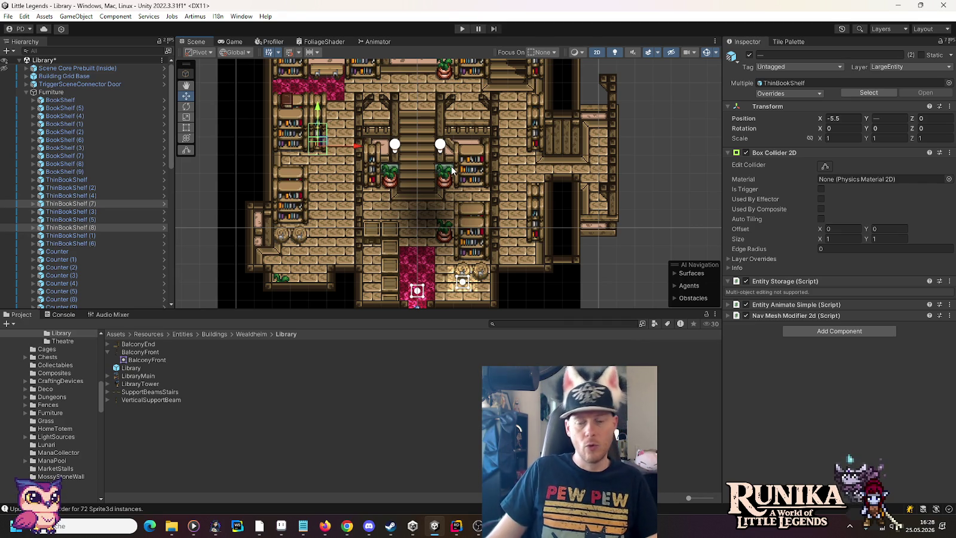
key(Delete)
Duplicate the lower-left forest chair twice, placing the copies beside the upper-left bookshelves
click(303, 240)
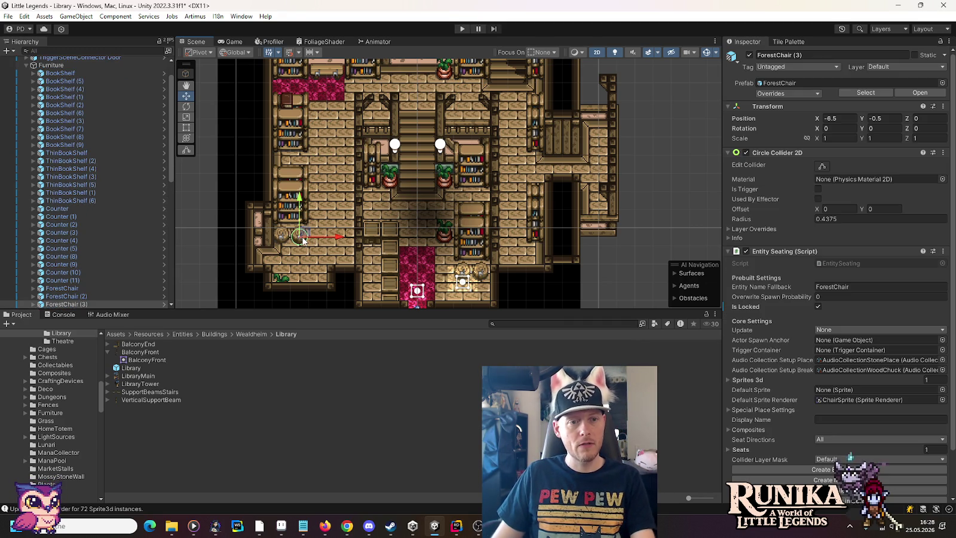
key(ctrl+d)
mouse_move(303, 240)
mouse_down()
mouse_move(327, 179)
mouse_move(322, 126)
mouse_up()
key(ctrl+d)
click(656, 181)
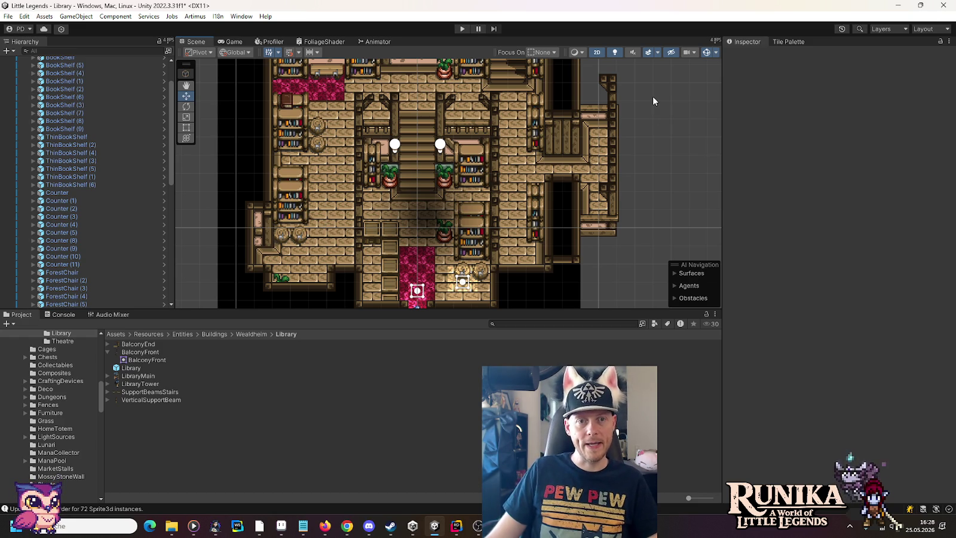
Pan and zoom across the upper and lower library rooms, then bring up VerticalSupportBeam.png in Aseprite
drag(649, 102, 641, 180)
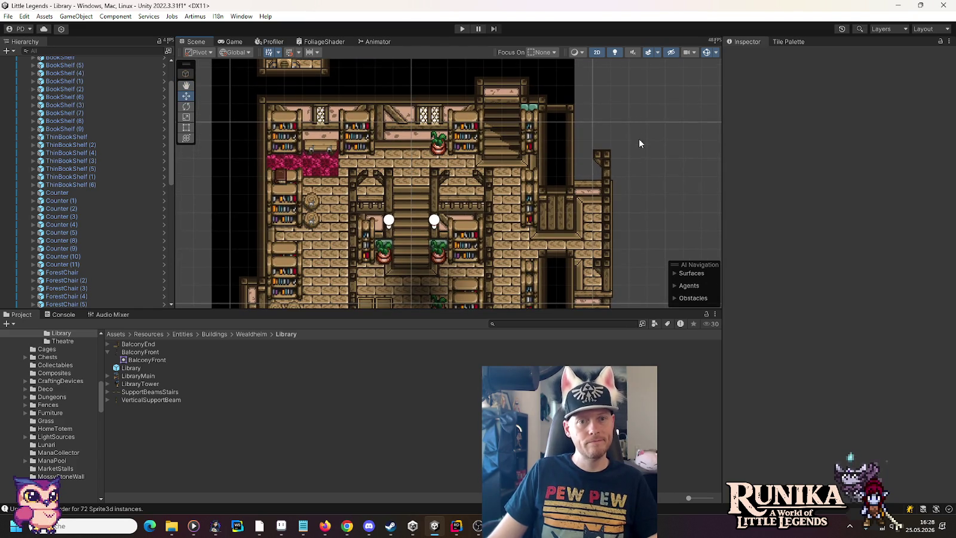
drag(638, 136, 626, 311)
scroll(597, 164, down, 3)
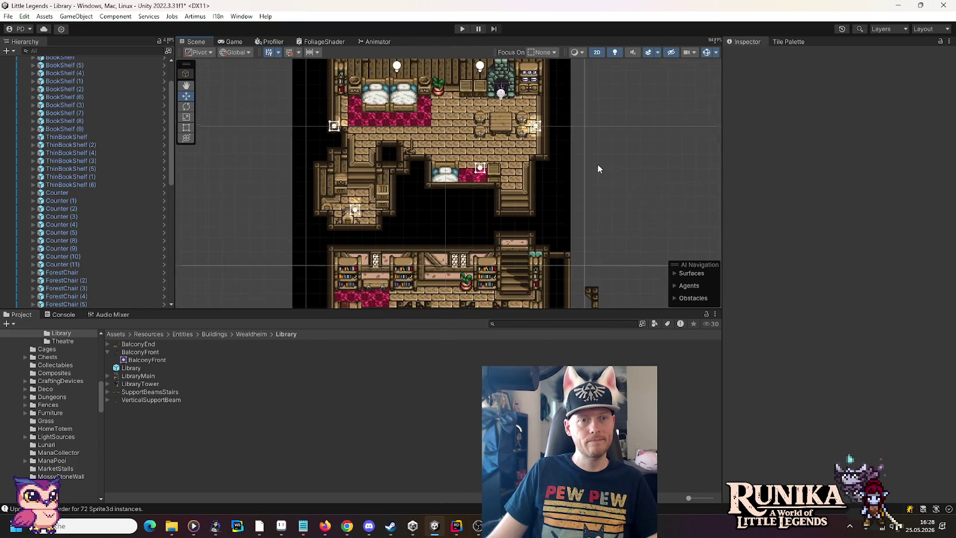
drag(498, 182, 502, 53)
mouse_move(564, 257)
mouse_down()
mouse_move(534, 174)
mouse_move(540, 199)
mouse_move(546, 186)
mouse_up()
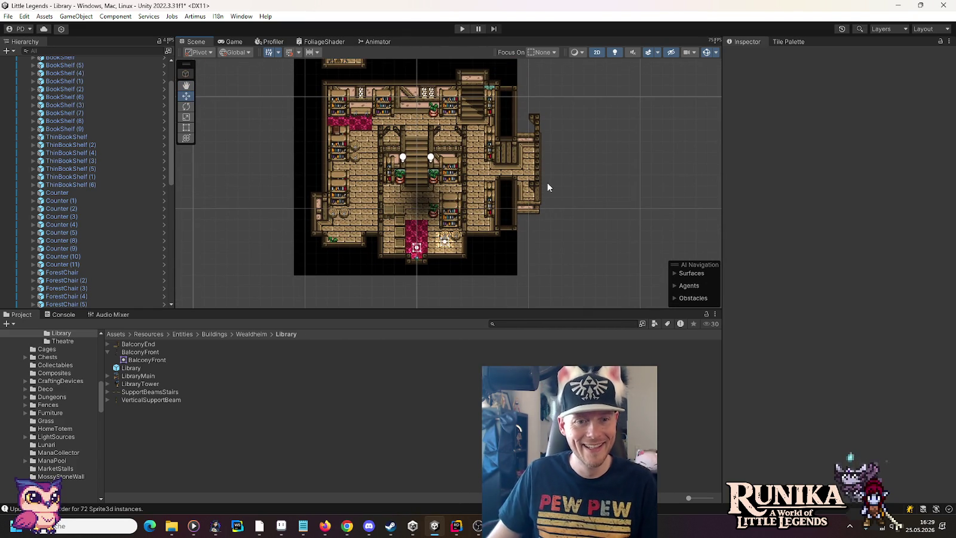
scroll(547, 191, up, 3)
drag(544, 202, 604, 221)
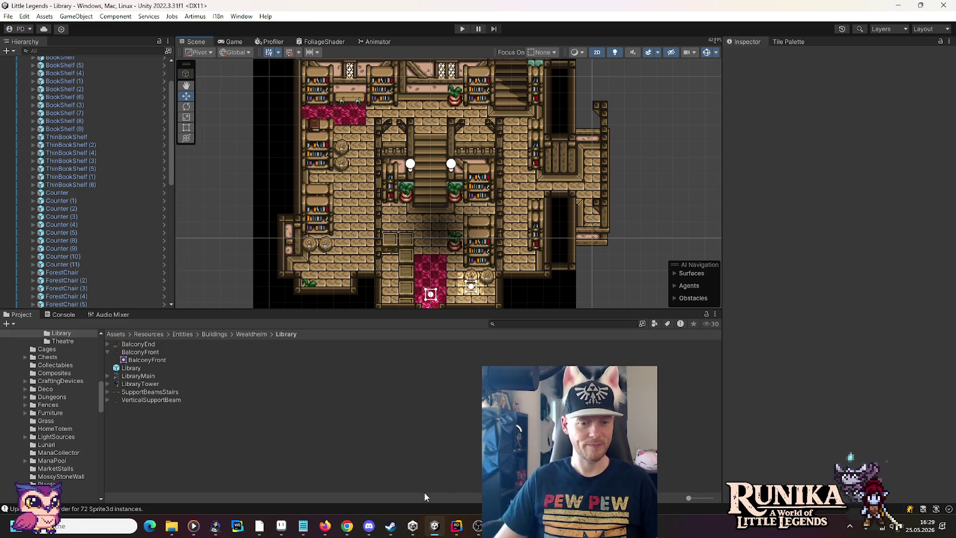
click(451, 527)
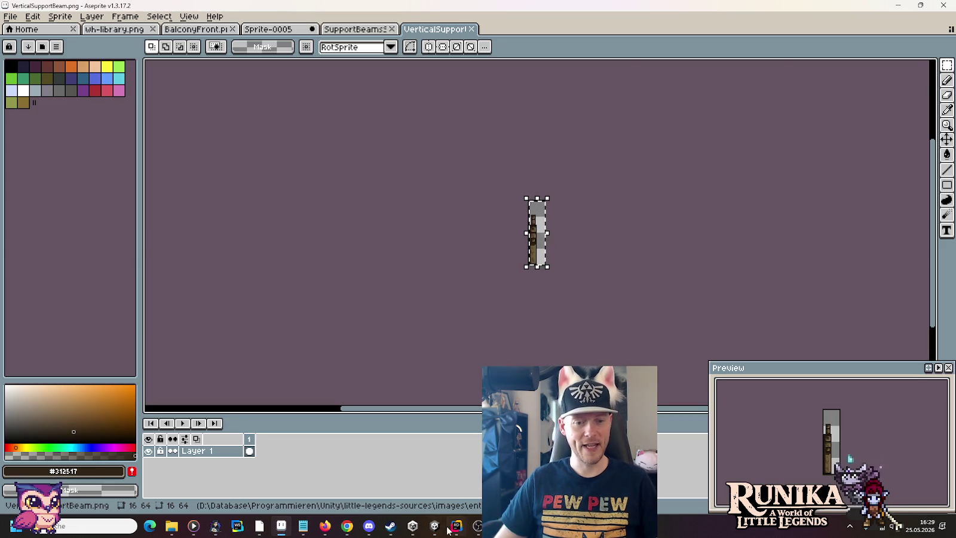
Switch to Rider and look over the unversioned files in the pending changes
click(449, 529)
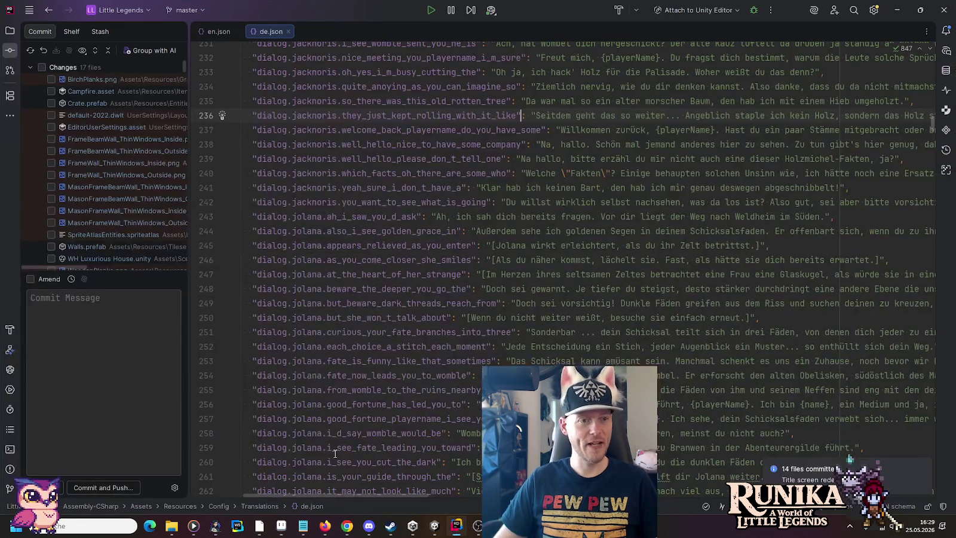
click(29, 68)
click(90, 174)
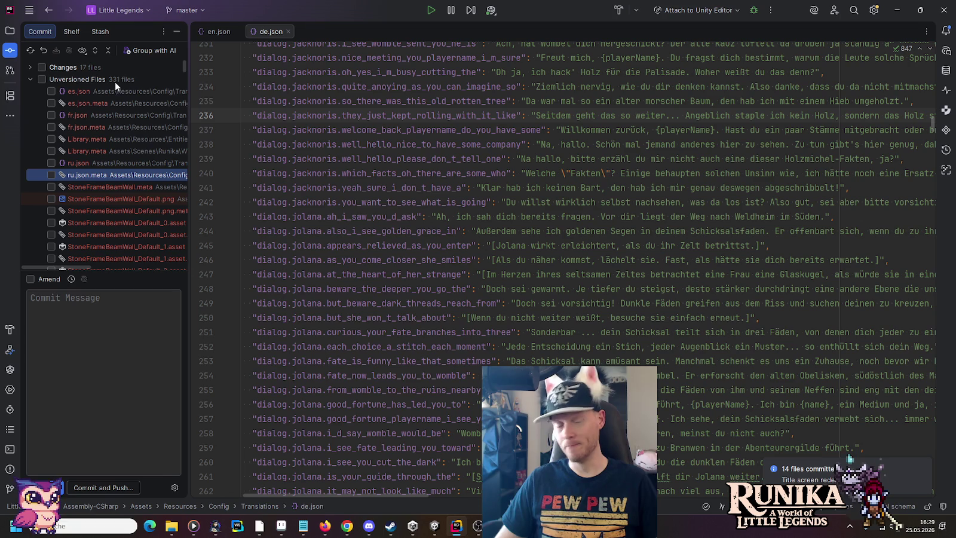
Expand Resources > Tilesets > Walls in the project tree and peek into StoneFrameWall
click(10, 30)
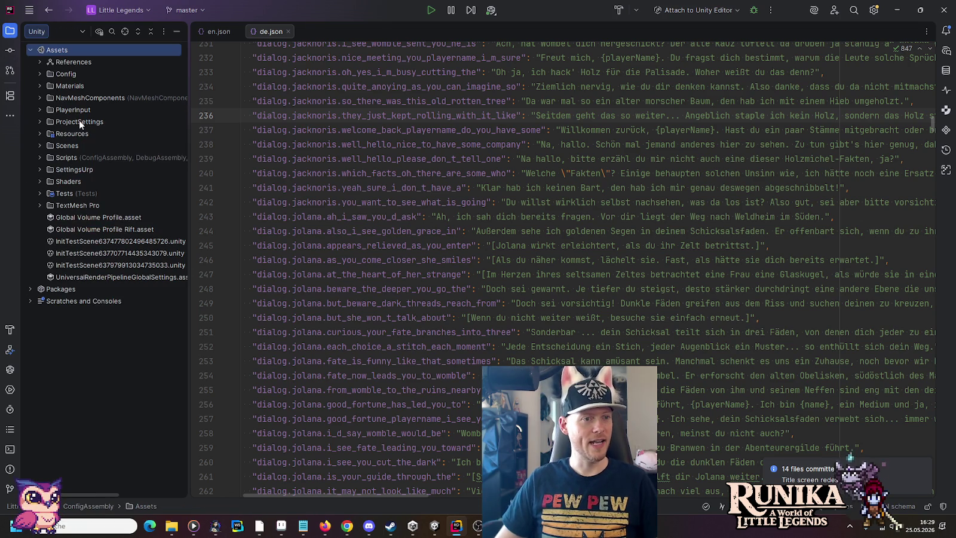
click(40, 133)
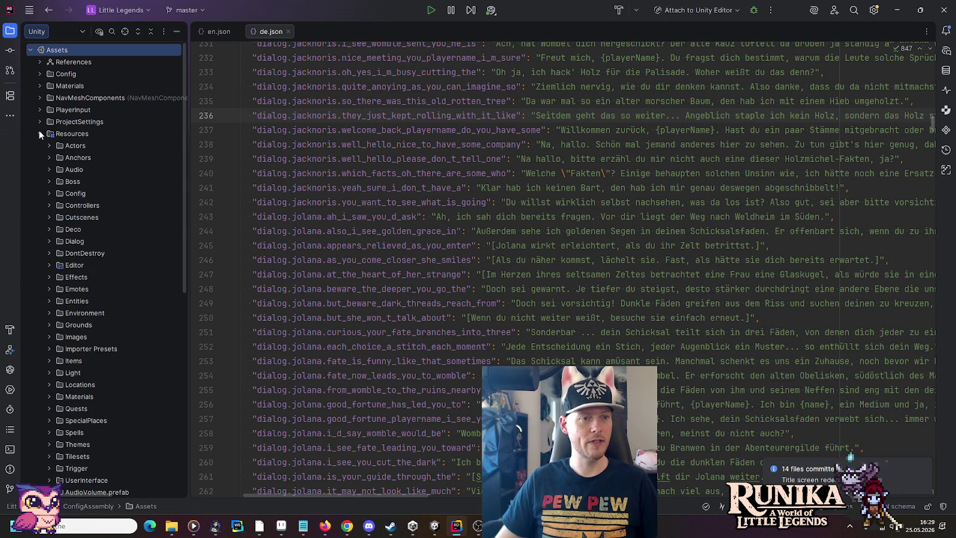
scroll(60, 167, down, 5)
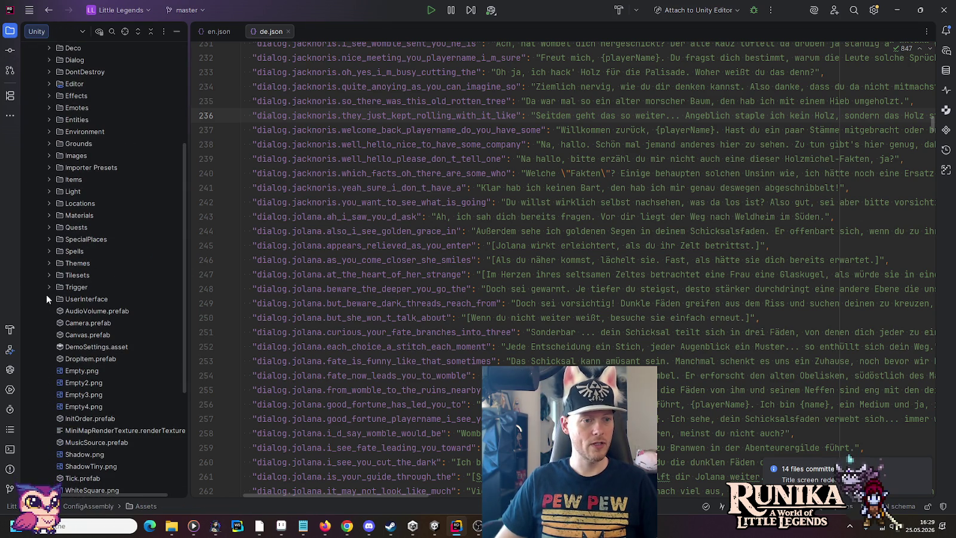
click(49, 275)
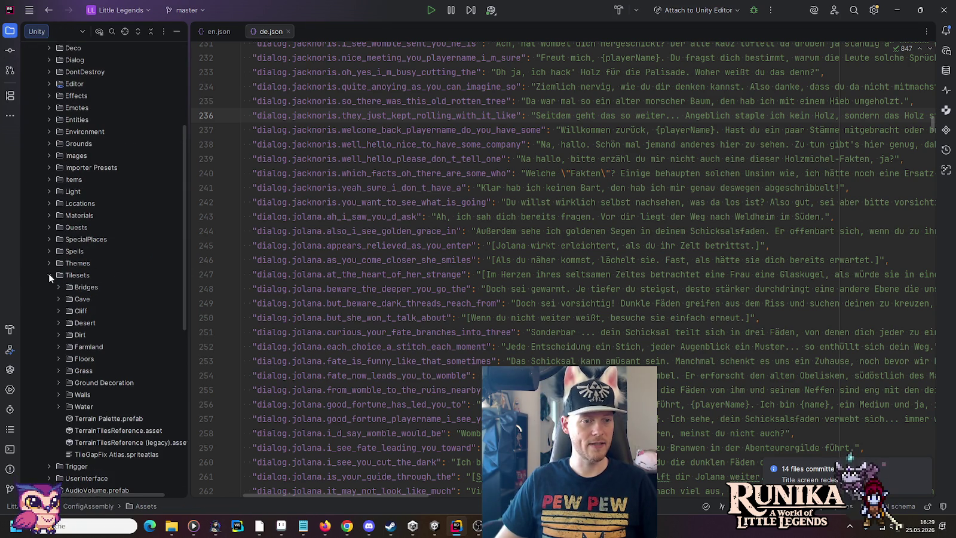
scroll(48, 274, down, 2)
click(60, 323)
scroll(77, 308, down, 5)
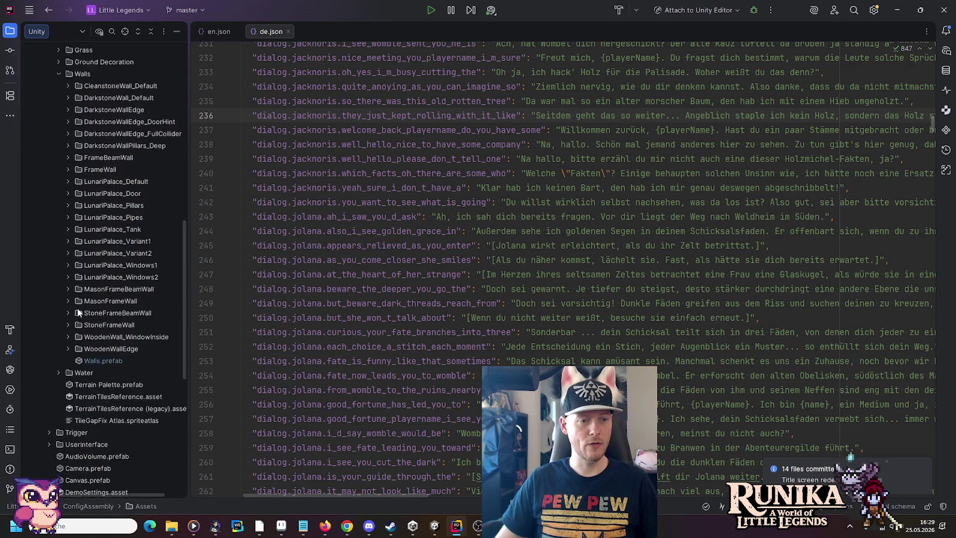
scroll(79, 306, up, 1)
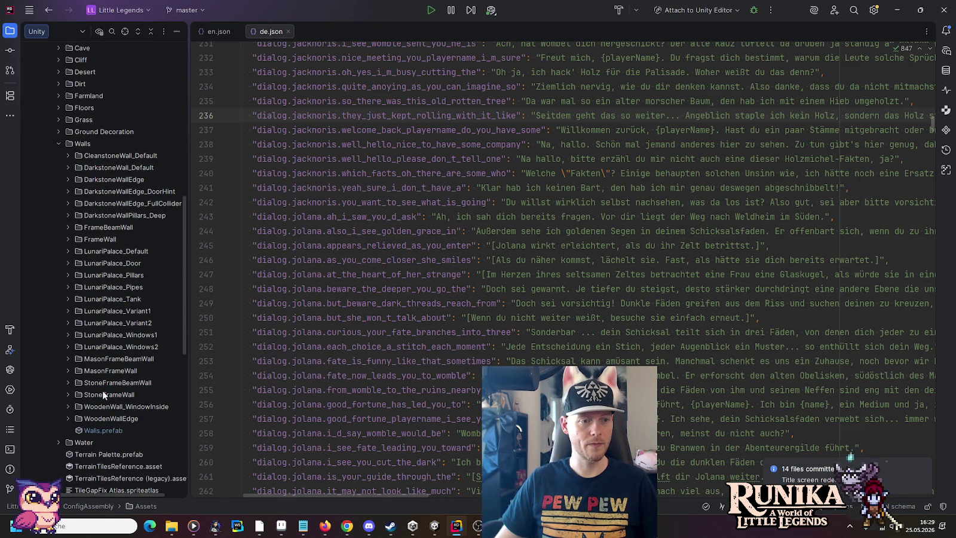
scroll(73, 369, down, 2)
click(68, 322)
click(68, 323)
click(68, 320)
click(69, 310)
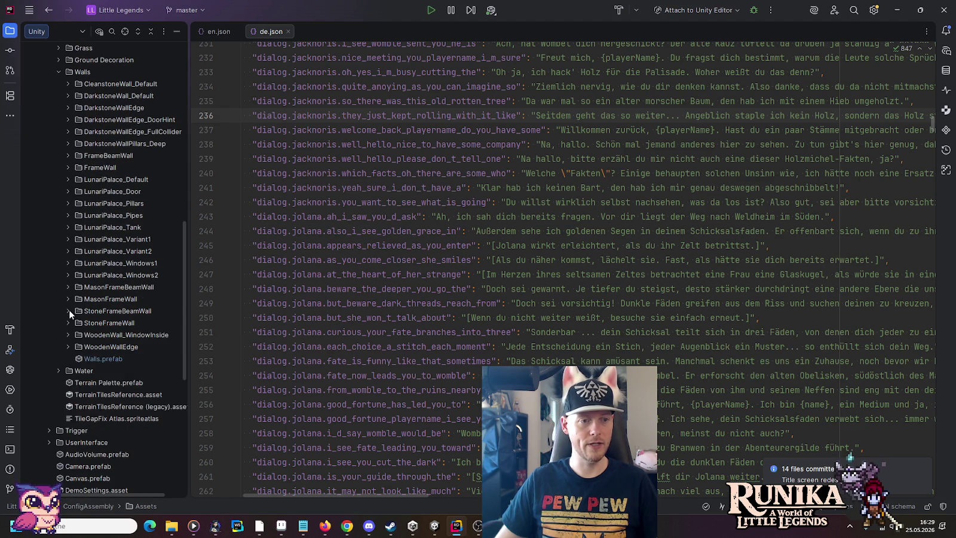
scroll(71, 163, up, 2)
Start a Git Commit Directory on the Walls tileset folder
click(76, 135)
right_click(75, 141)
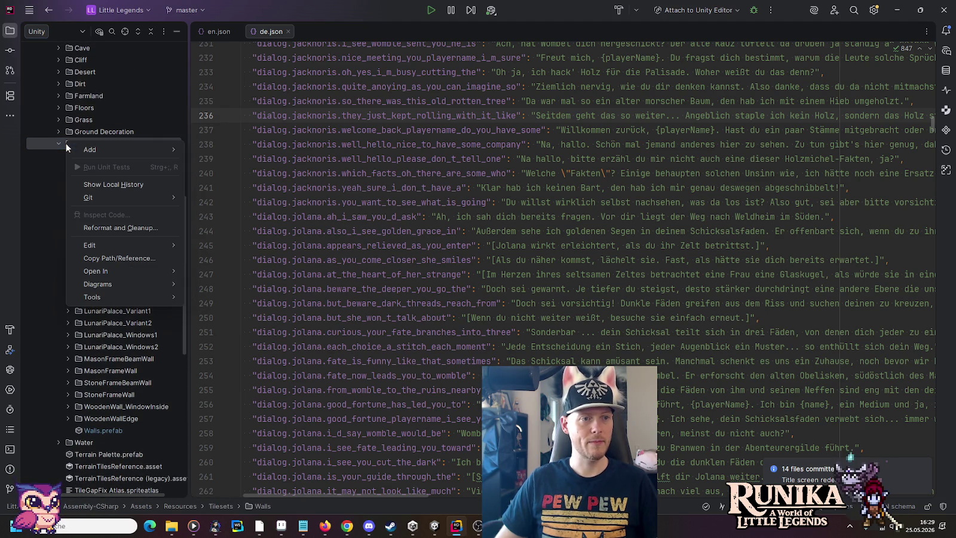
mouse_move(106, 197)
click(90, 141)
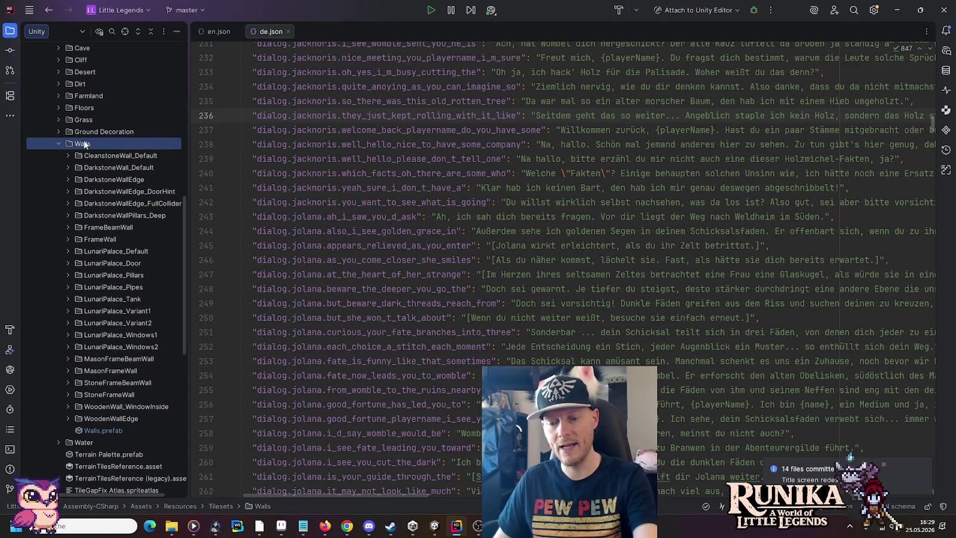
right_click(85, 144)
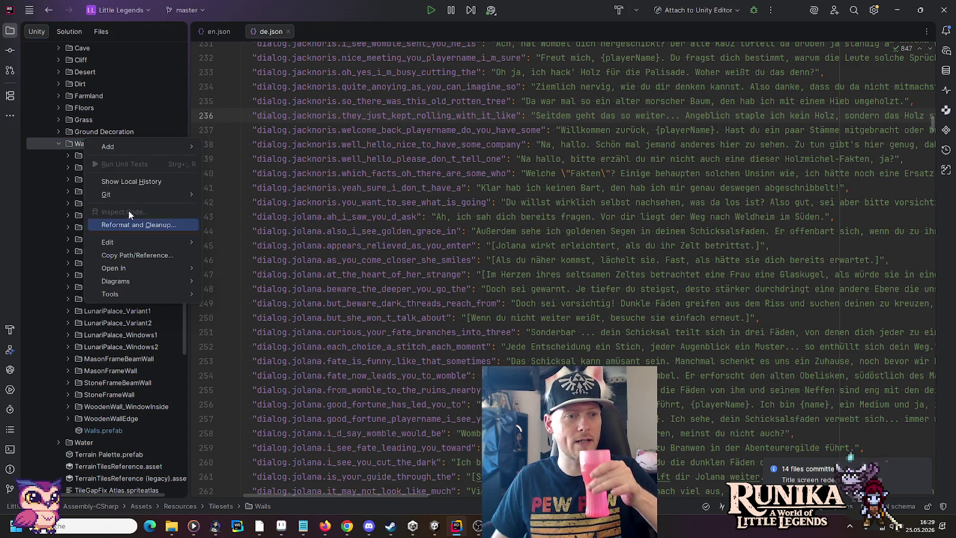
mouse_move(132, 195)
click(222, 198)
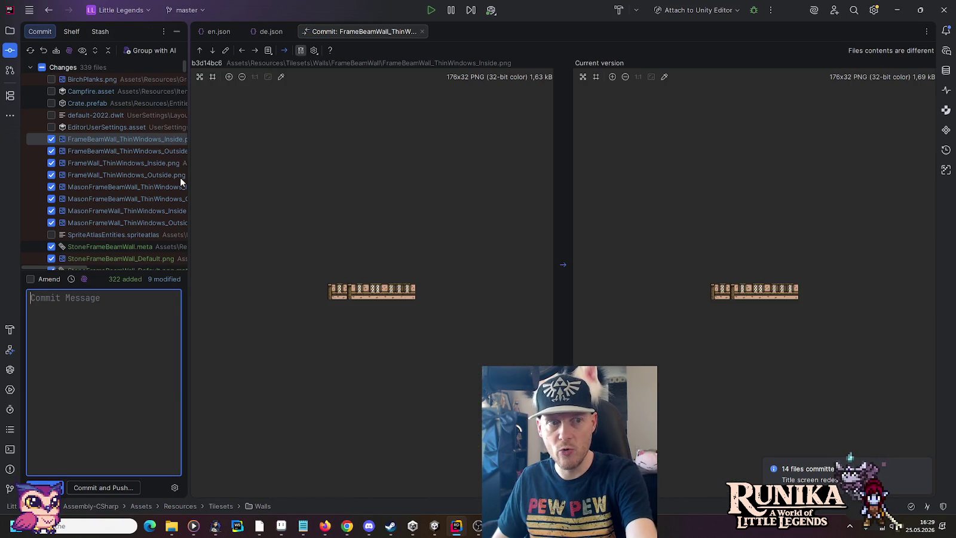
Commit with message 'Fixes wall pixes bugs and adds stone frame walls.' and push to origin master
drag(186, 70, 200, 265)
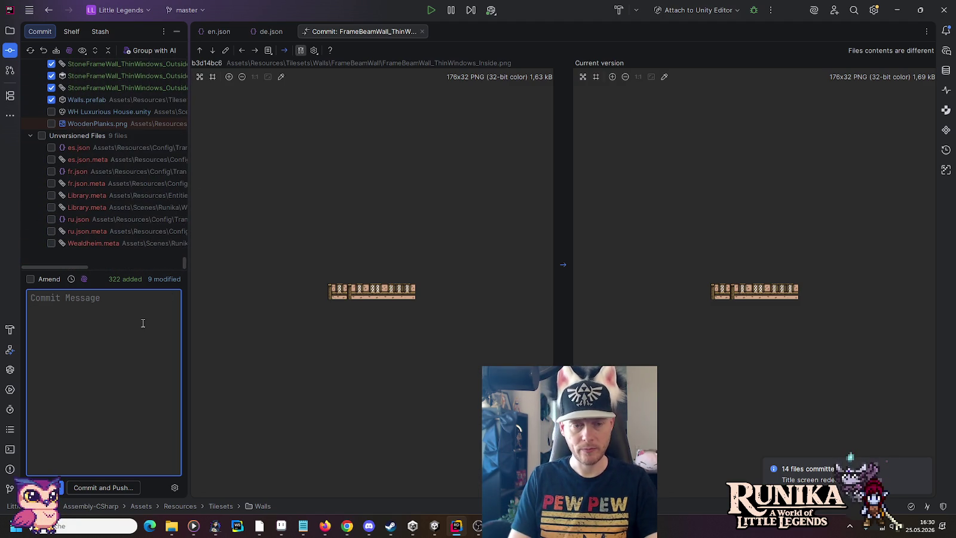
text(Fix)
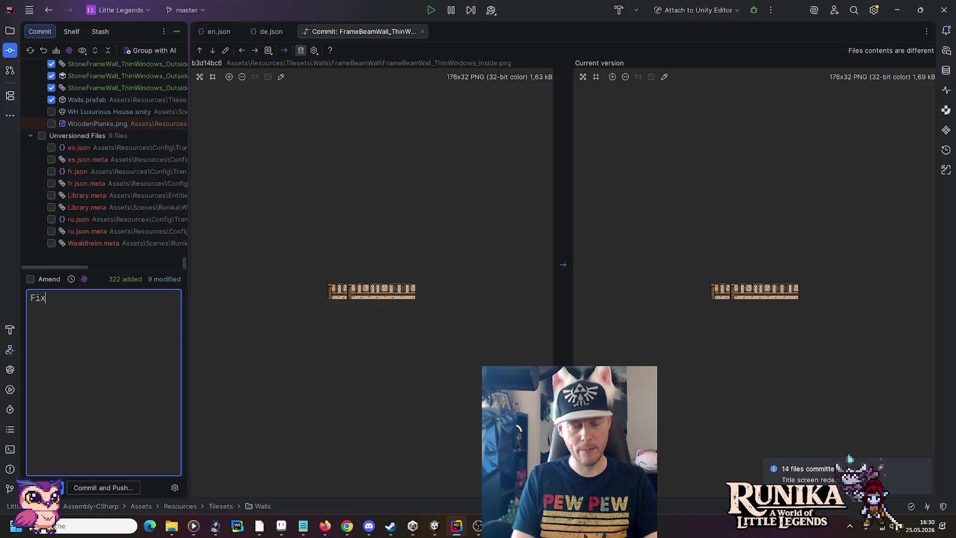
text(es wall pixes bugs)
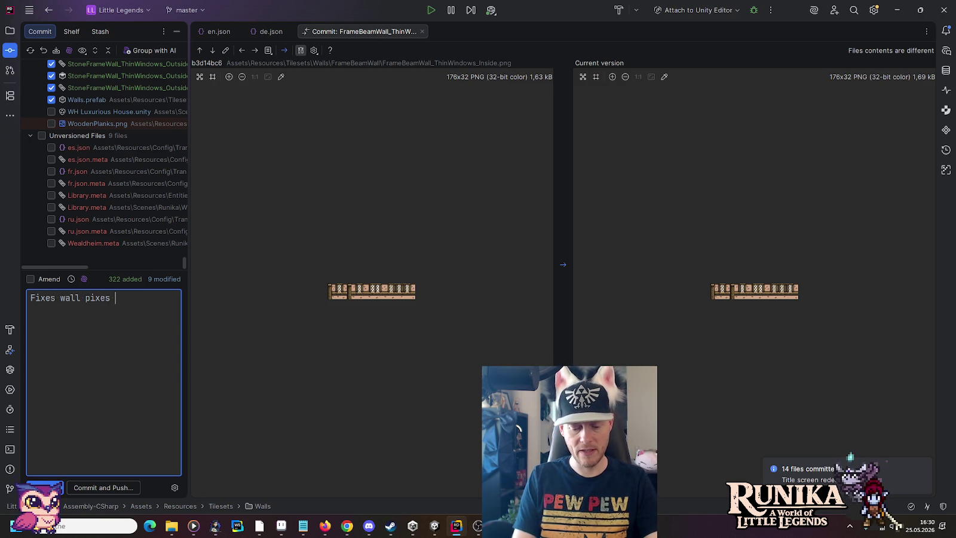
text( an)
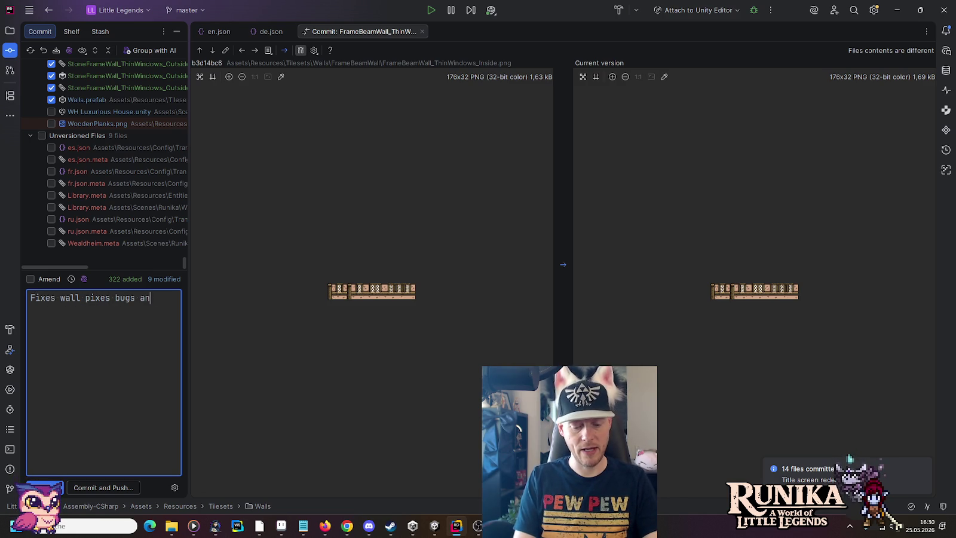
text(d adds stone frame wal)
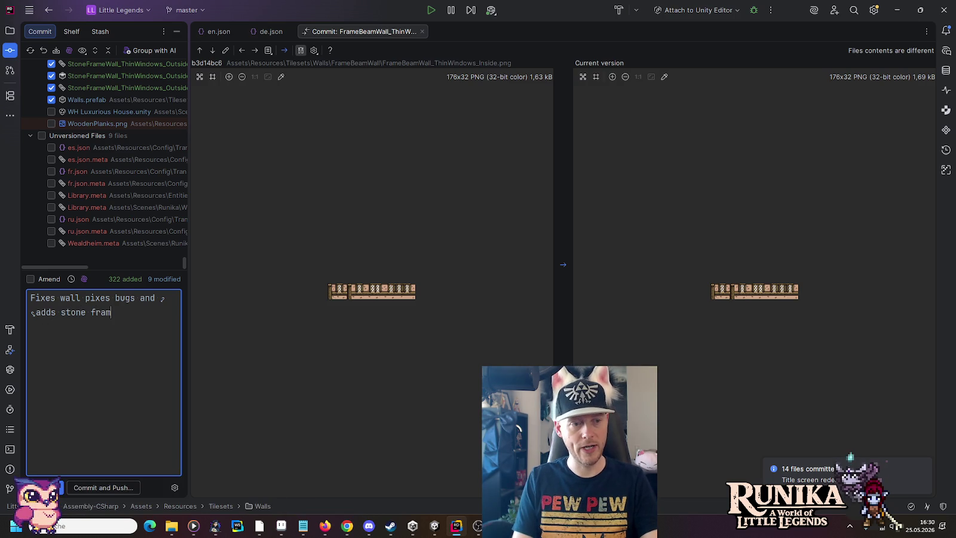
text(ls.)
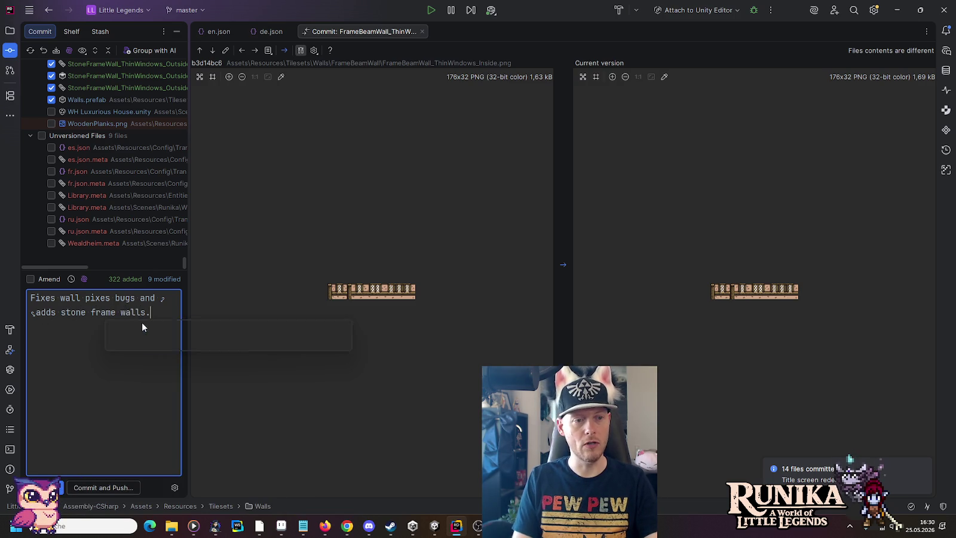
click(87, 312)
click(85, 484)
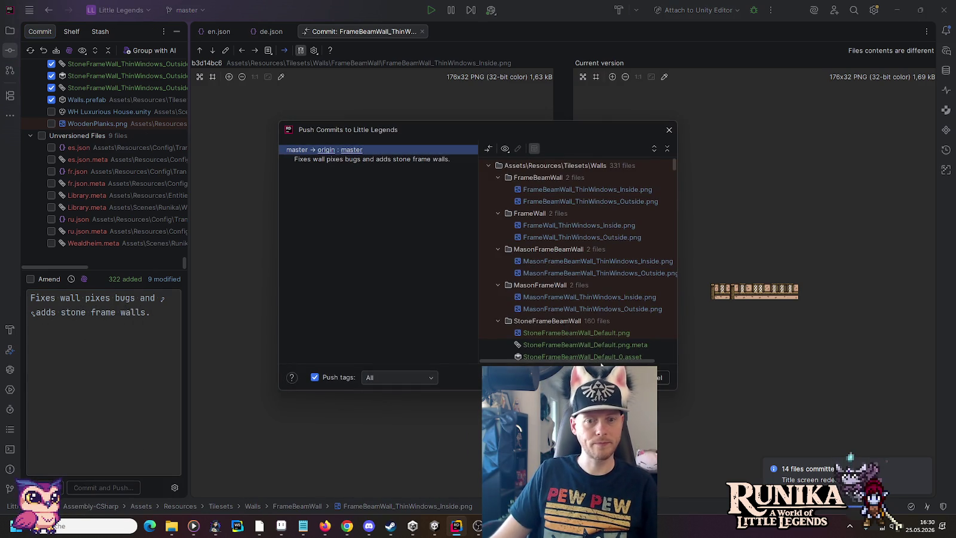
click(634, 374)
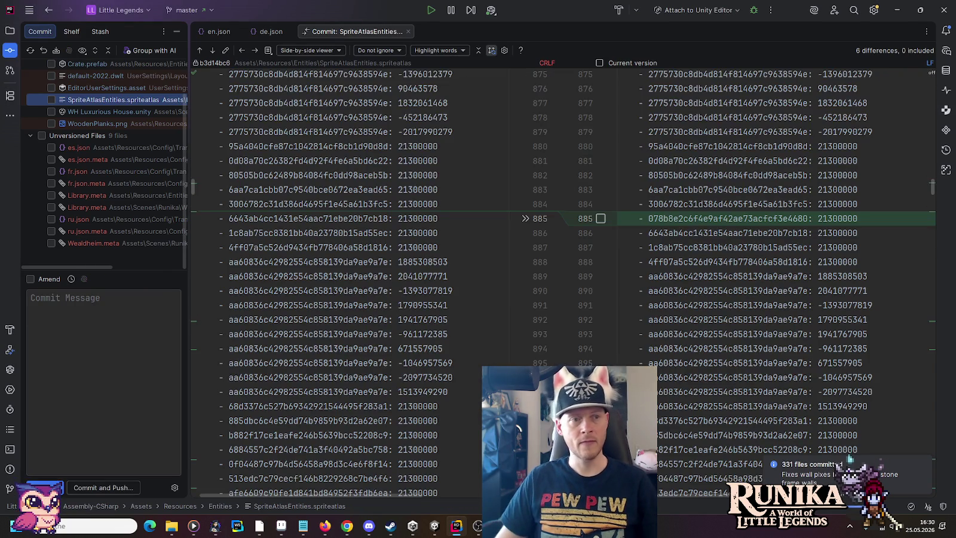
Start a Commit Directory on Assets with message 'Fixes edge connection bug in planks.'
scroll(120, 128, up, 2)
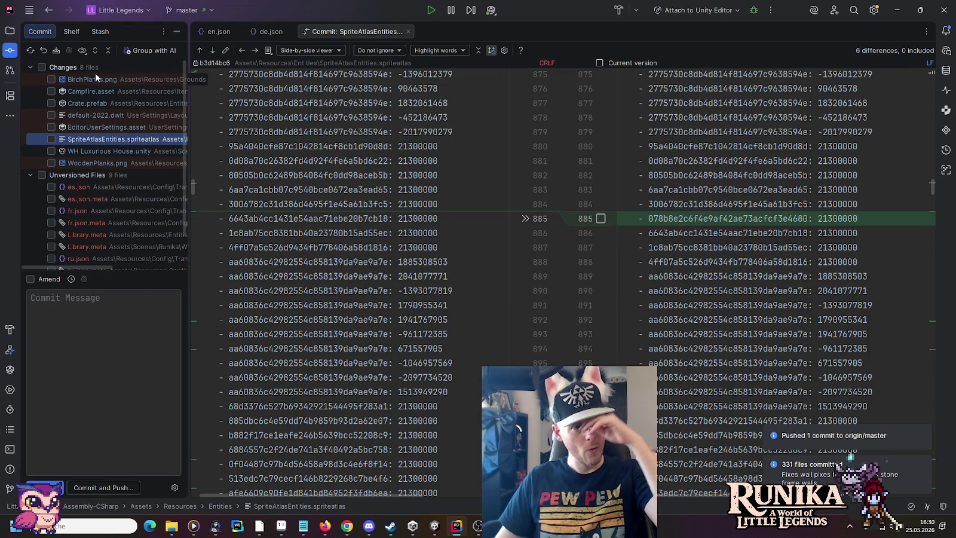
click(9, 31)
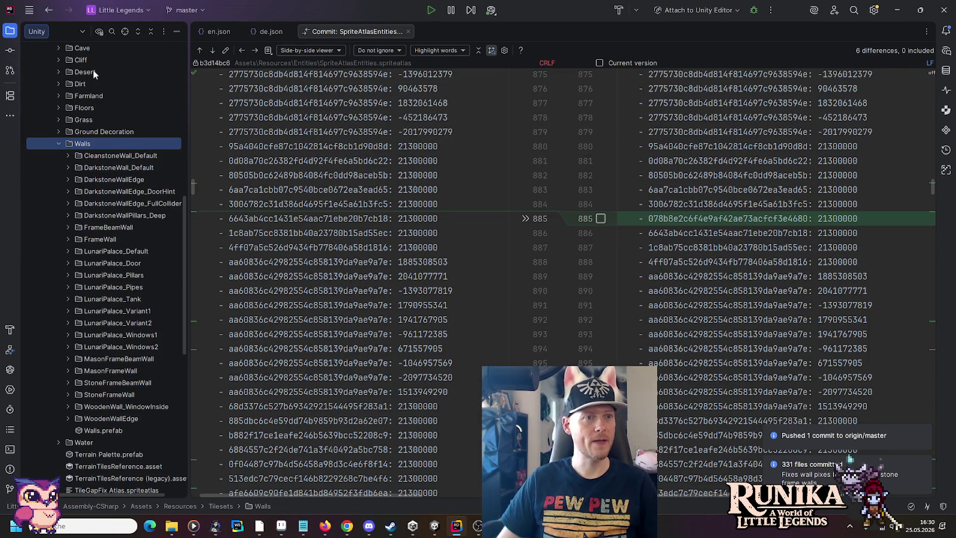
scroll(92, 70, up, 2)
scroll(88, 68, up, 3)
right_click(71, 50)
mouse_move(105, 103)
click(244, 105)
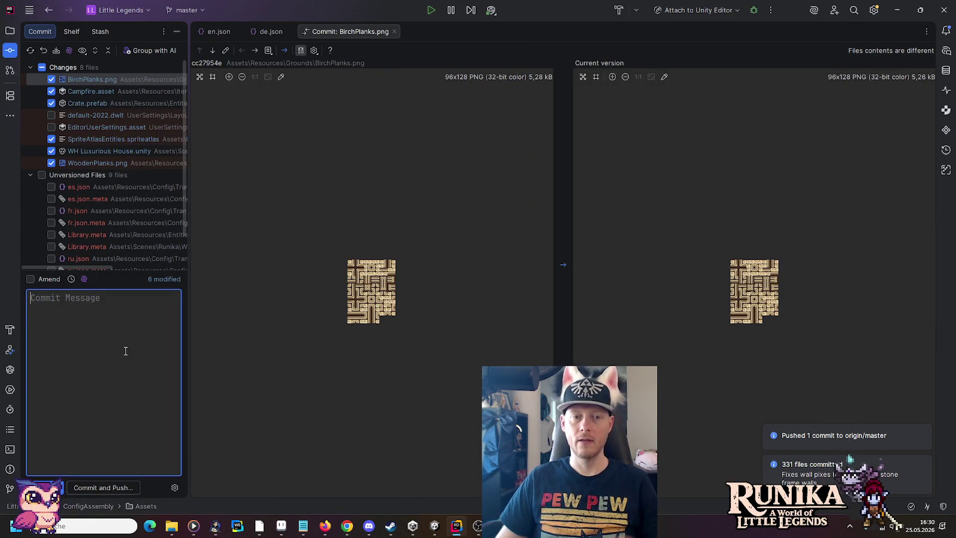
text(Fixes )
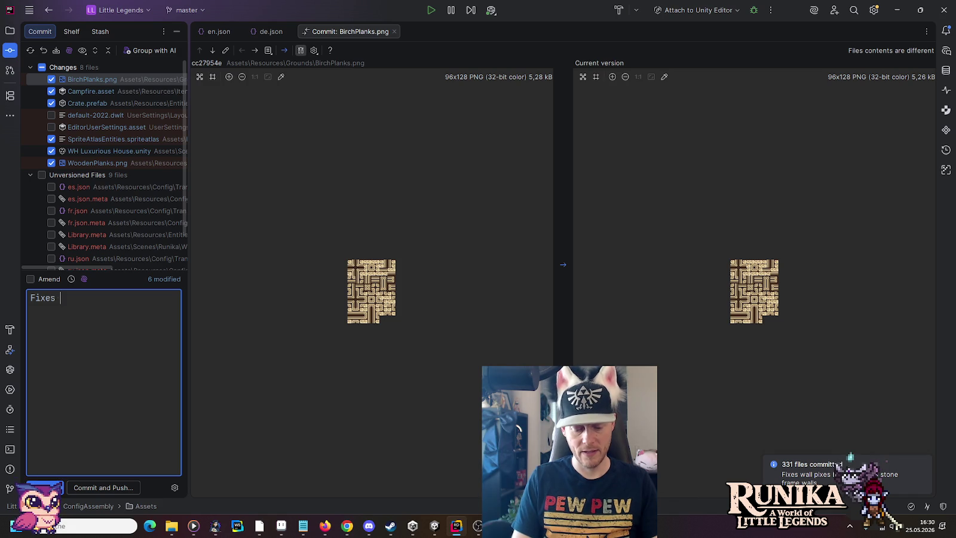
text(edge connection bug in planks)
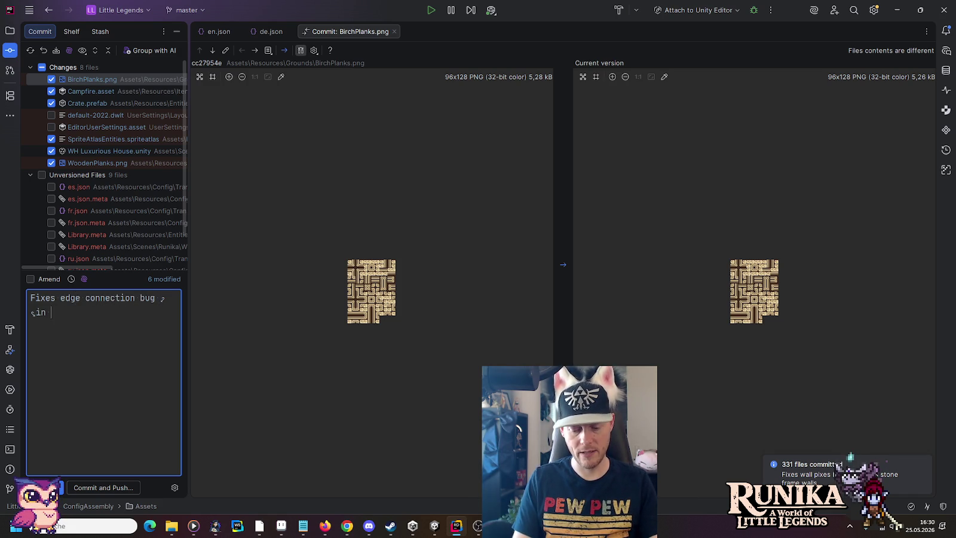
text(.)
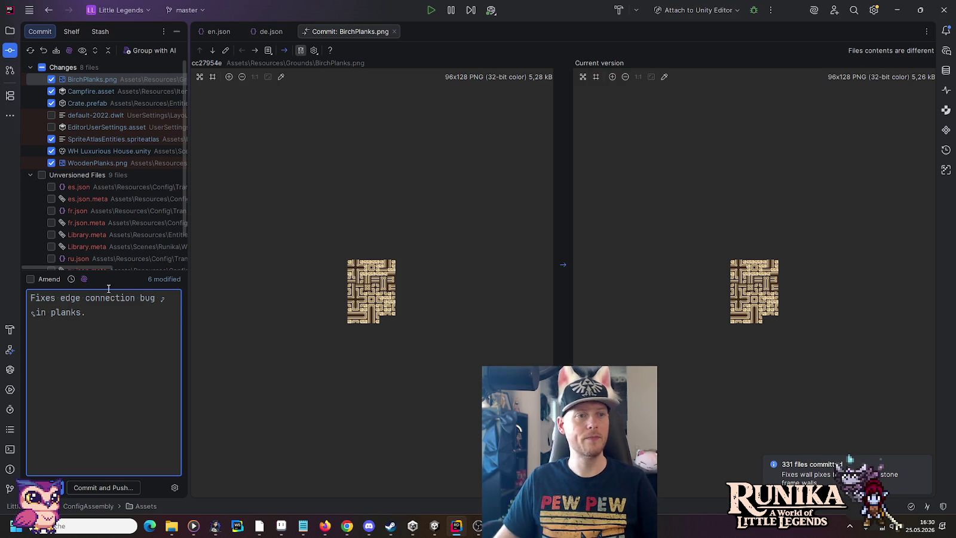
Review the Campfire.asset diff and extend the message with 'and campfire placer'
click(256, 50)
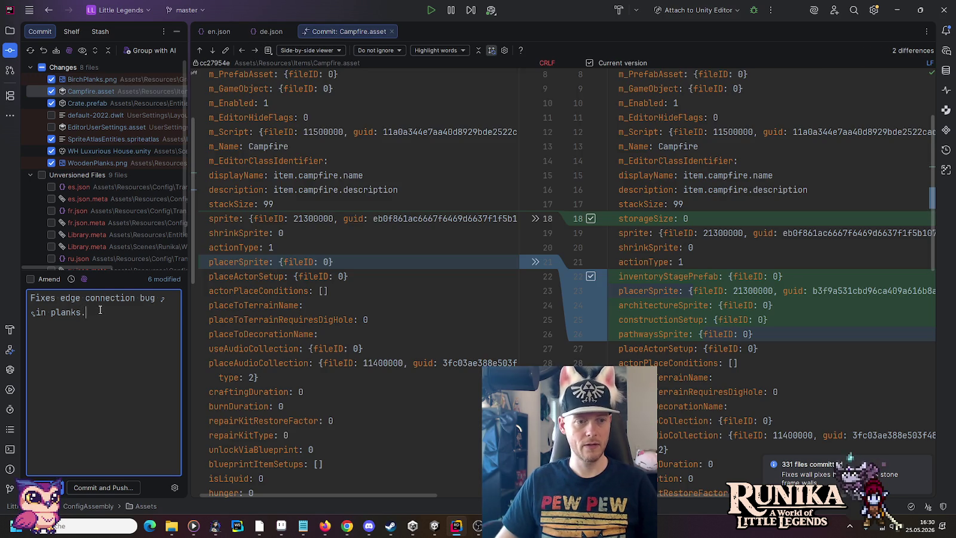
key(Left)
text(and )
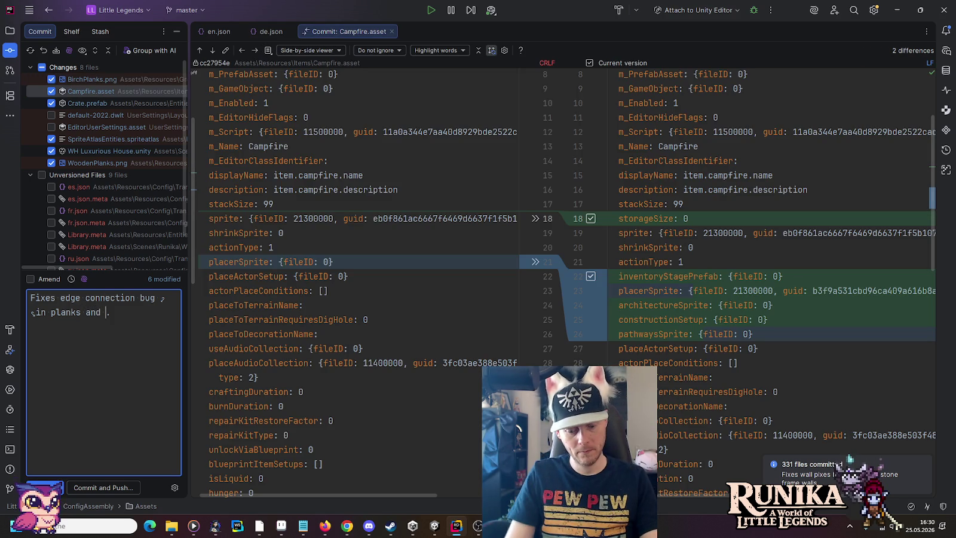
text(campfire p)
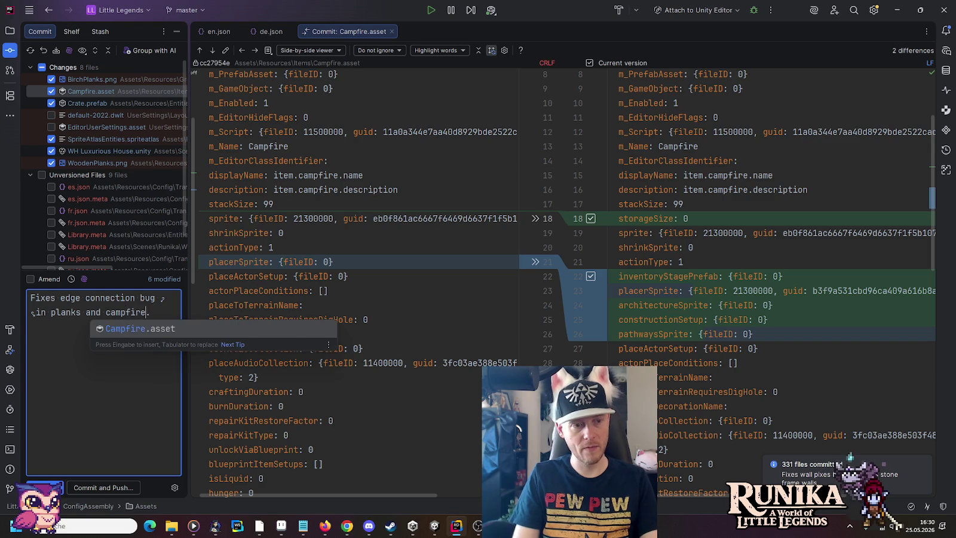
text(lacer)
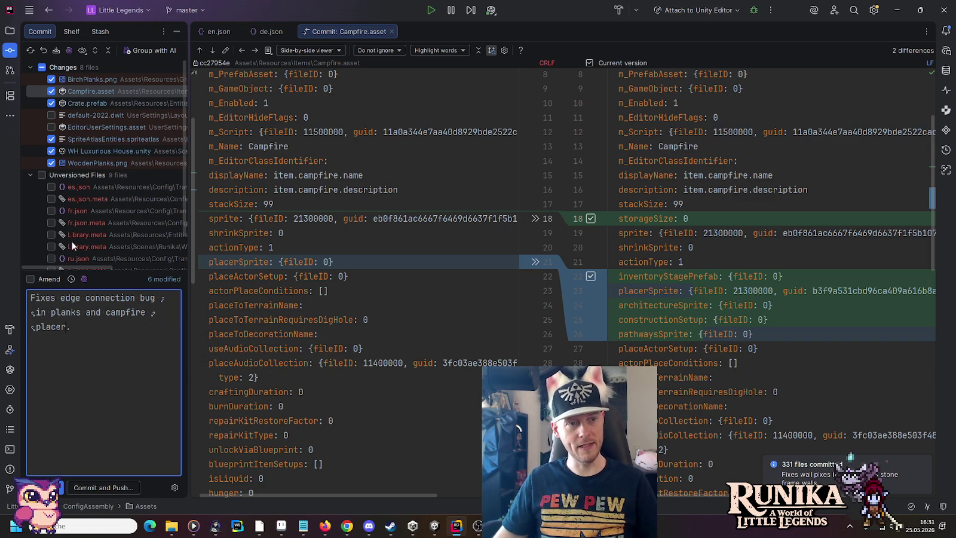
Step through the Crate.prefab, sprite atlas, WH Luxurious House and WoodenPlanks.png diffs, then check Library.meta
click(251, 49)
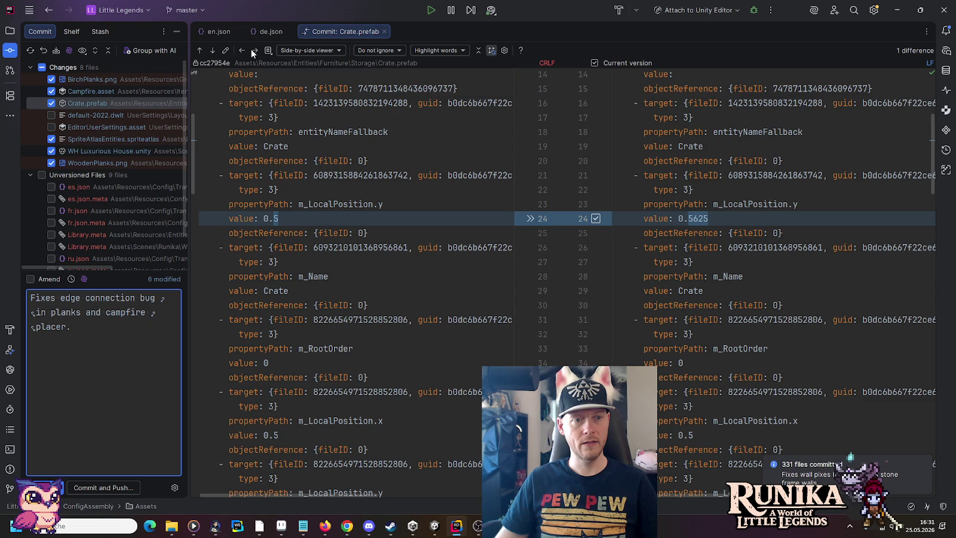
click(251, 49)
click(251, 49)
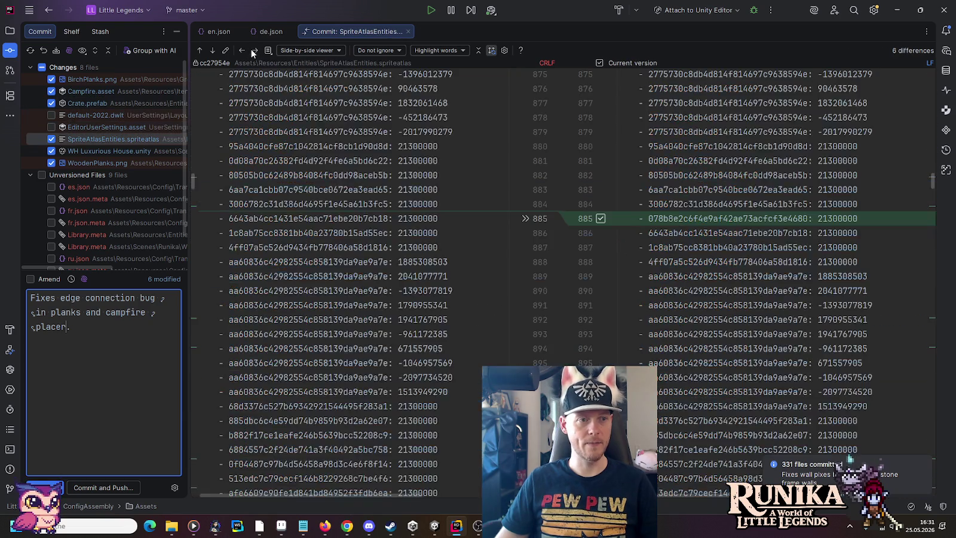
click(213, 52)
click(212, 52)
click(213, 52)
click(213, 52)
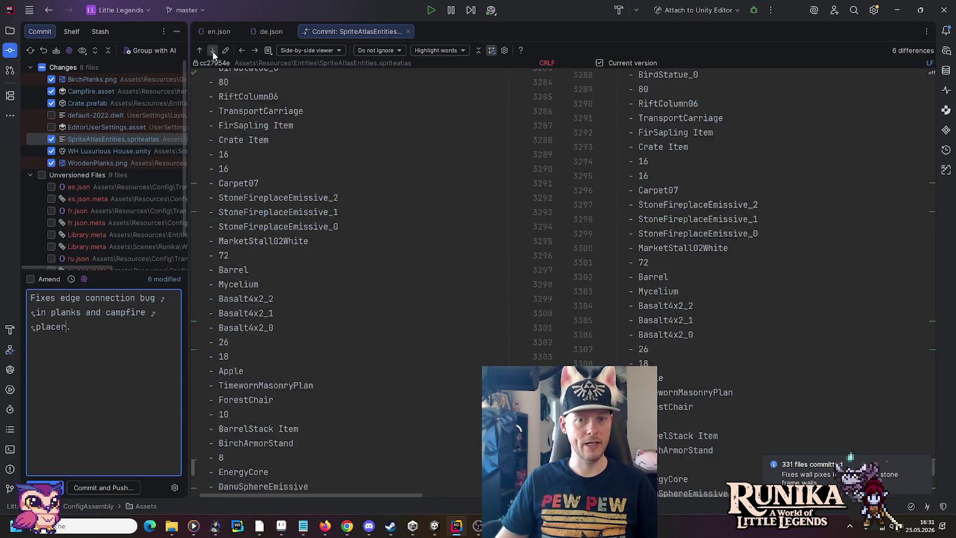
click(252, 50)
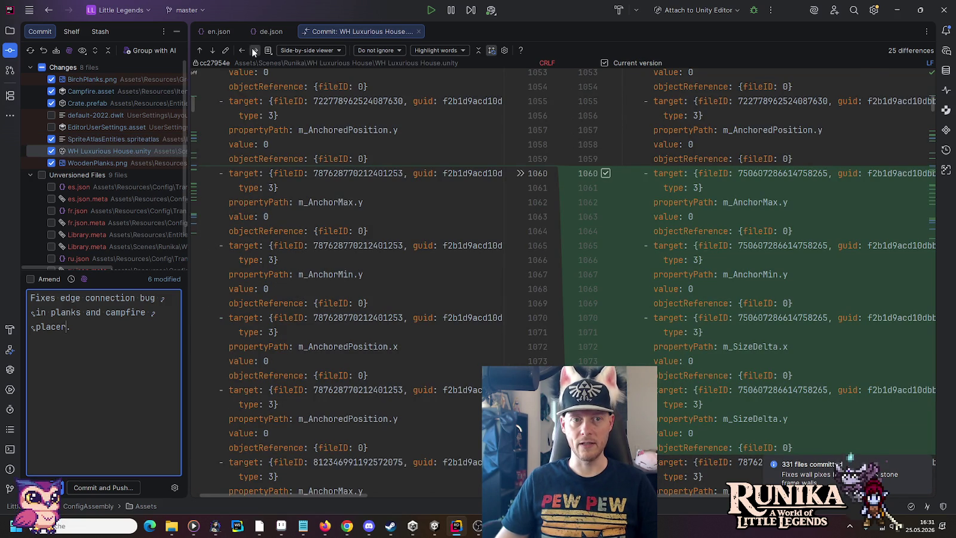
click(252, 50)
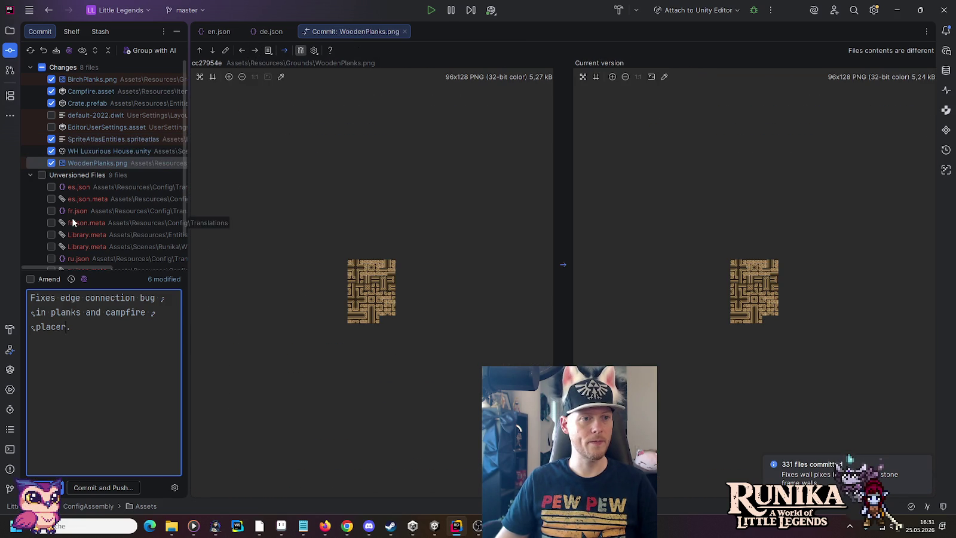
scroll(72, 215, down, 2)
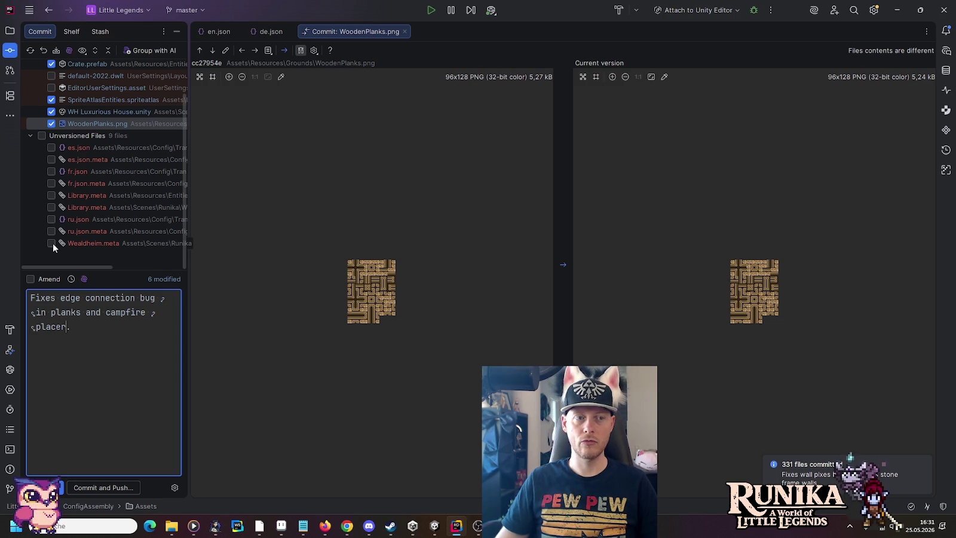
click(51, 196)
Include Library.meta and Wealdheim.meta, append 'Adds Library (WIP).' to the message, and return to Unity
click(51, 208)
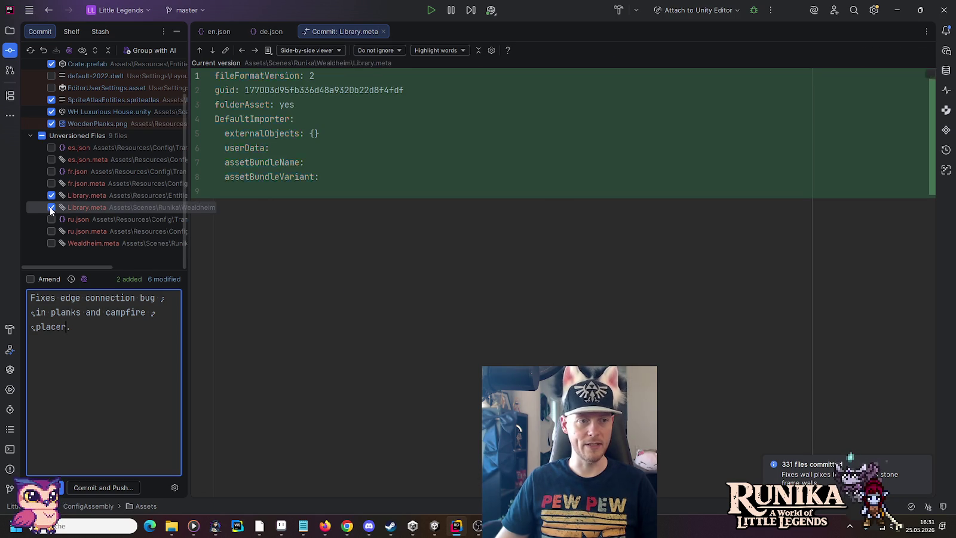
click(51, 243)
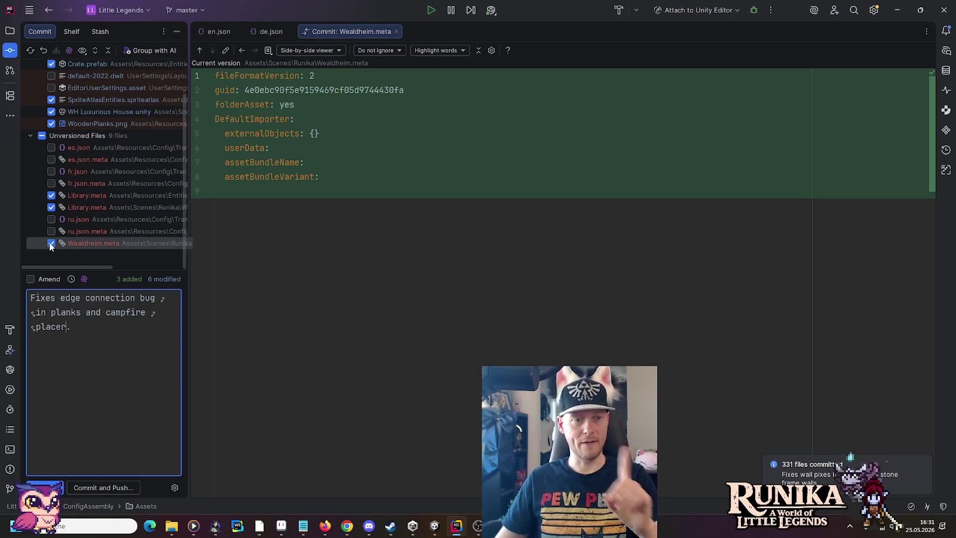
click(124, 337)
text(Adds Liibr)
key(BackSpace)
key(BackSpace)
key(BackSpace)
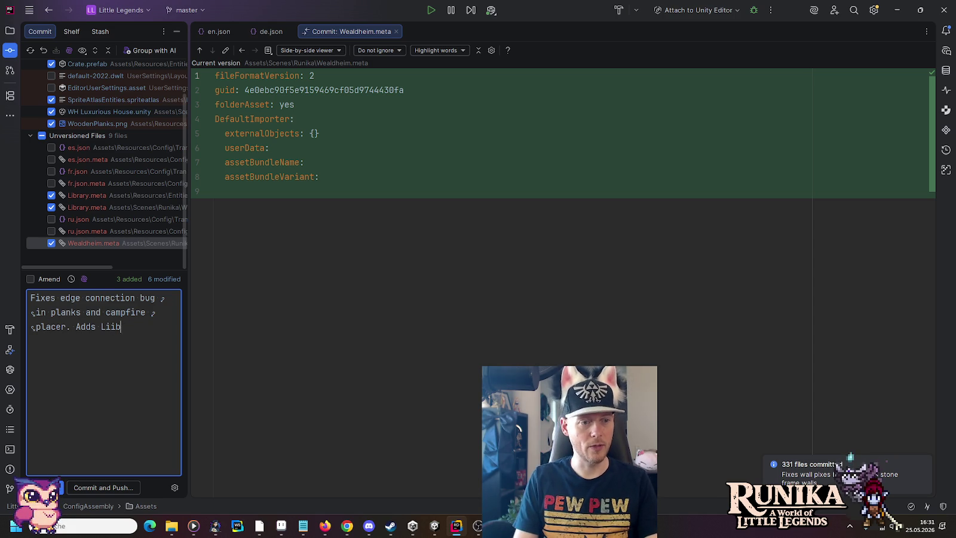
text(brary (WIP).)
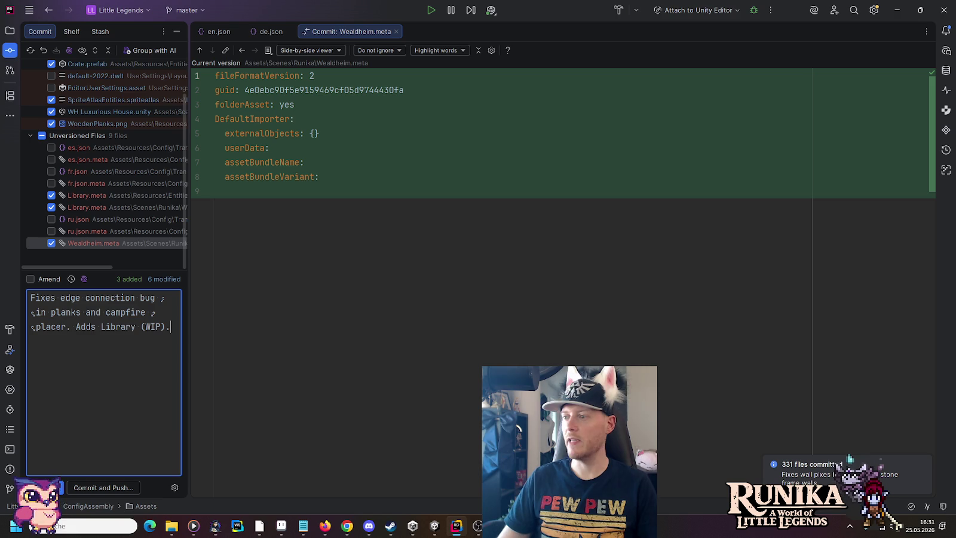
click(434, 526)
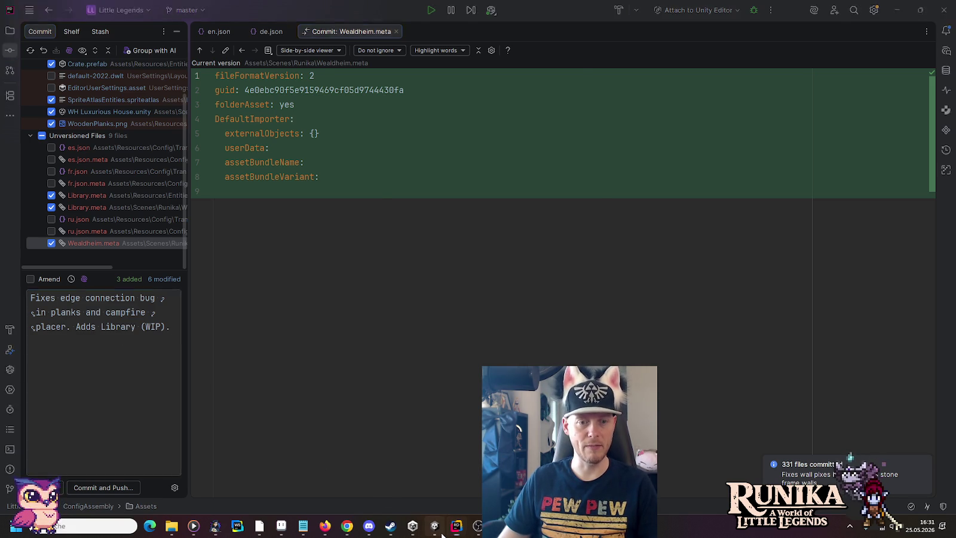
drag(313, 266, 306, 158)
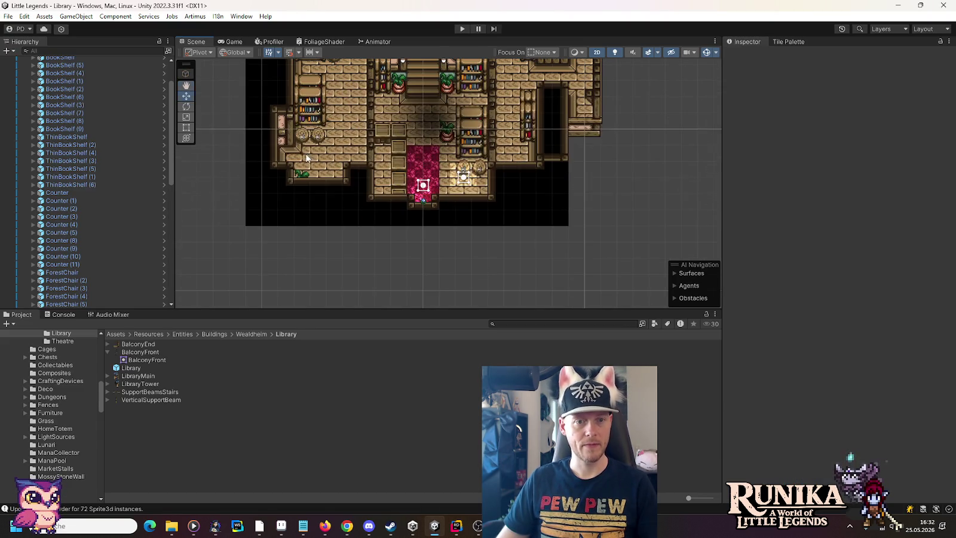
Create the Library's scene connection assets from Scene Core Prebuilt (Inside)
click(108, 352)
scroll(71, 383, down, 10)
scroll(71, 386, down, 5)
scroll(72, 400, down, 5)
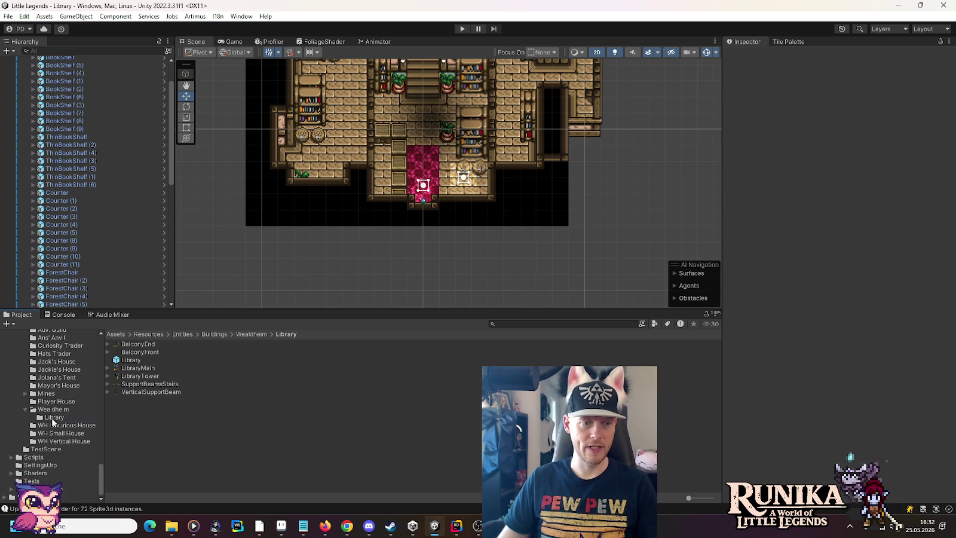
click(53, 418)
click(132, 343)
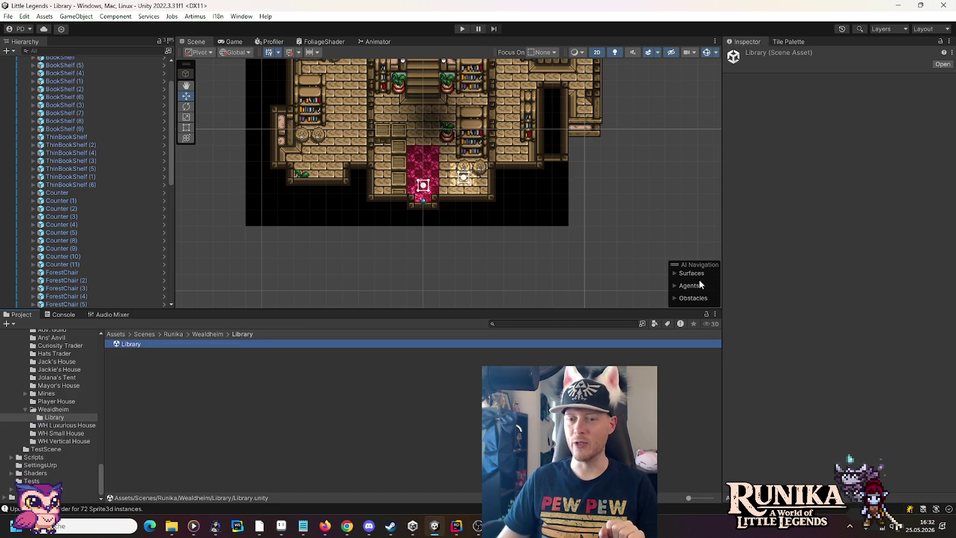
scroll(90, 96, up, 3)
click(53, 61)
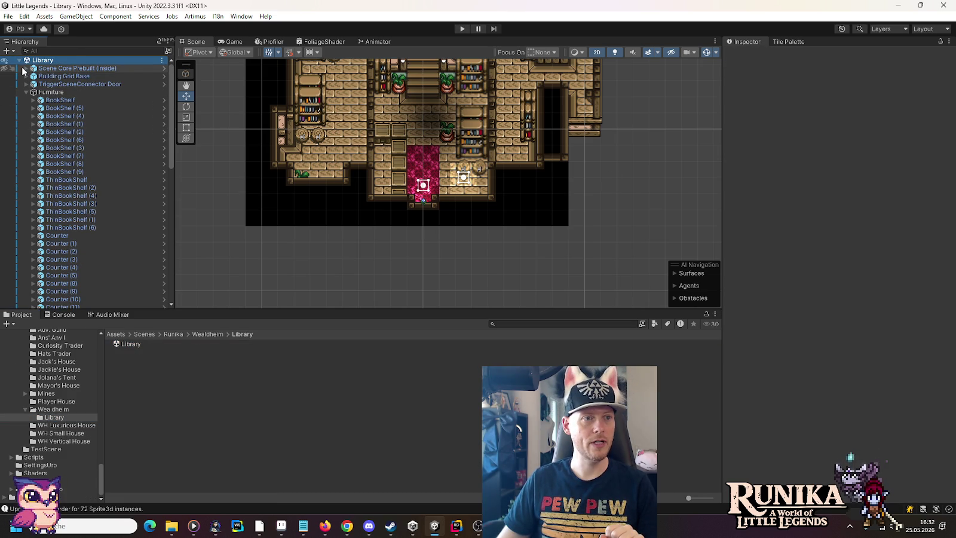
click(43, 70)
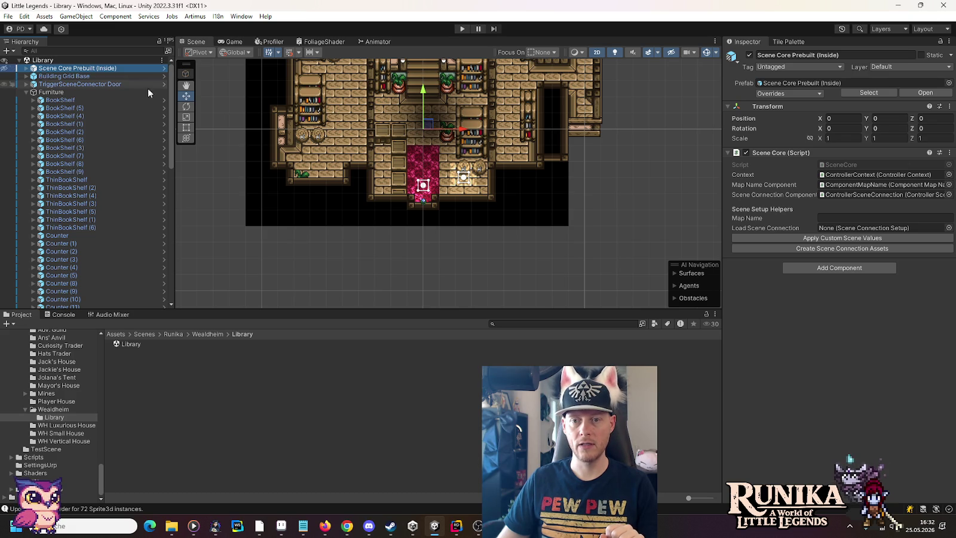
click(823, 251)
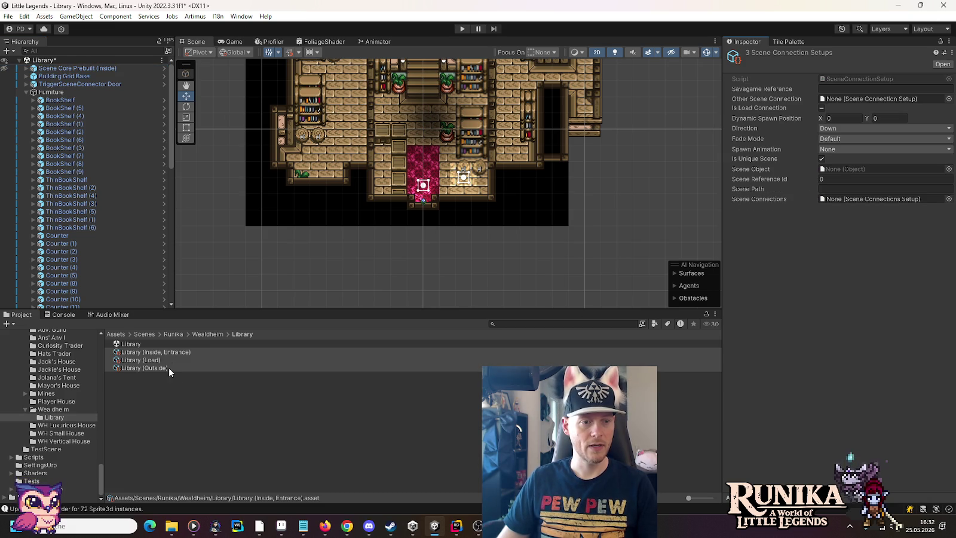
Link the door trigger to Library (Inside, Entrance), save, and set Load Scene Connection to Library (Load)
click(423, 204)
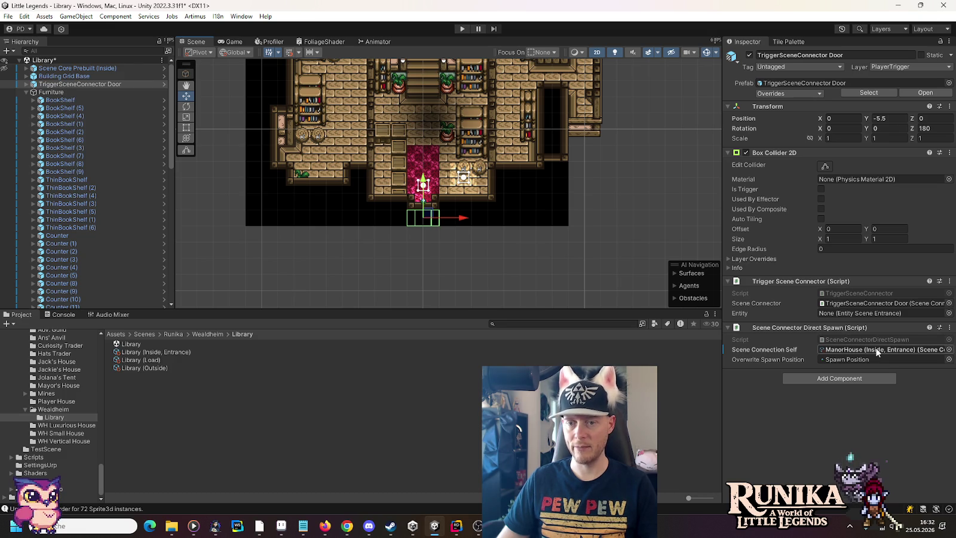
drag(156, 352, 844, 354)
key(ctrl+s)
click(53, 69)
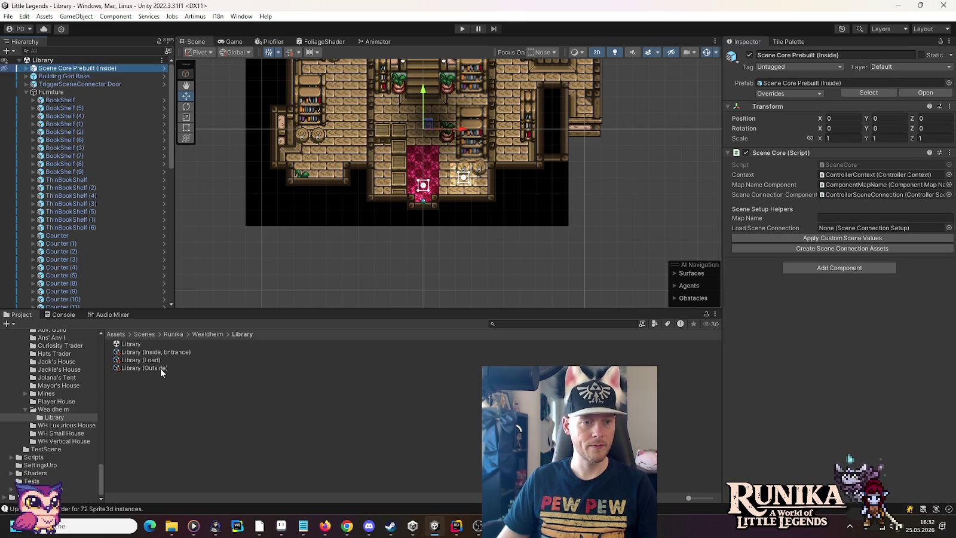
drag(160, 364, 855, 229)
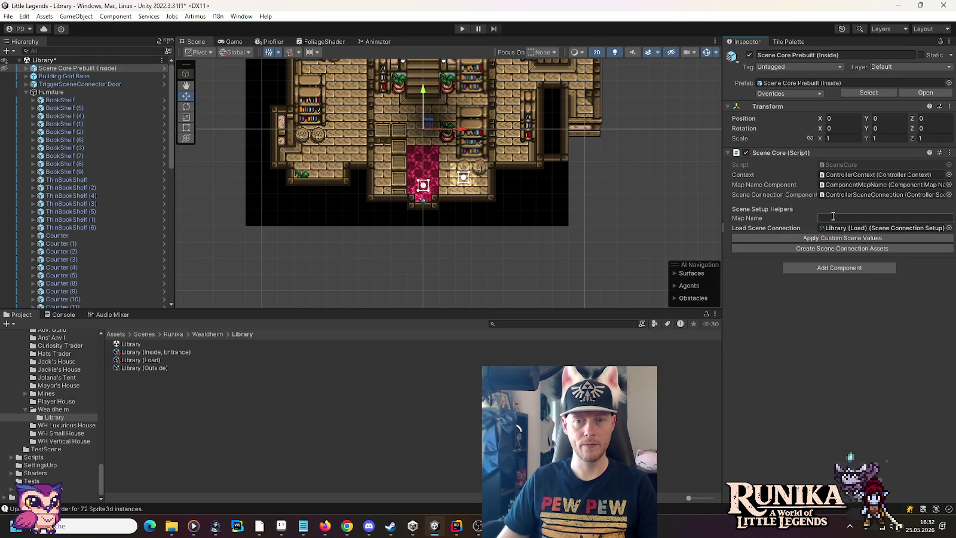
click(217, 17)
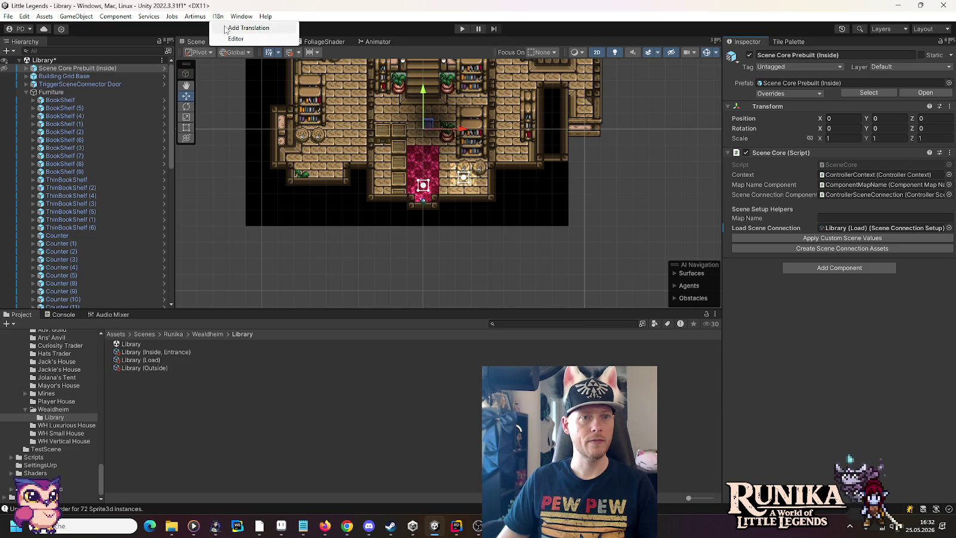
Add a translation with English default text 'Library', edit its key prefix, then return to Rider
click(248, 29)
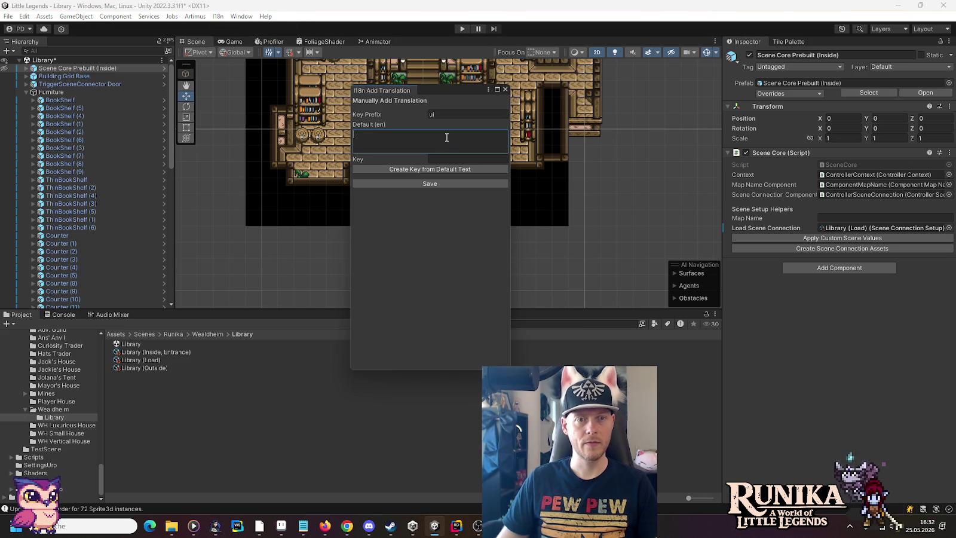
text(Librar)
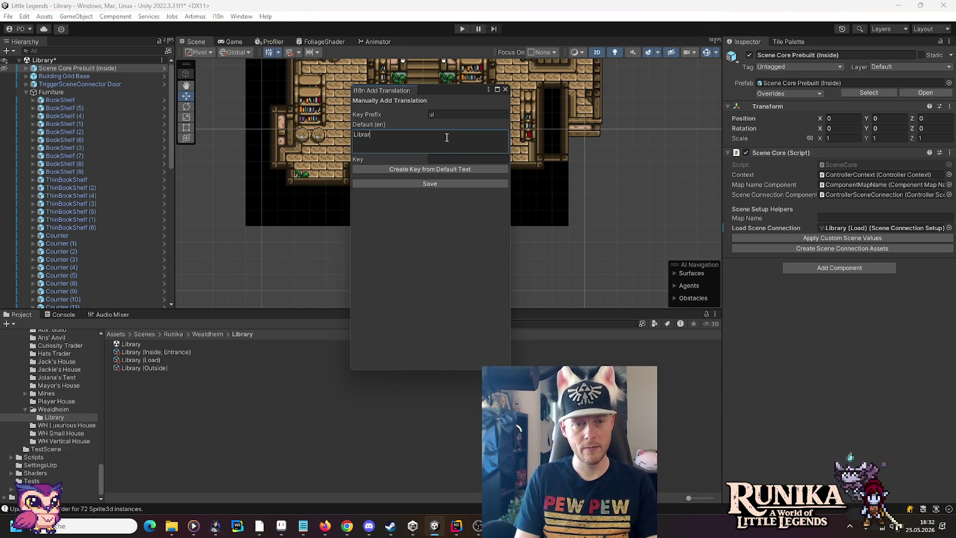
text(y)
click(450, 115)
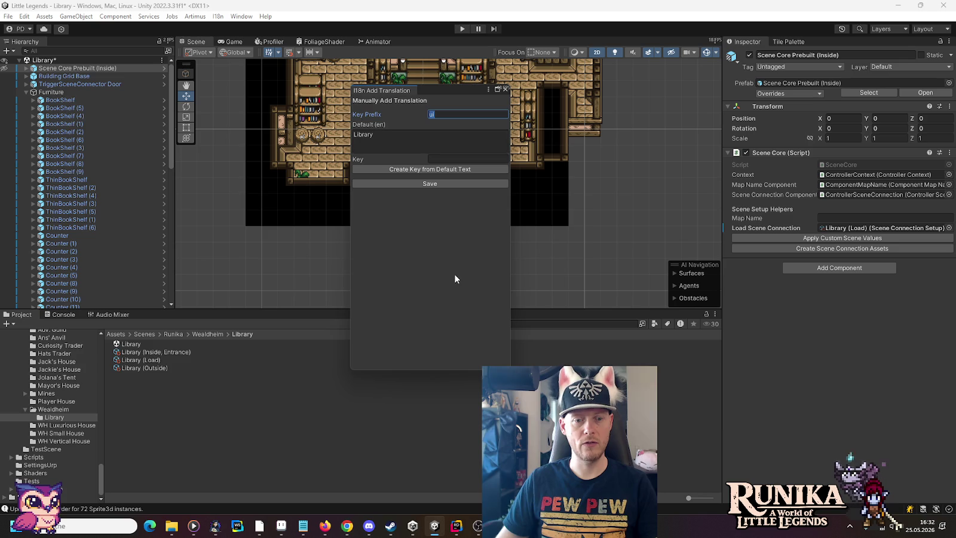
mouse_move(455, 529)
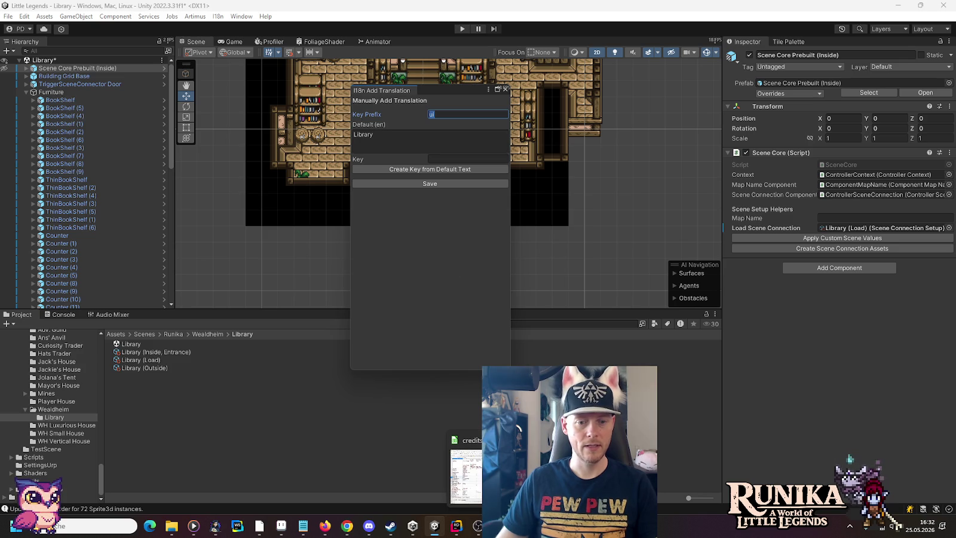
click(456, 526)
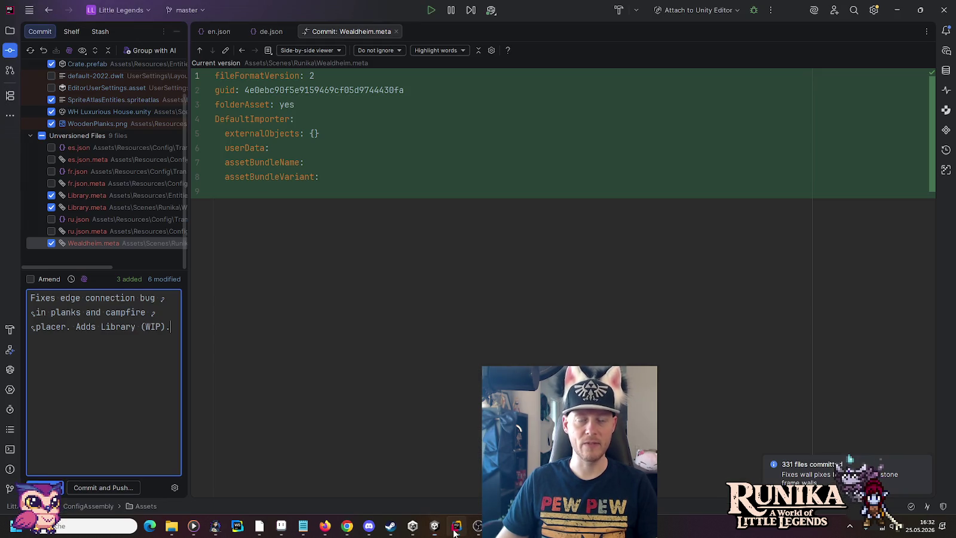
Open de.json and search it for 'abenteuerg', stepping back through the Abenteuergilde matches
click(269, 33)
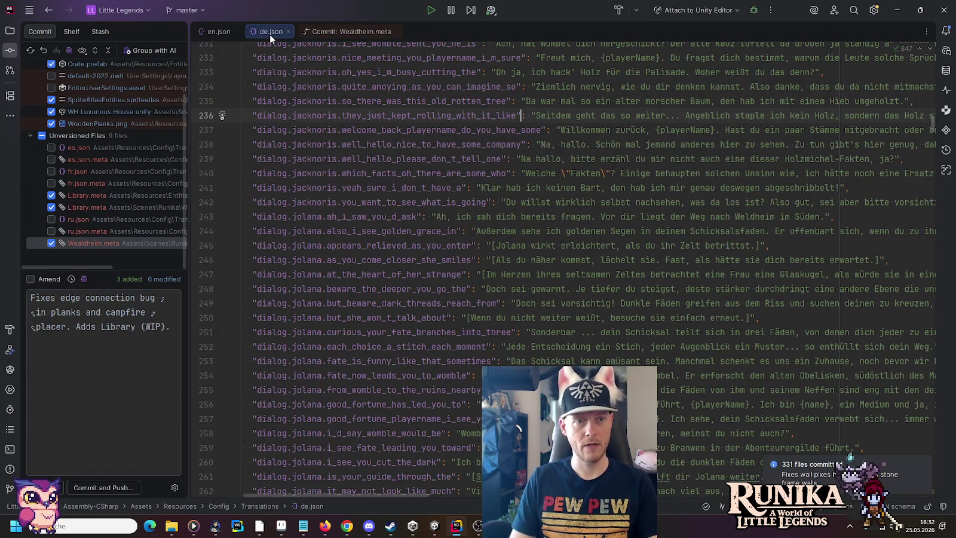
key(ctrl+r)
text(abenteuerg)
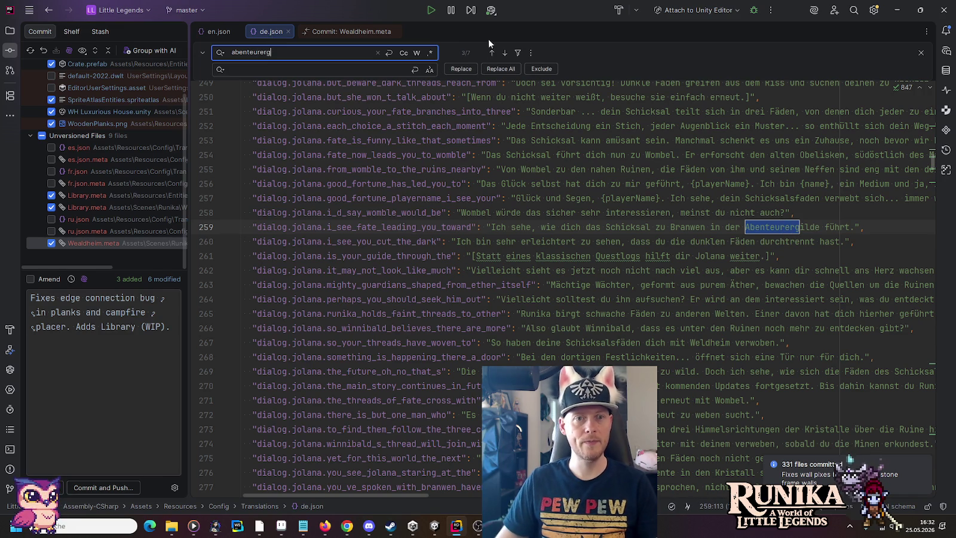
click(490, 54)
click(491, 54)
click(490, 54)
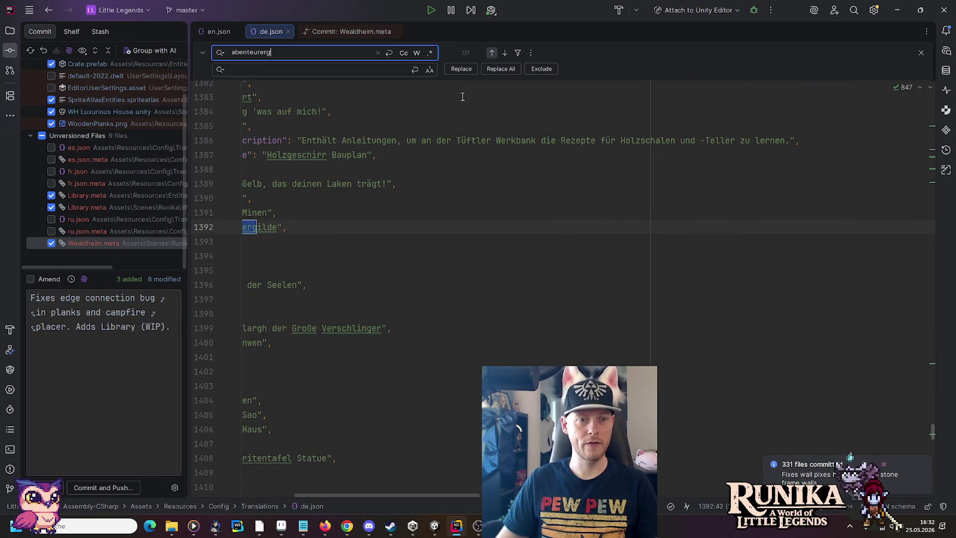
drag(415, 496, 361, 495)
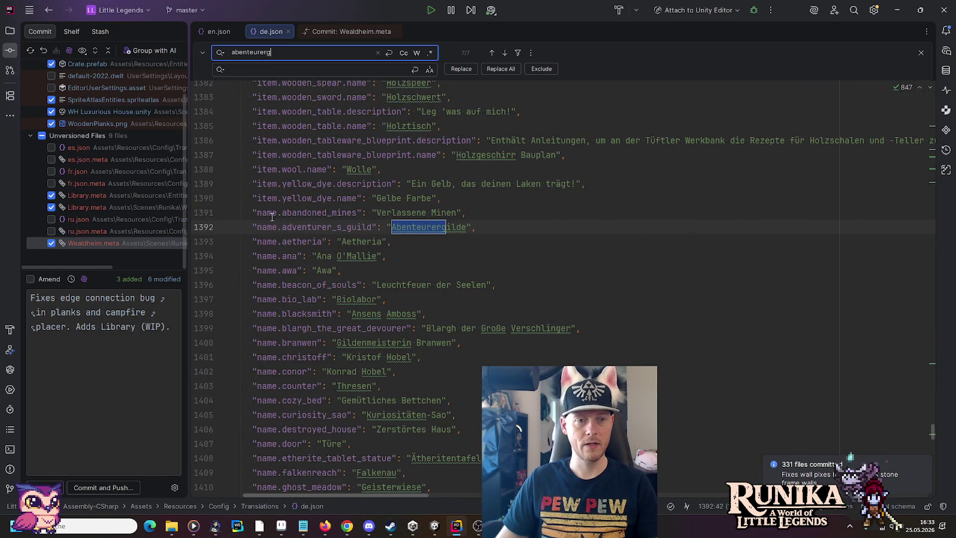
click(490, 54)
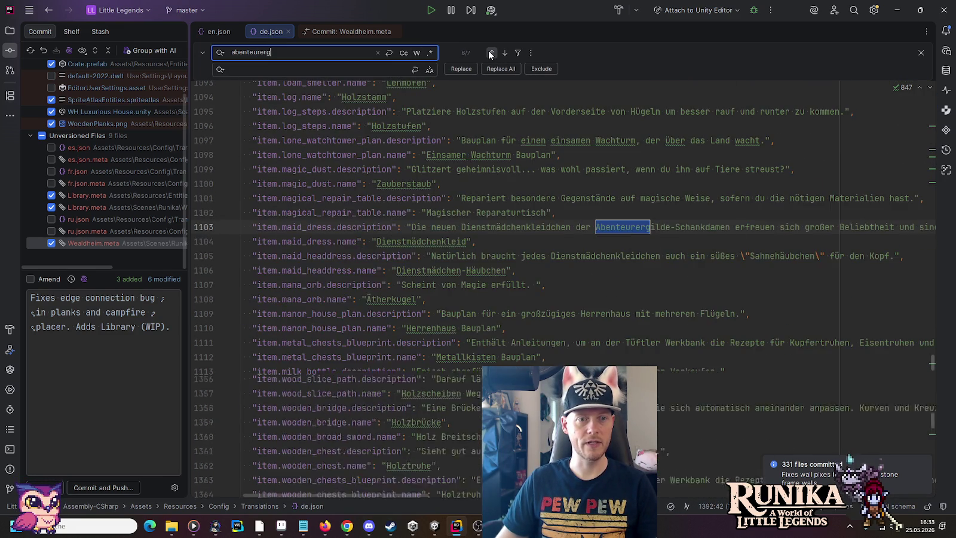
click(491, 53)
click(491, 54)
Cycle through the remaining Abenteuergilde matches to the first, then close the search and return to Unity
click(489, 52)
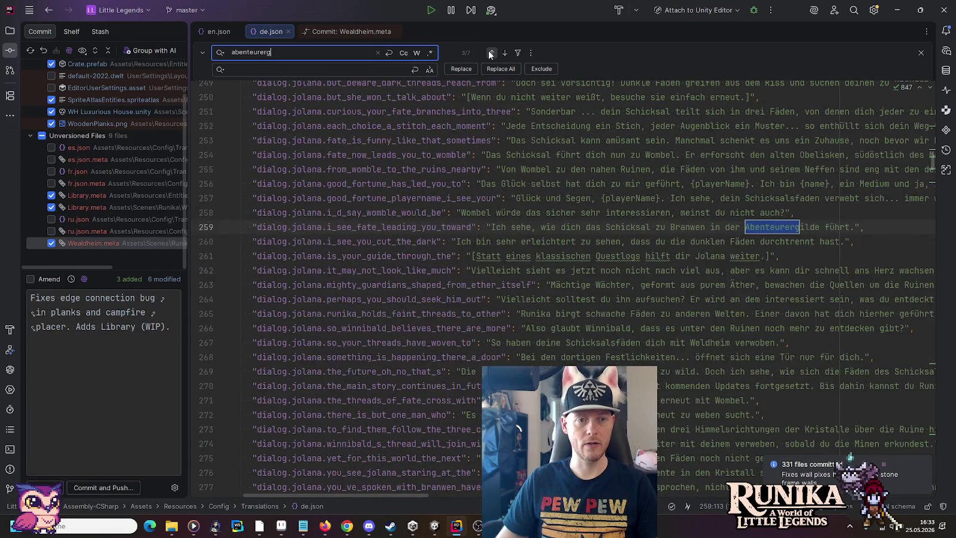
click(504, 52)
click(504, 53)
click(505, 52)
click(505, 53)
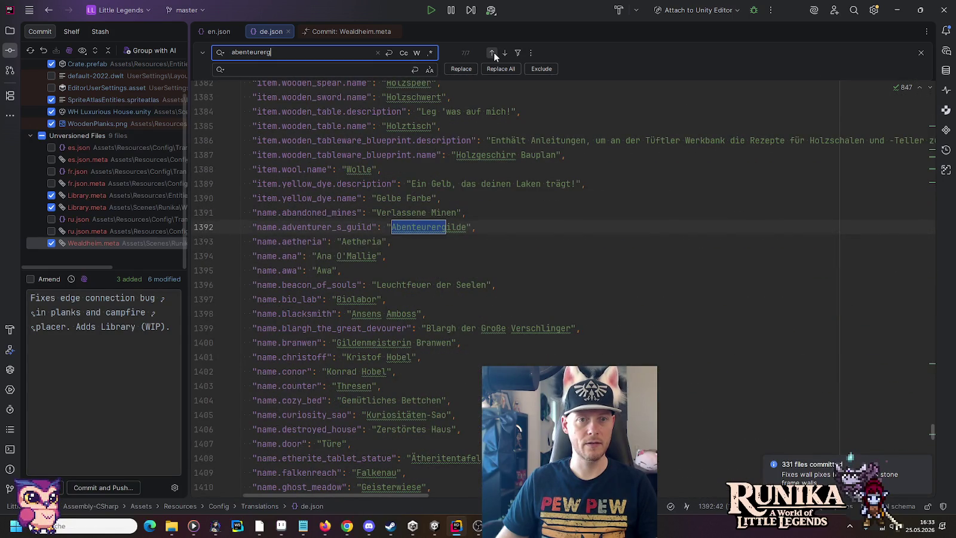
click(489, 53)
click(489, 53)
click(489, 53)
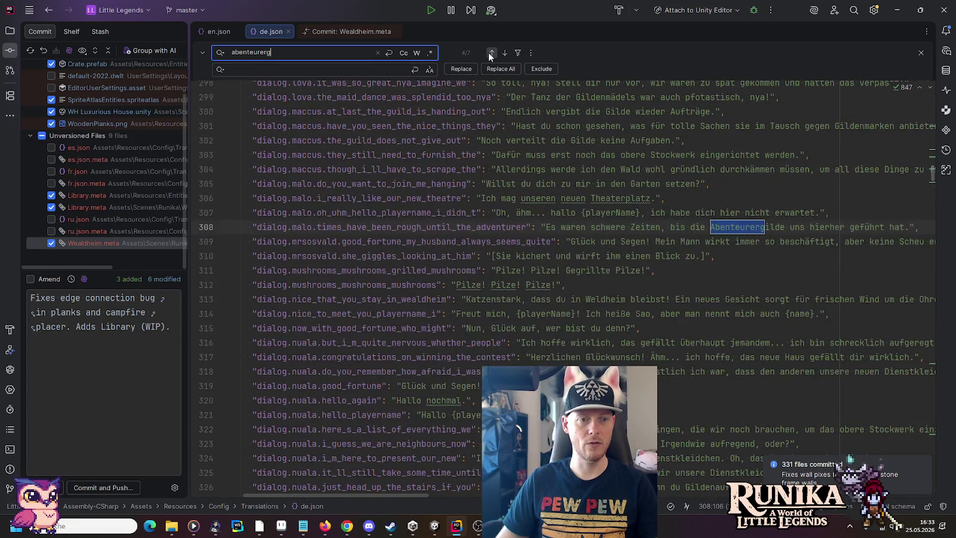
click(488, 52)
click(489, 53)
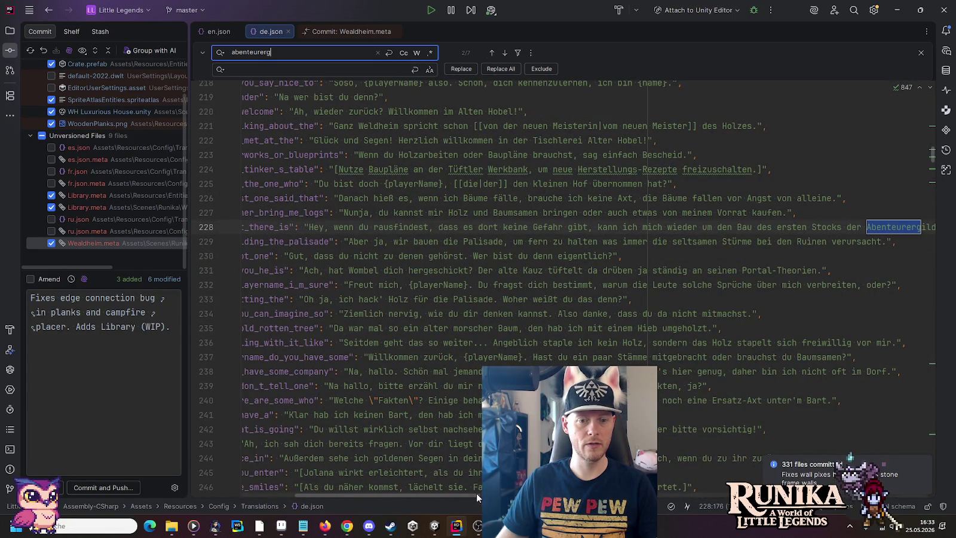
scroll(399, 444, left, 5)
click(492, 51)
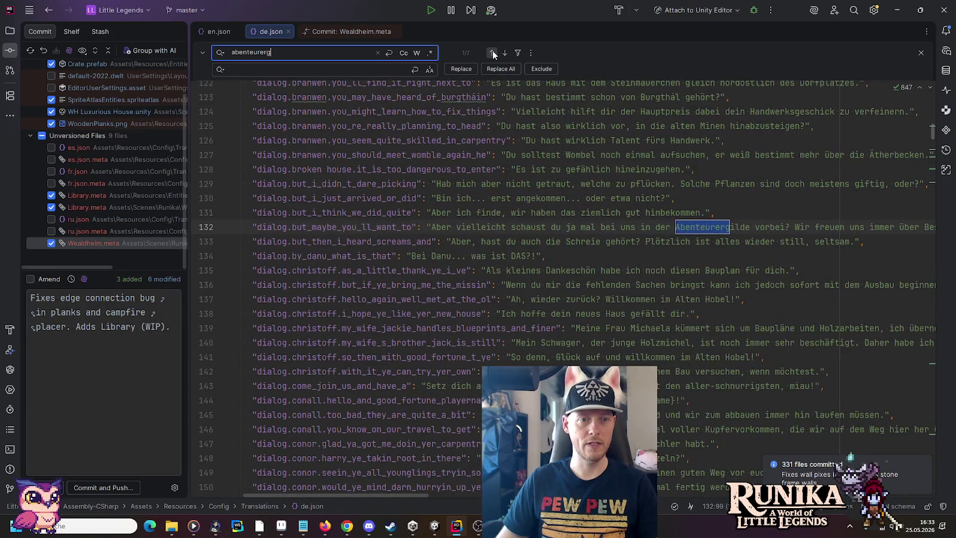
key(Escape)
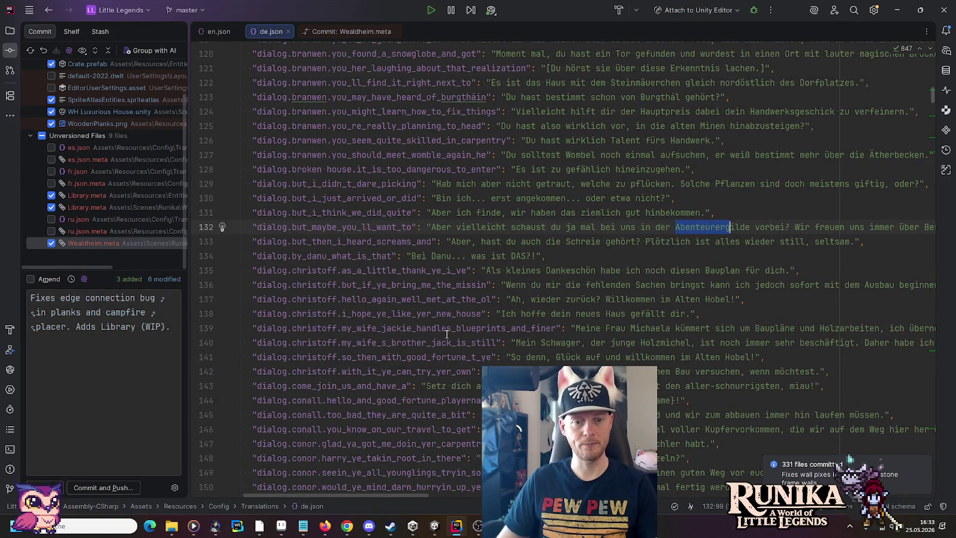
key(alt+Tab)
Set the key prefix to 'name', create and save the name.library key for Library
text(name)
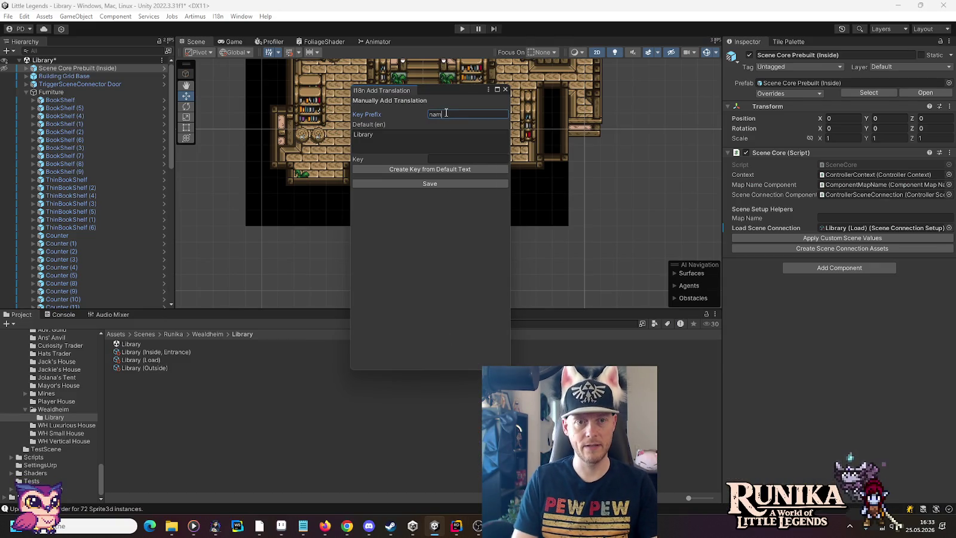
click(442, 168)
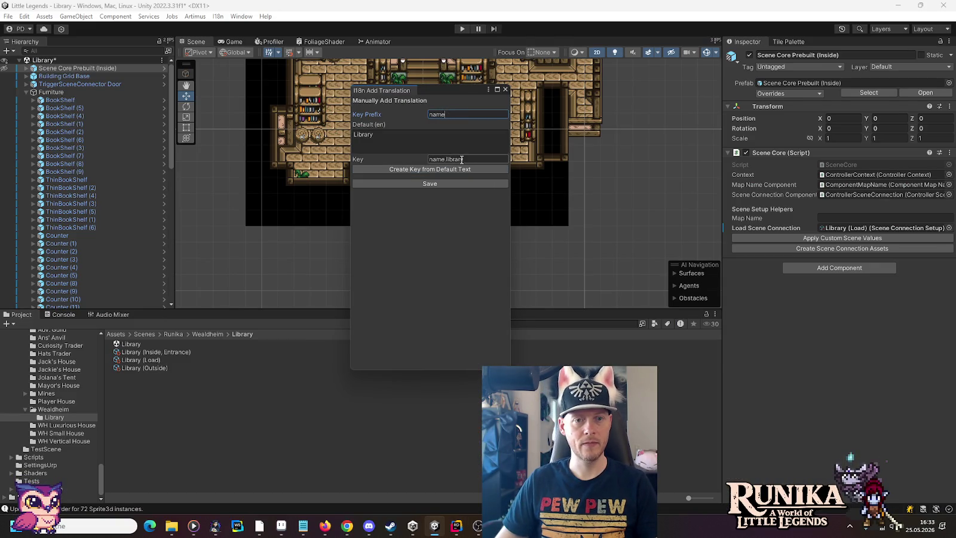
click(450, 181)
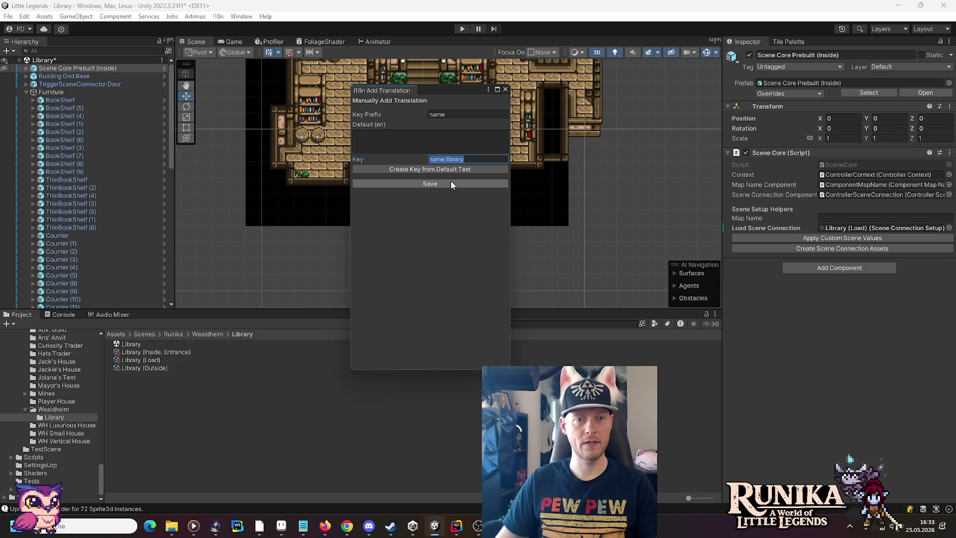
click(506, 90)
Revert the scene core's Load Scene Connection and Map Name overrides
click(837, 219)
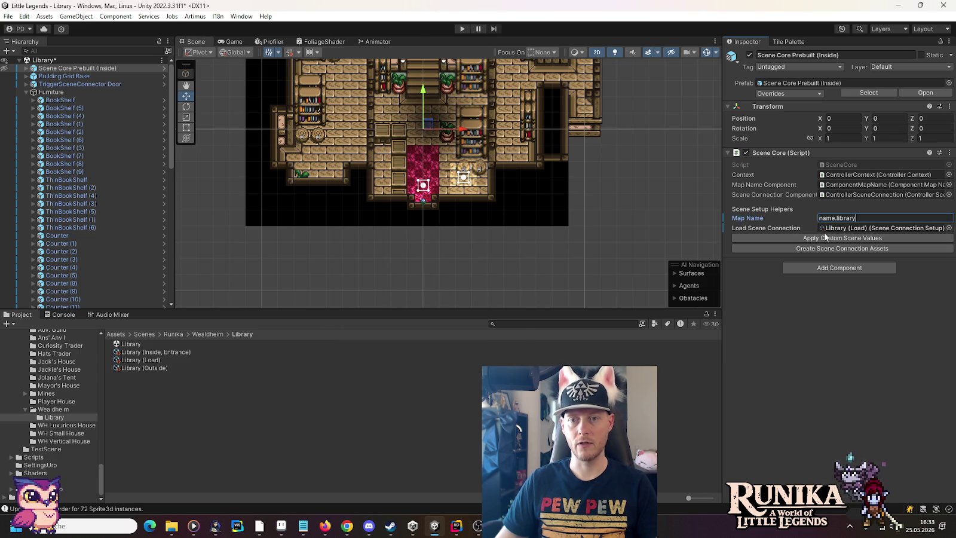
right_click(760, 225)
click(786, 275)
right_click(751, 219)
click(777, 267)
Open the I18n Editor showing the German (de) Name translations
click(214, 17)
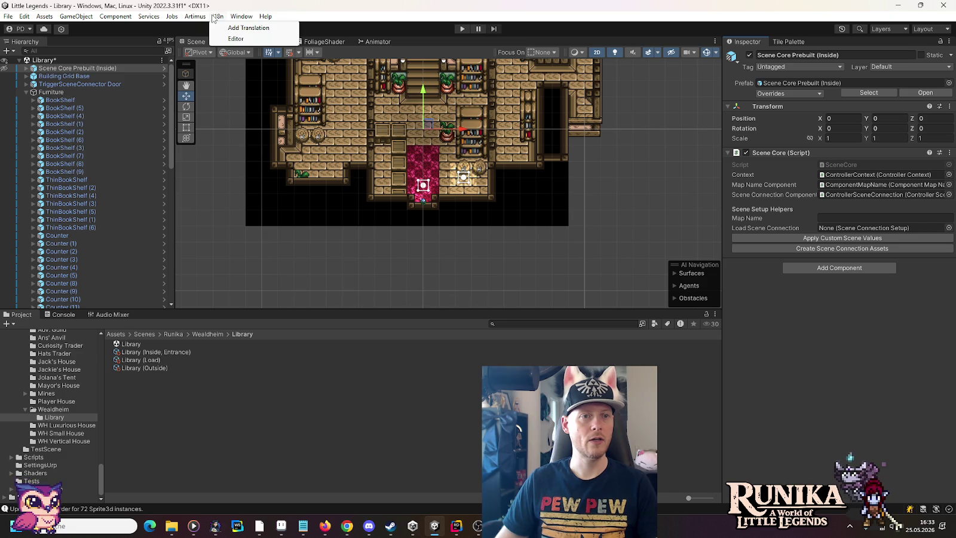
click(235, 39)
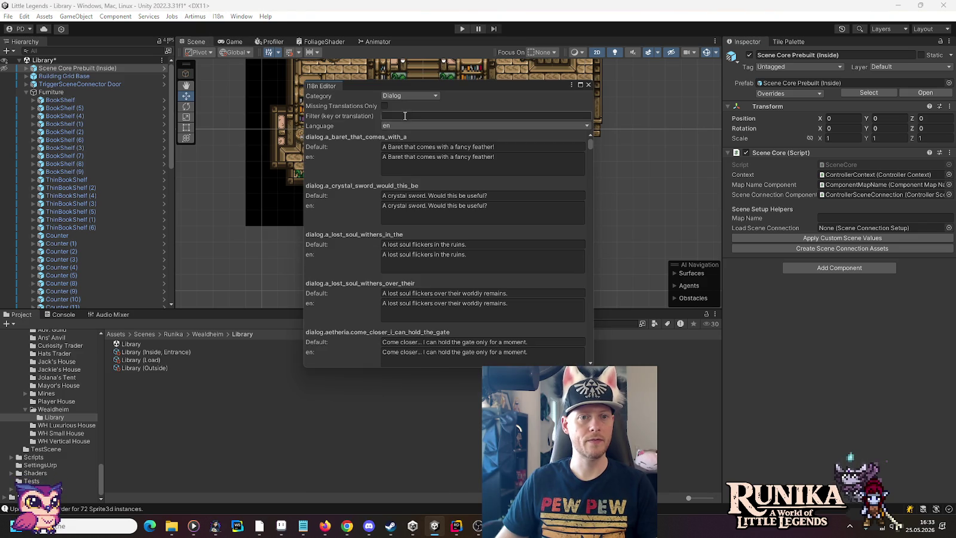
click(406, 96)
click(406, 118)
click(404, 96)
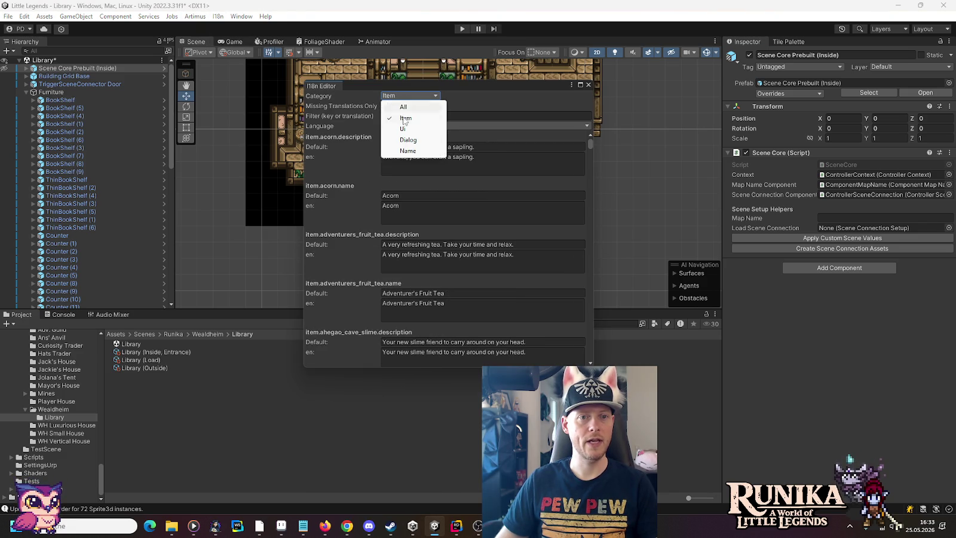
click(408, 151)
click(407, 125)
click(406, 140)
Filter keys by 'libr', enter German 'Bibliothek' for Library, save, and close the editor
click(405, 113)
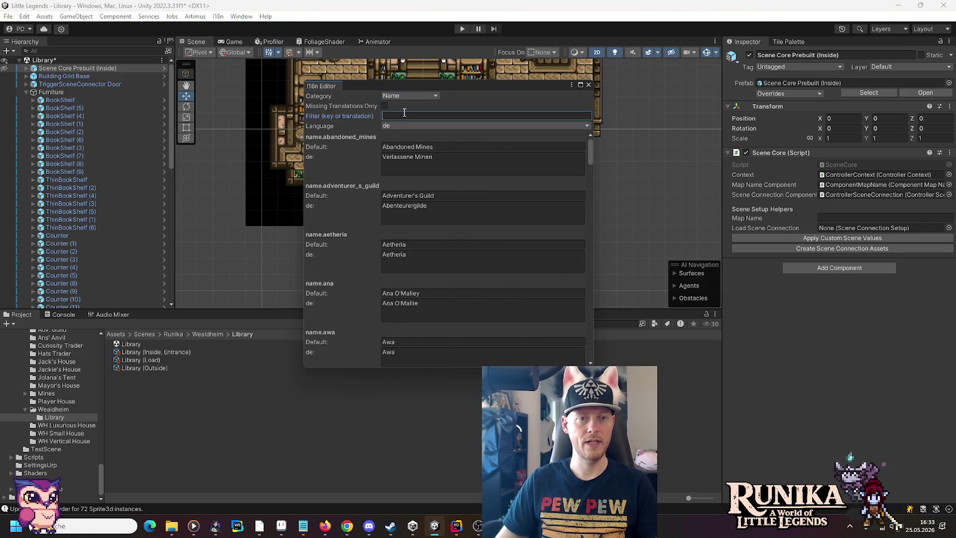
text(libr)
click(423, 170)
text(Bibliothek)
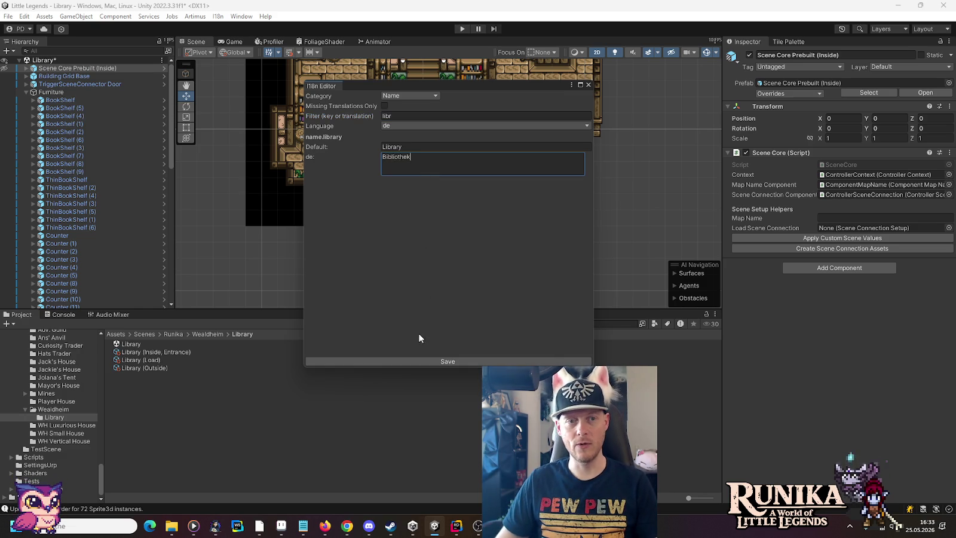
click(421, 360)
click(588, 85)
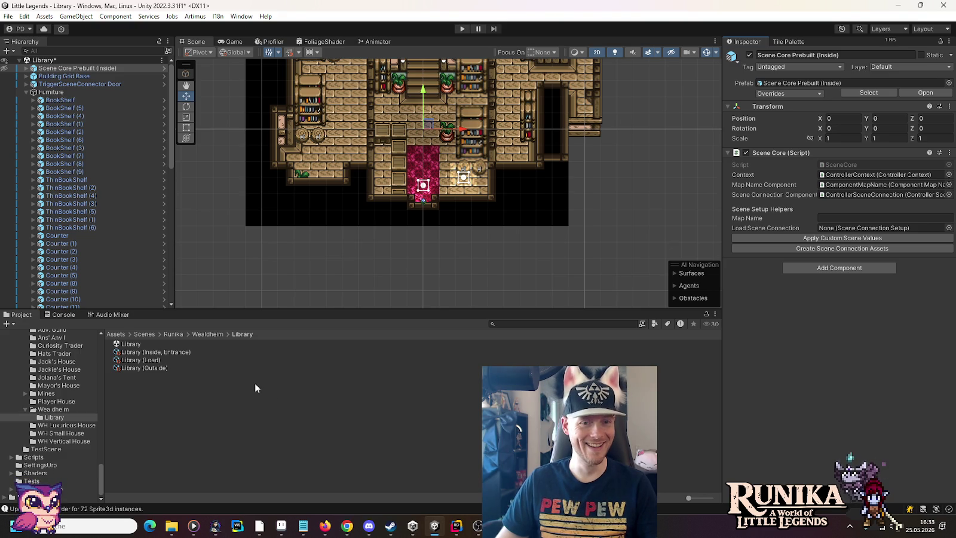
Link Library (Inside, Entrance) to Library (Outside), direction Up, with SceneConnections, and save the scene
click(167, 351)
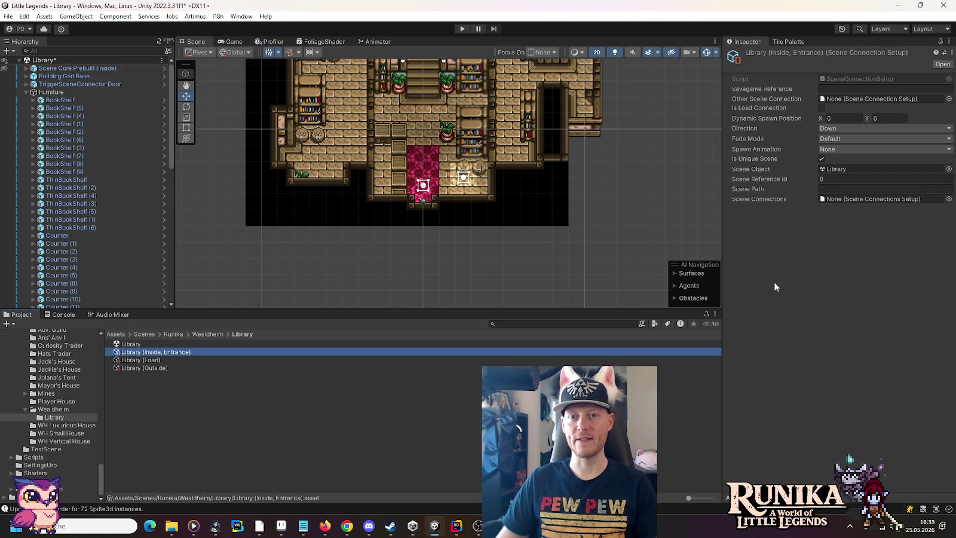
mouse_move(150, 370)
mouse_down()
mouse_move(879, 123)
mouse_move(862, 100)
mouse_up()
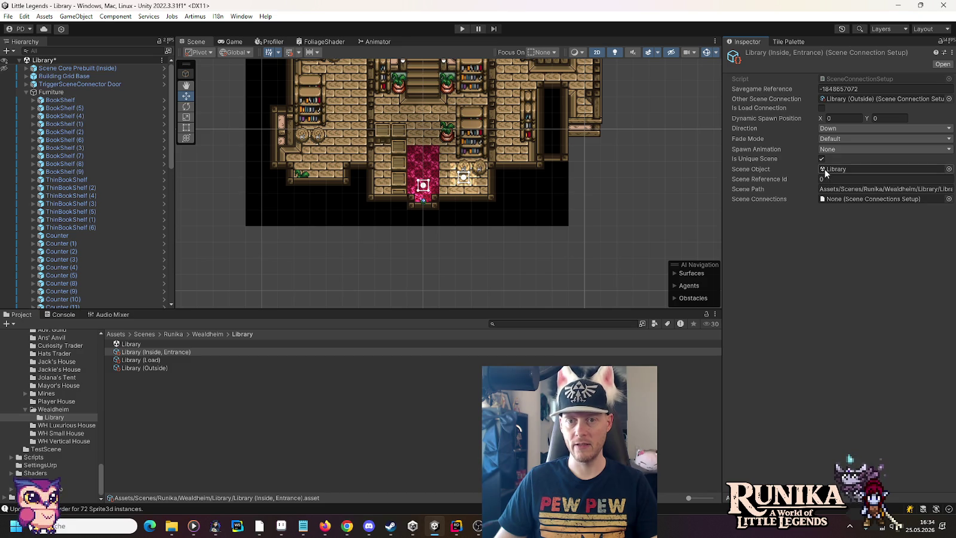
click(949, 199)
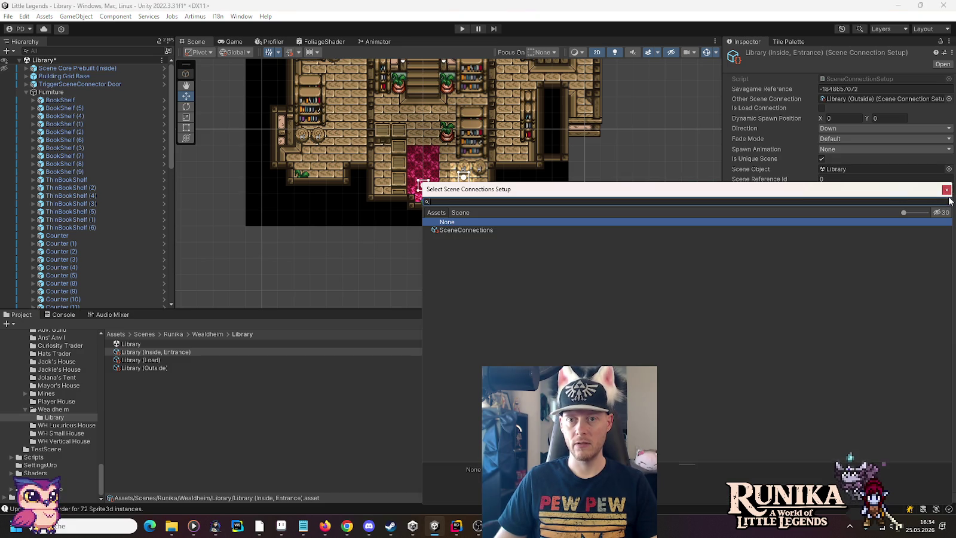
click(853, 128)
click(848, 138)
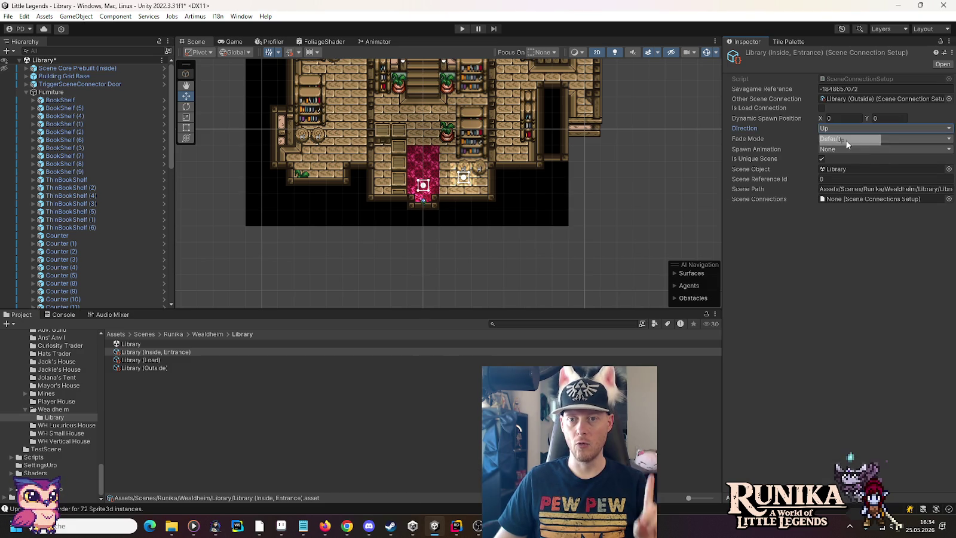
click(948, 200)
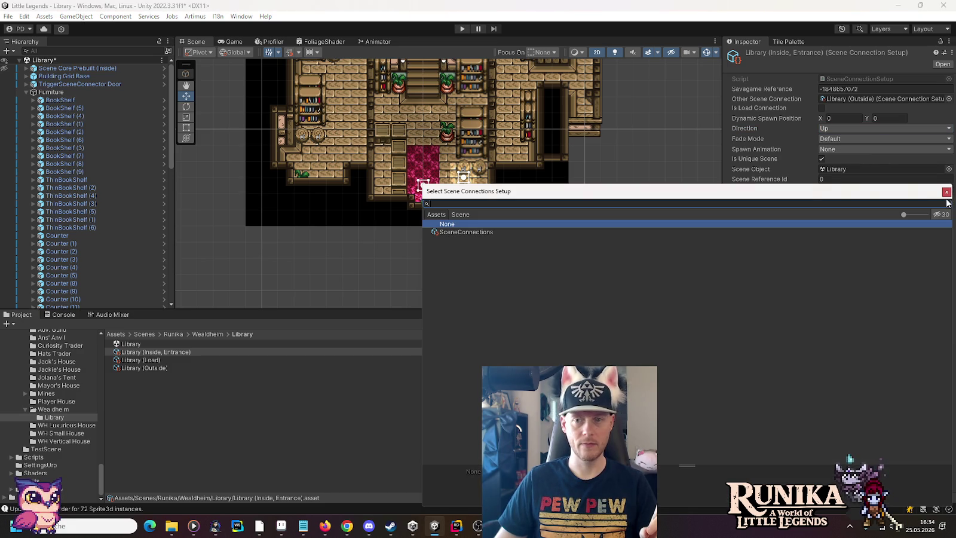
double_click(493, 230)
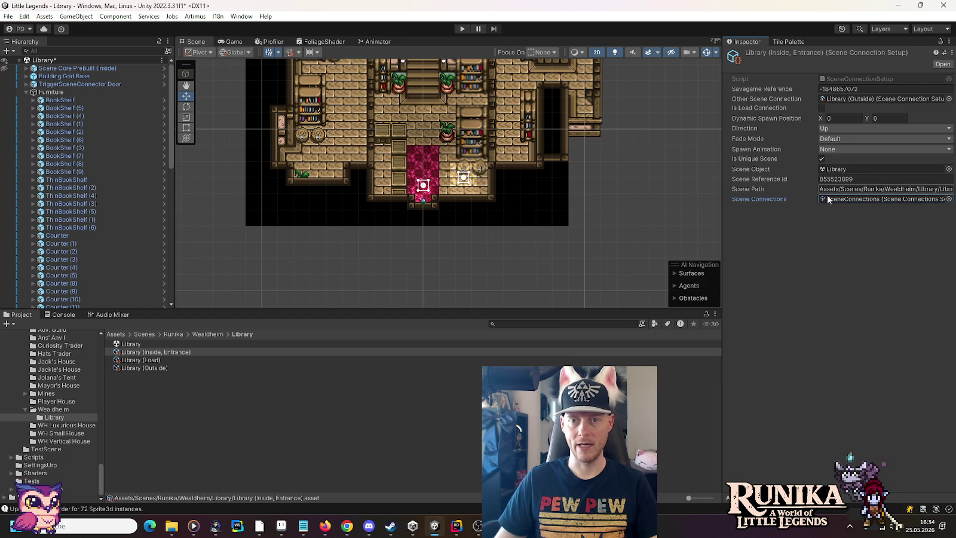
key(ctrl+s)
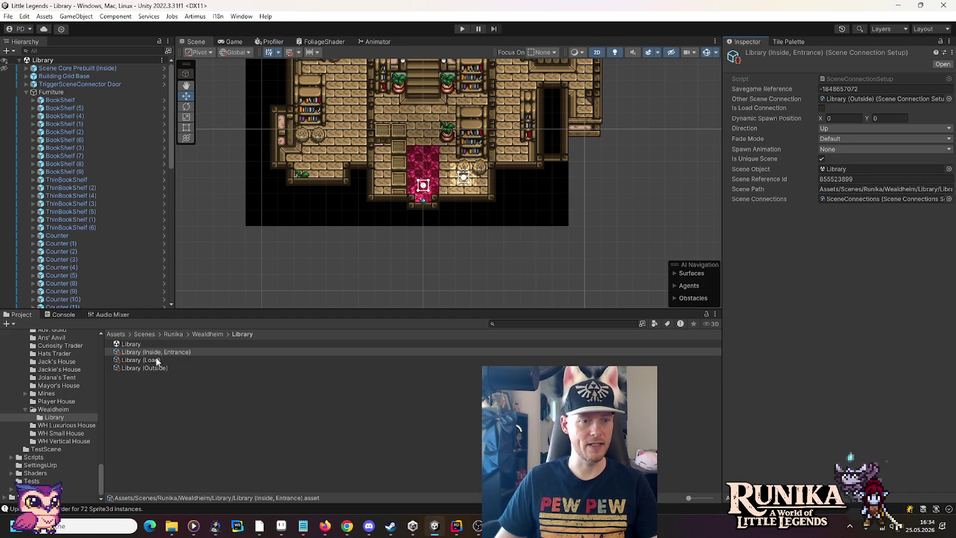
Assign SceneConnections to Library (Load) and link Library (Outside) back to the entrance
click(153, 361)
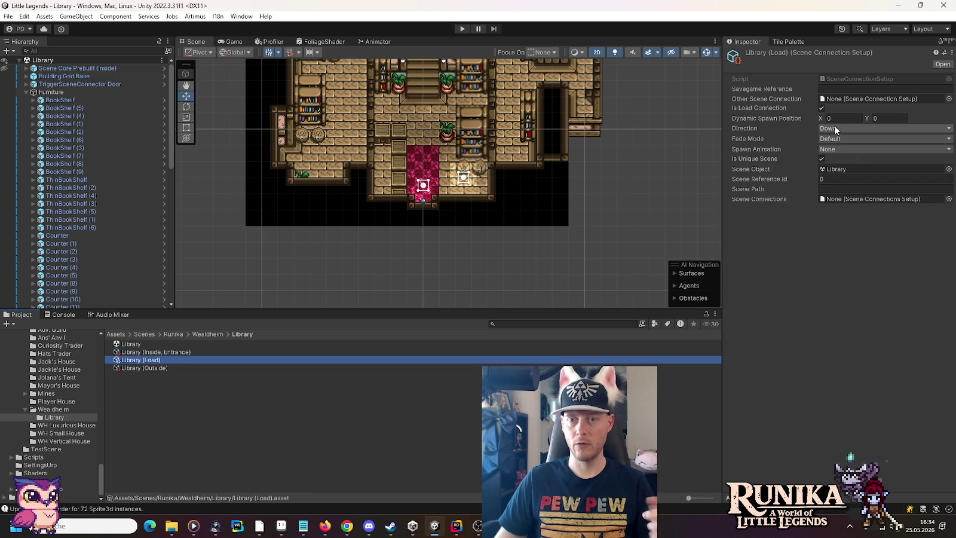
click(949, 199)
double_click(453, 232)
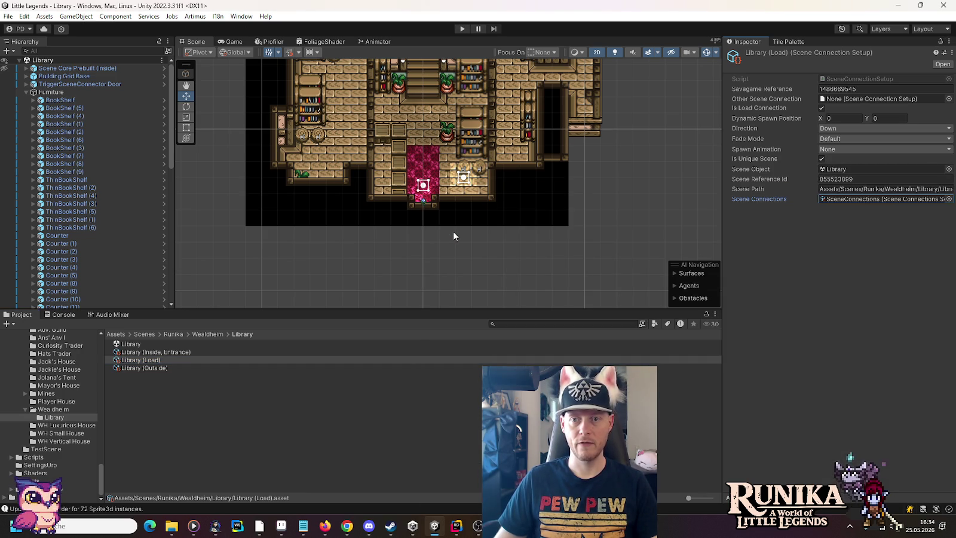
click(165, 369)
drag(174, 354, 835, 104)
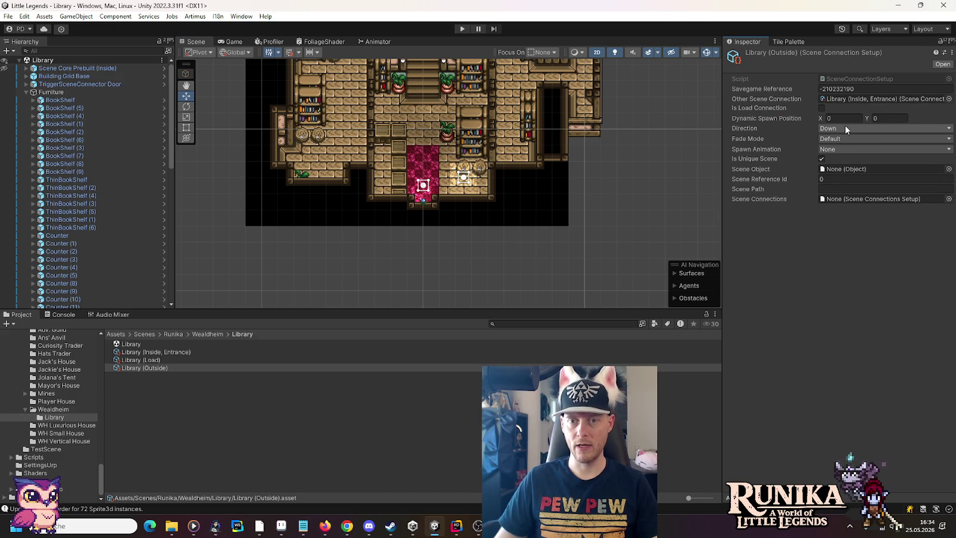
Set Library (Outside)'s scene to Runika and Scene Connections to SceneConnections, then review the entrance asset
click(949, 170)
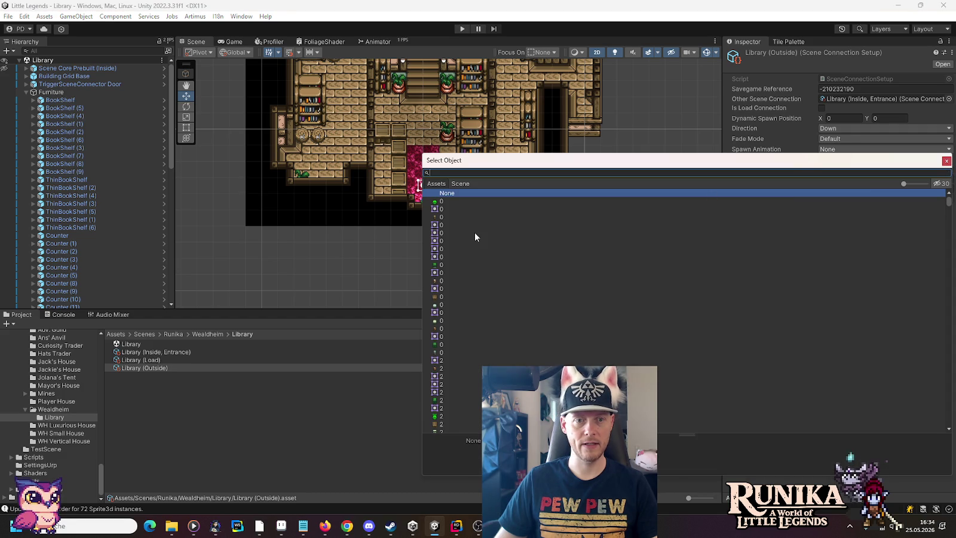
text(runik)
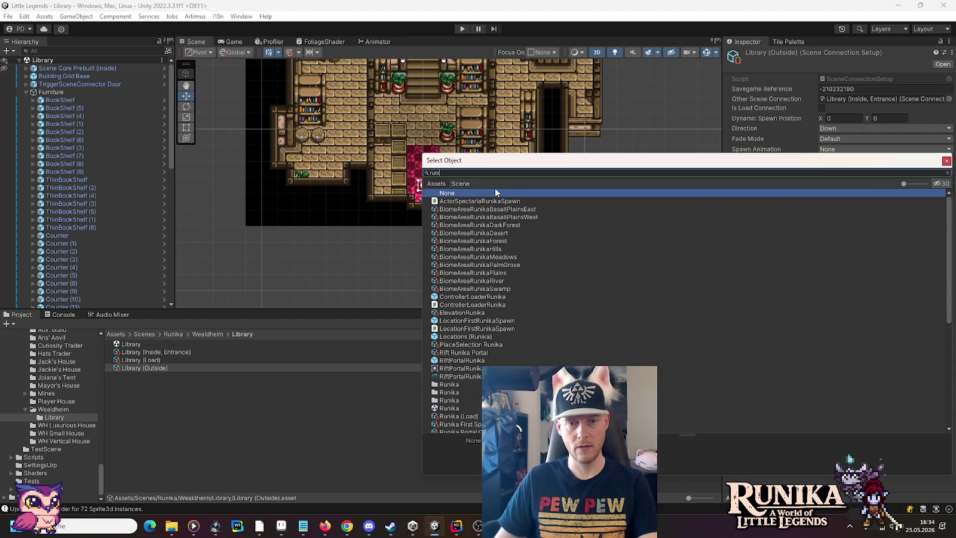
double_click(438, 409)
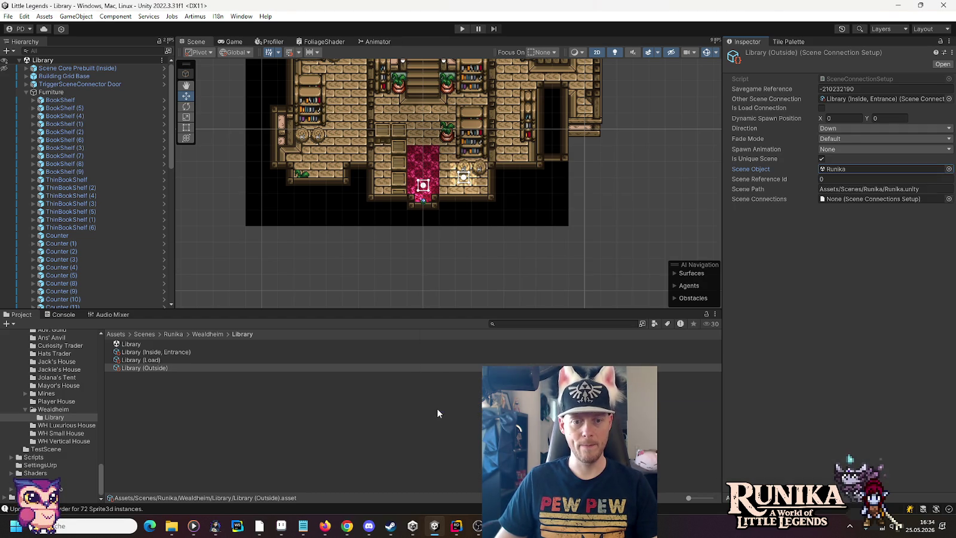
click(948, 200)
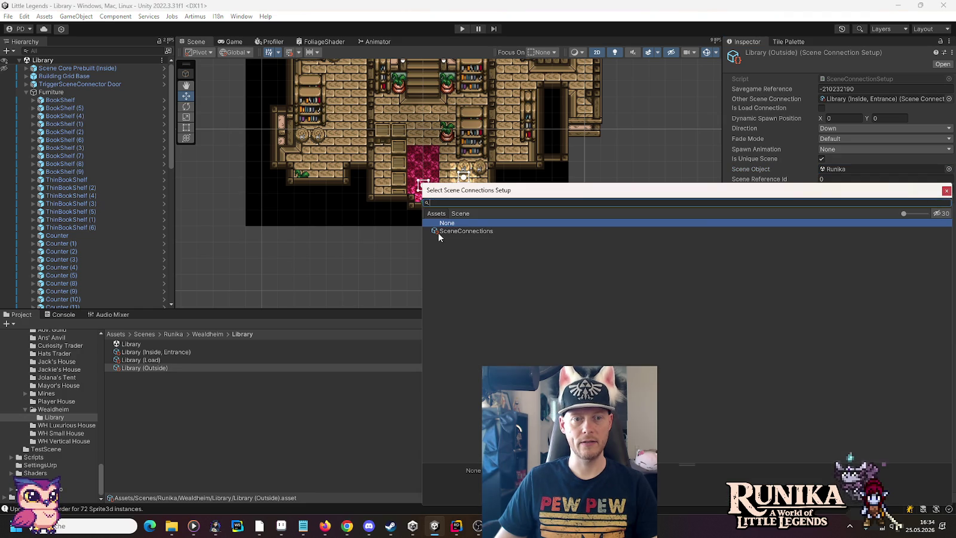
double_click(440, 232)
click(148, 361)
click(148, 351)
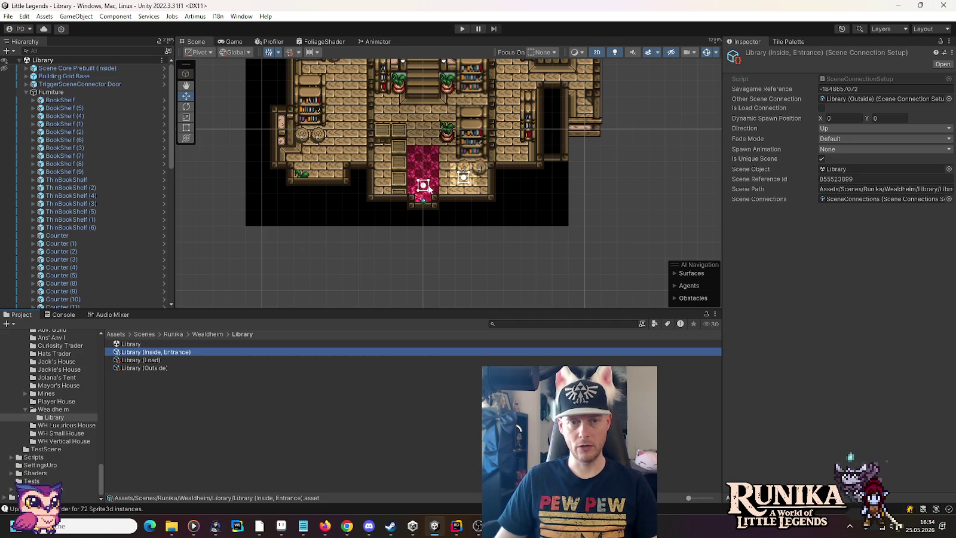
scroll(51, 387, up, 10)
scroll(54, 385, up, 15)
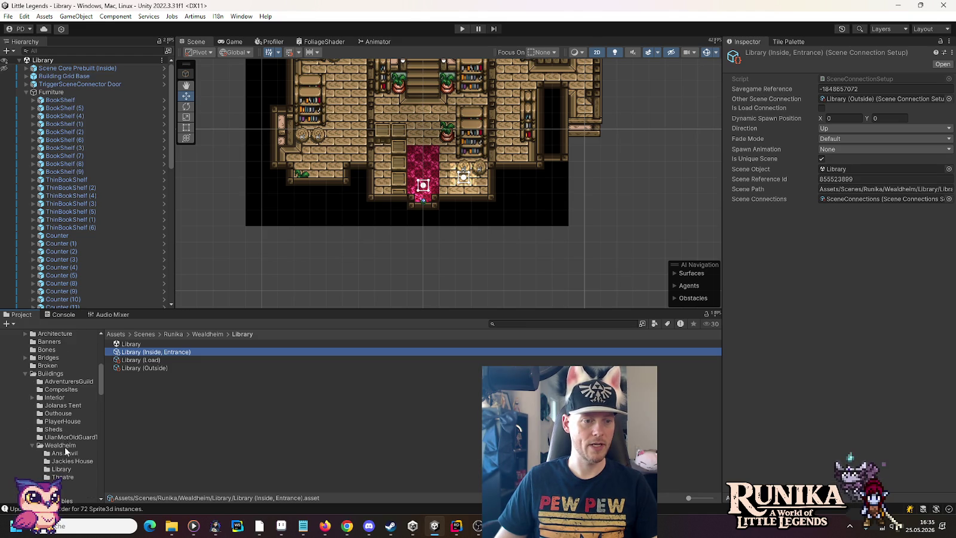
In the Library building prefab, set the door trigger's Scene Connection Self to Library (Outside)
click(62, 469)
double_click(131, 360)
click(40, 96)
click(75, 112)
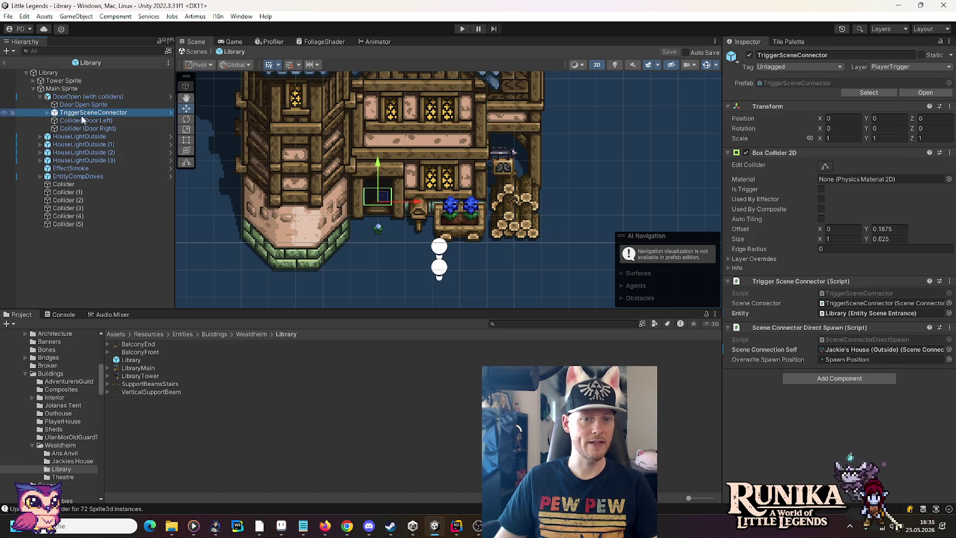
click(948, 349)
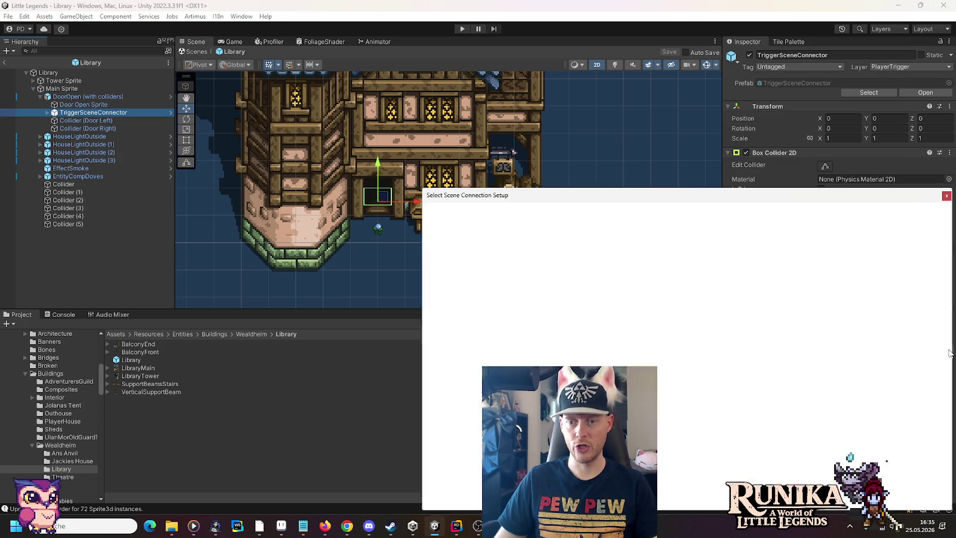
text(lib)
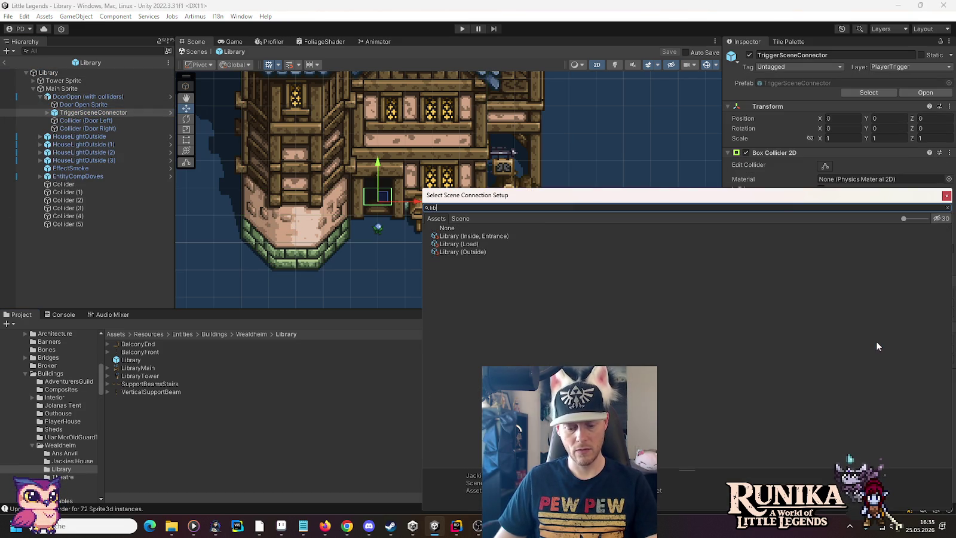
double_click(474, 252)
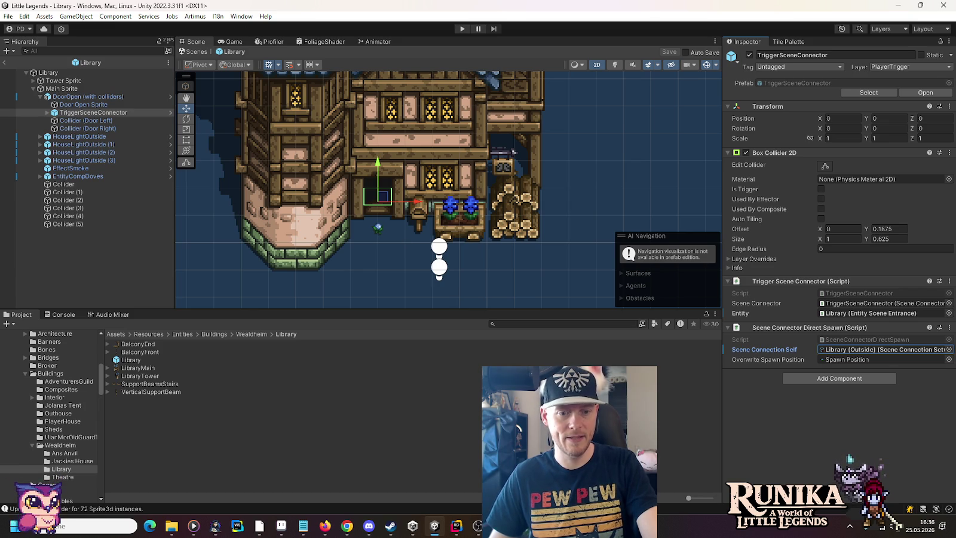
mouse_move(451, 531)
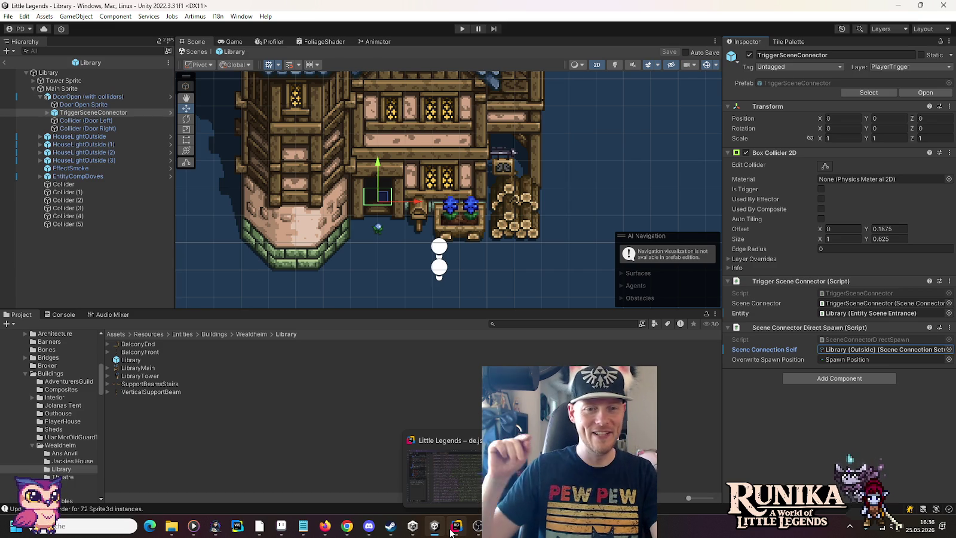
click(452, 528)
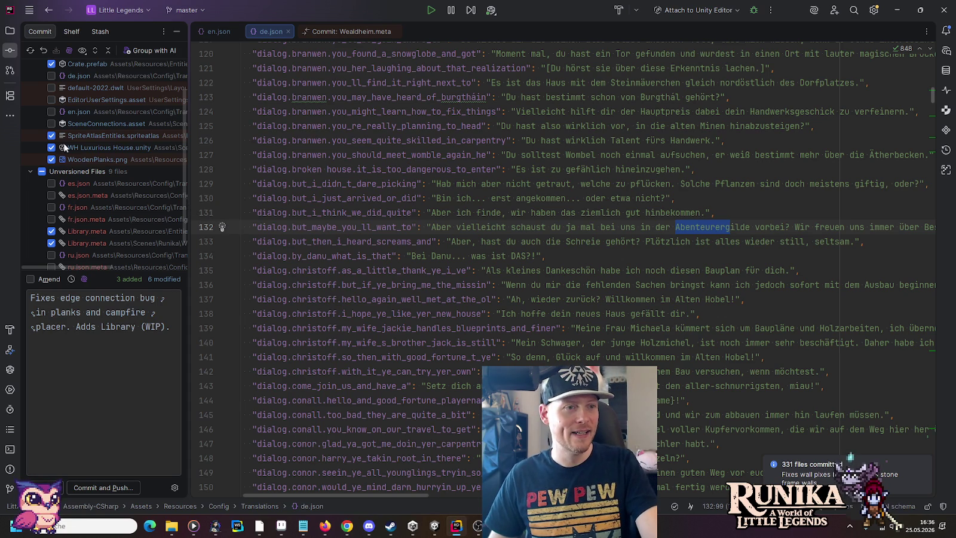
Review SceneConnections.asset's diff, include it in the commit, and return to Unity
click(46, 122)
click(48, 123)
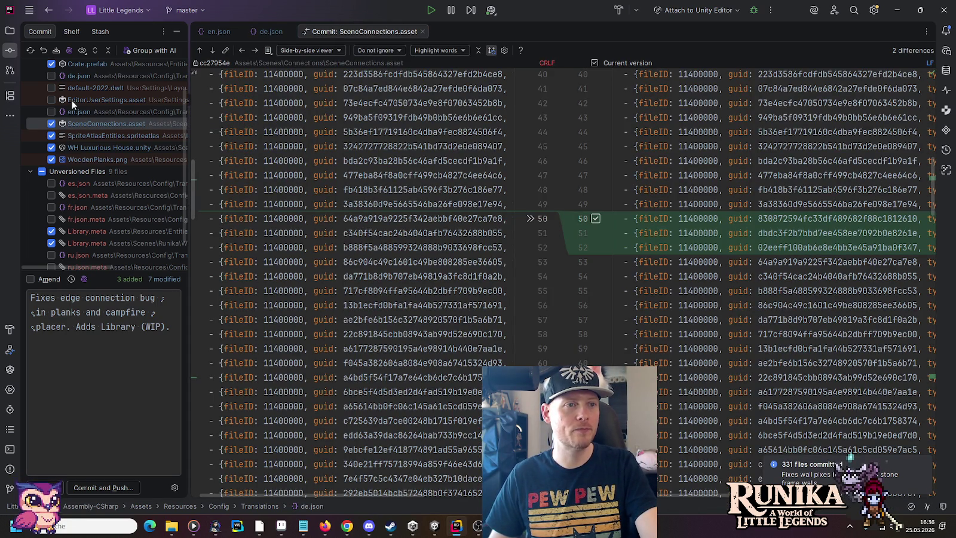
key(alt+Tab)
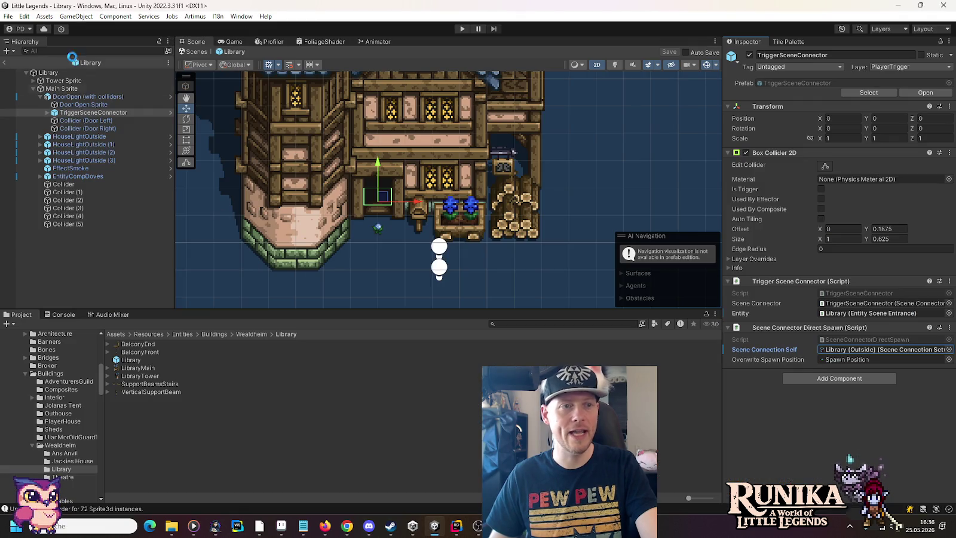
Exit prefab mode to the Library scene and add it to Build Settings via Add Open Scenes
click(10, 18)
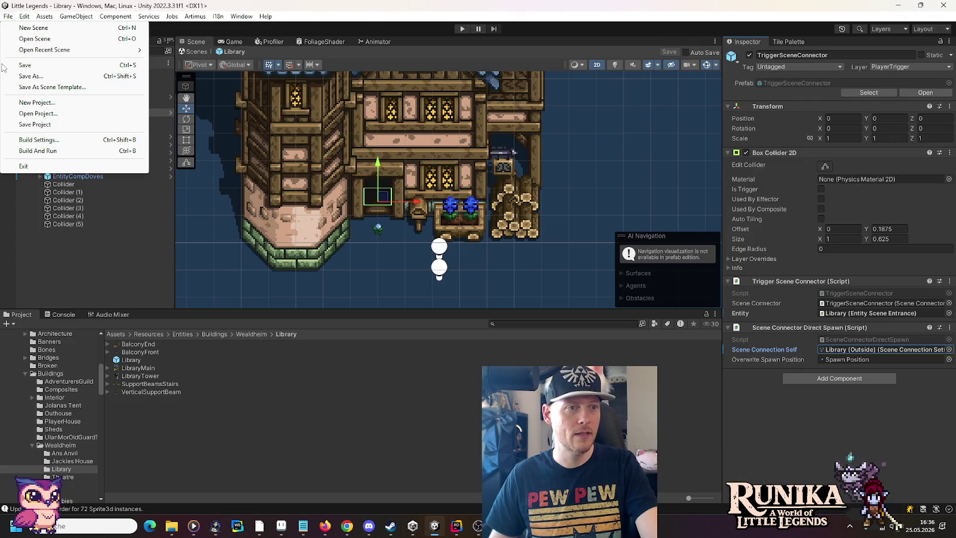
click(3, 65)
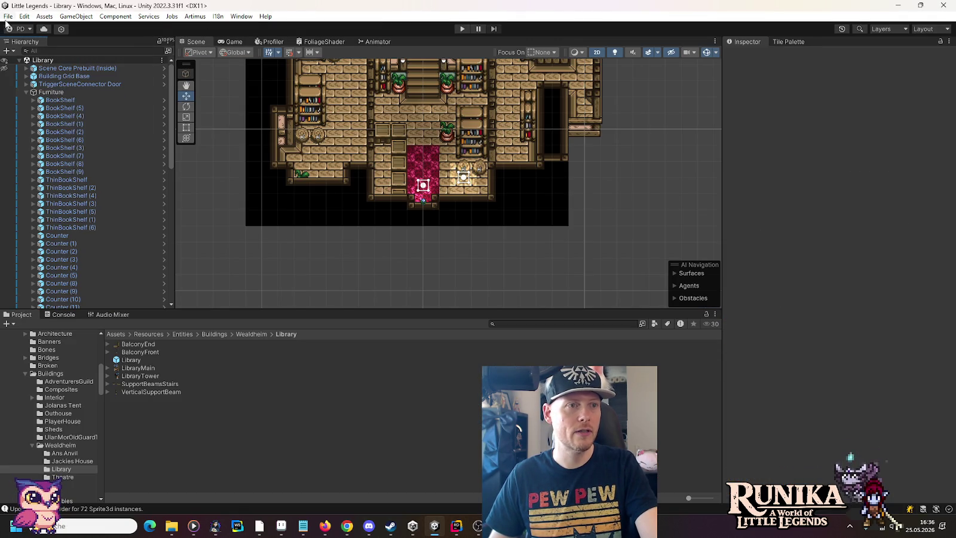
click(9, 17)
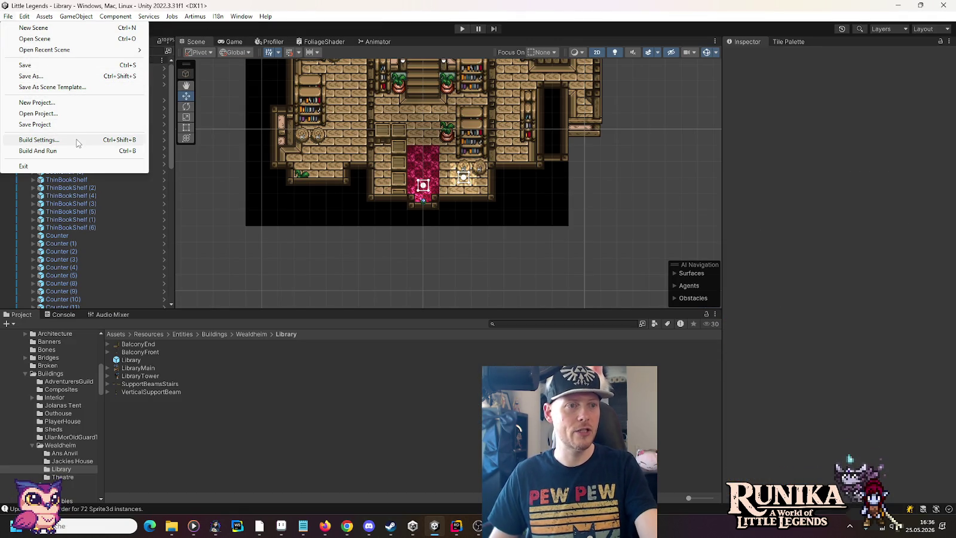
click(39, 140)
click(642, 195)
click(679, 114)
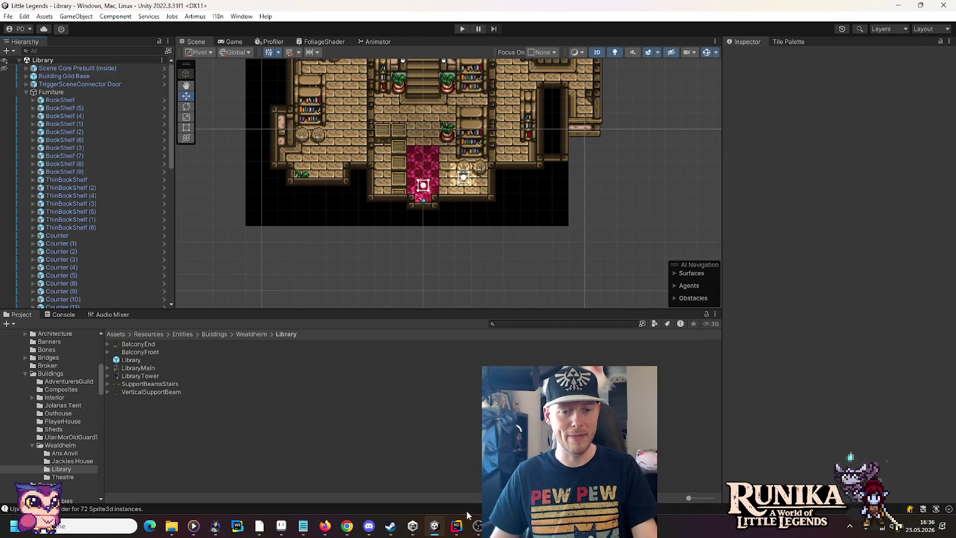
click(457, 526)
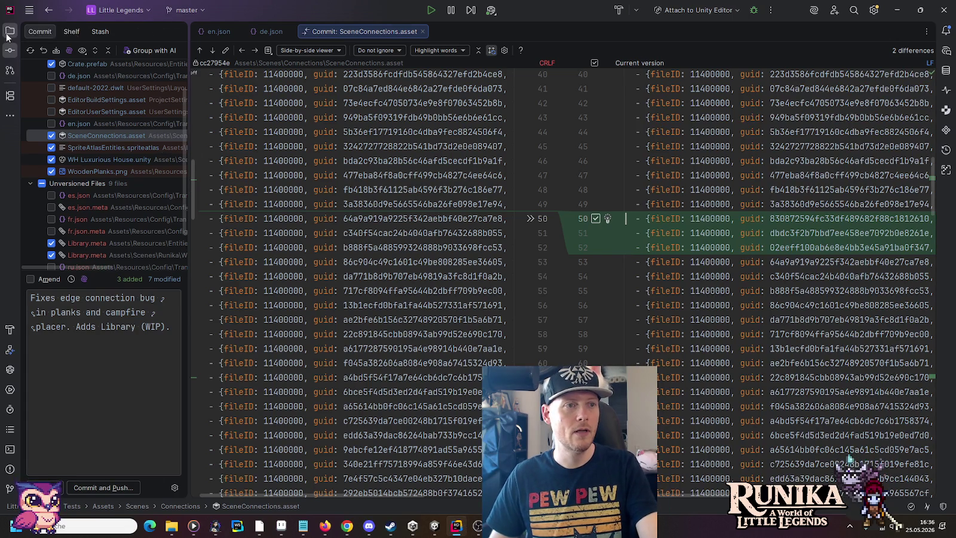
Review EditorBuildSettings.asset's changes and include it in the commit
click(9, 30)
right_click(50, 50)
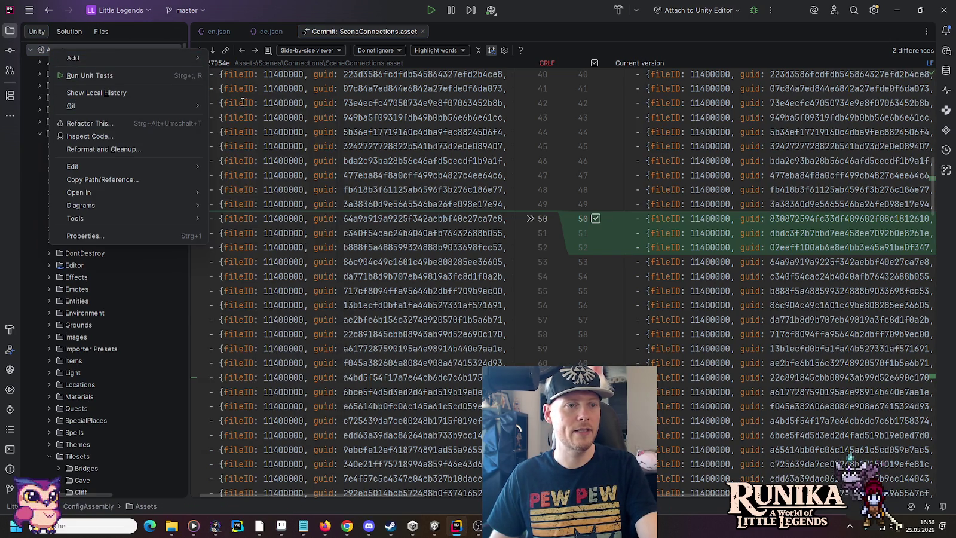
key(ctrl+k)
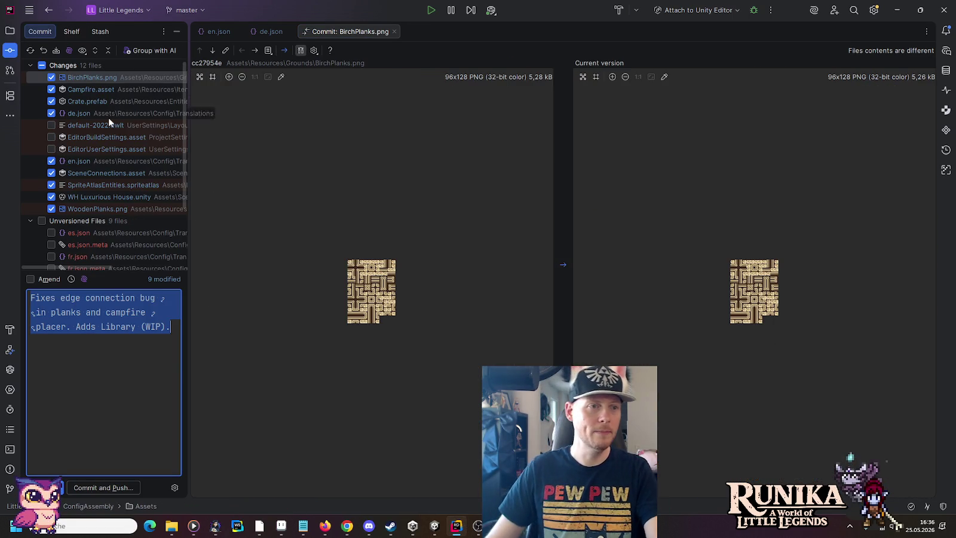
click(90, 138)
click(52, 137)
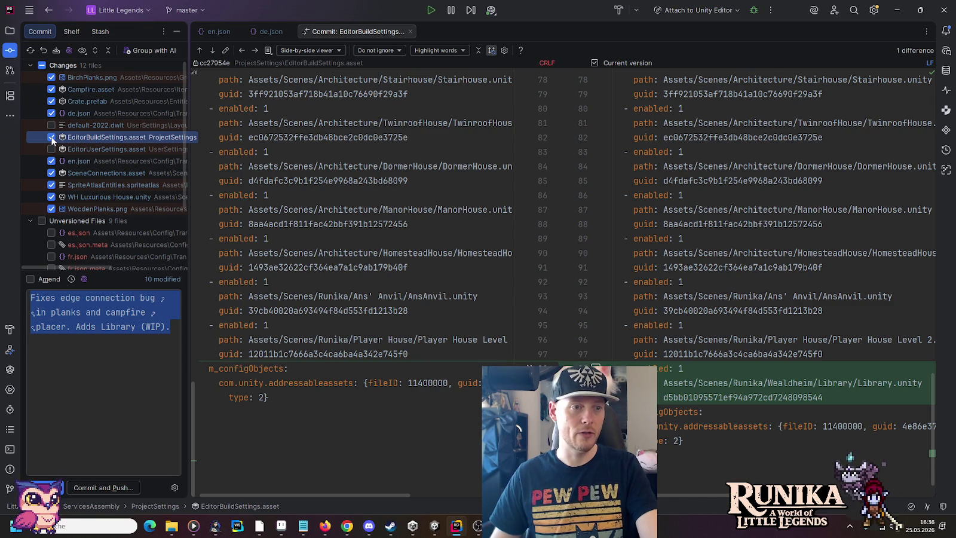
Include both new Library.meta files and Wealdheim.meta from Unversioned Files in the commit
scroll(51, 137, down, 3)
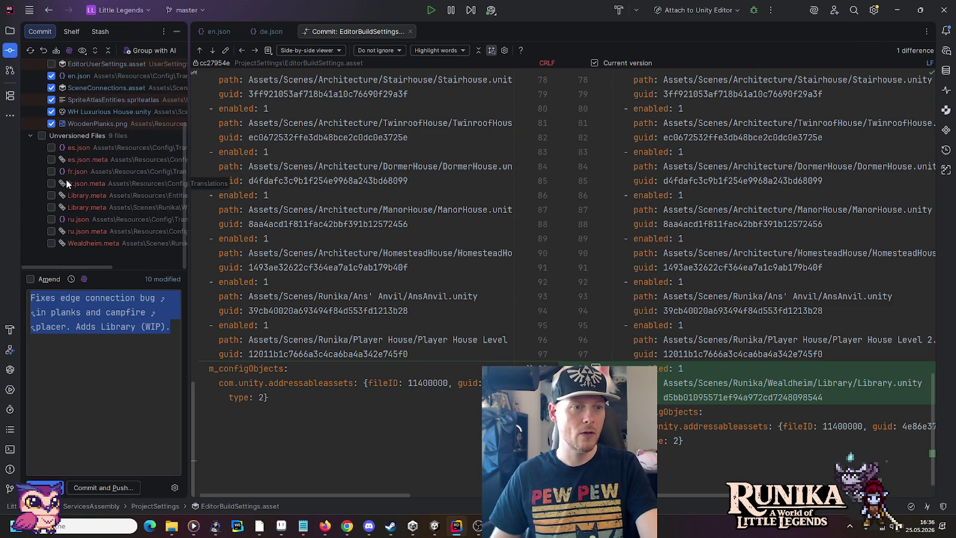
click(51, 196)
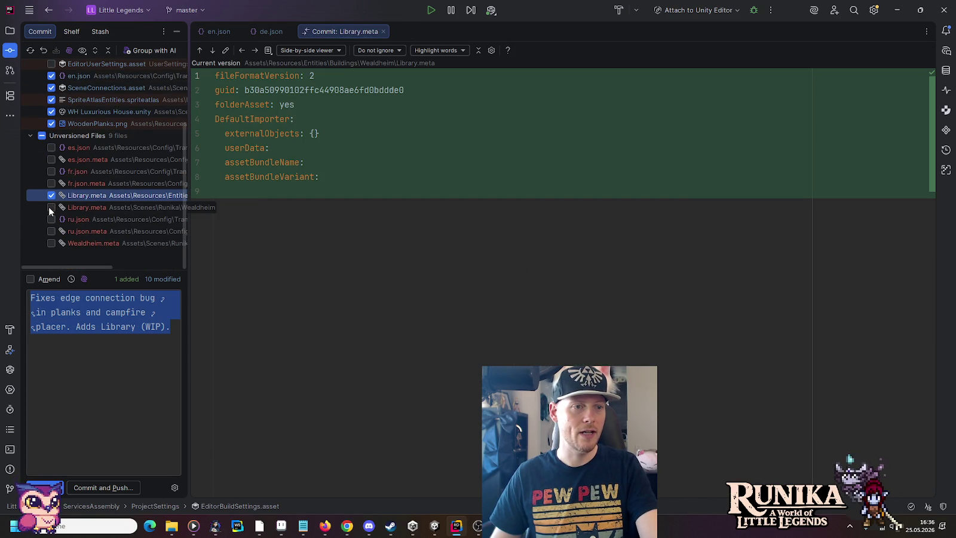
click(51, 208)
click(52, 244)
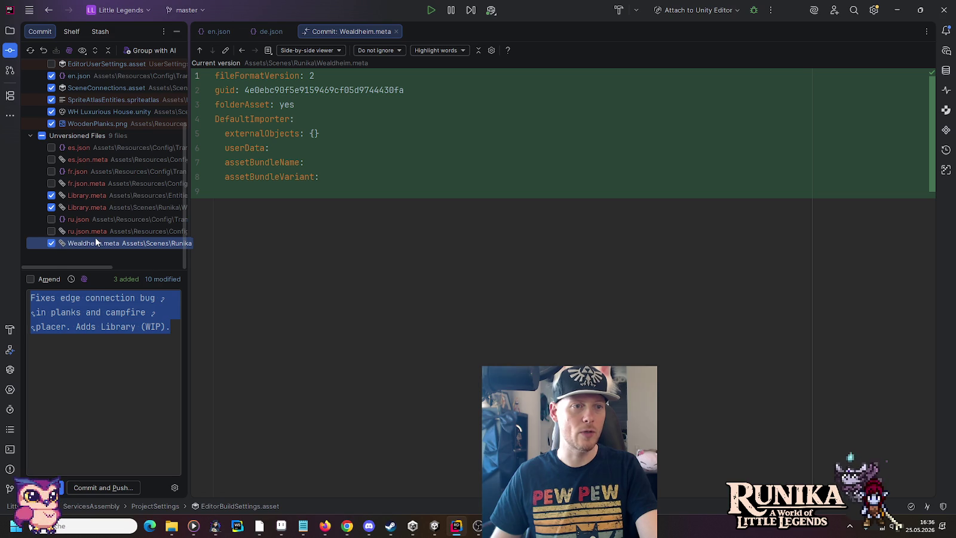
scroll(95, 238, up, 3)
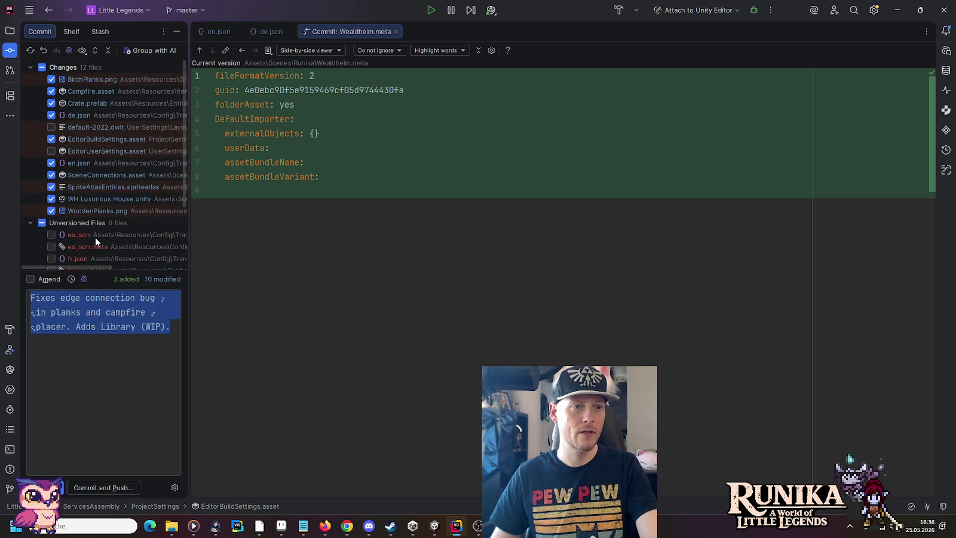
scroll(95, 237, down, 3)
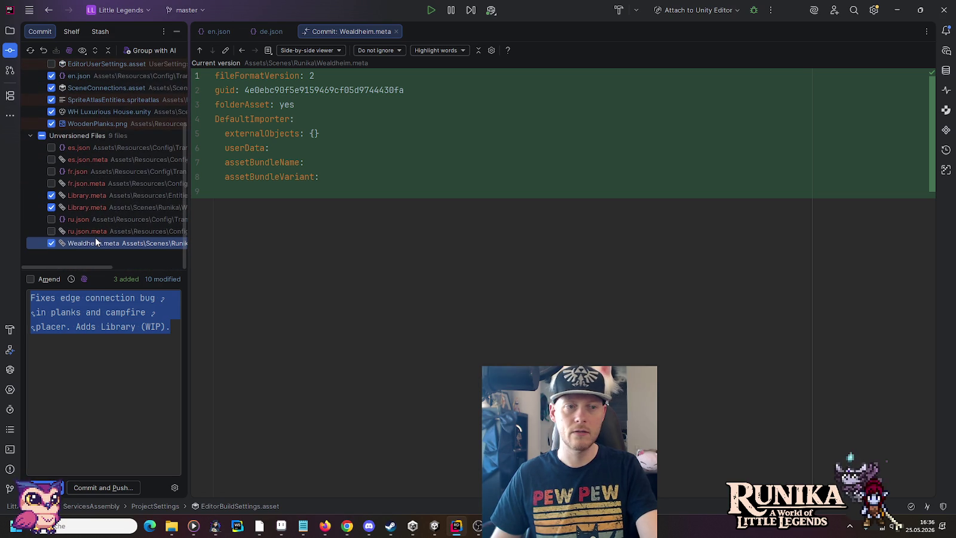
scroll(95, 238, up, 3)
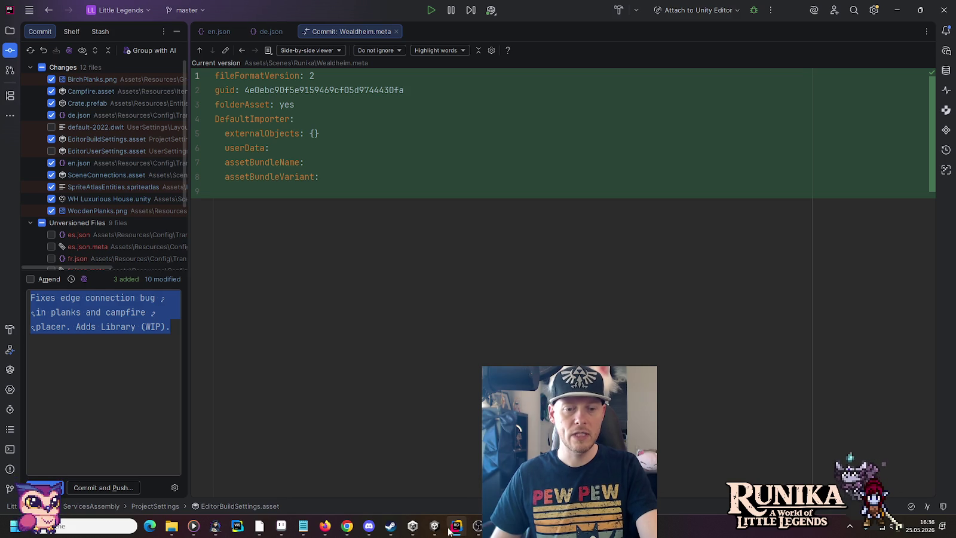
mouse_move(437, 530)
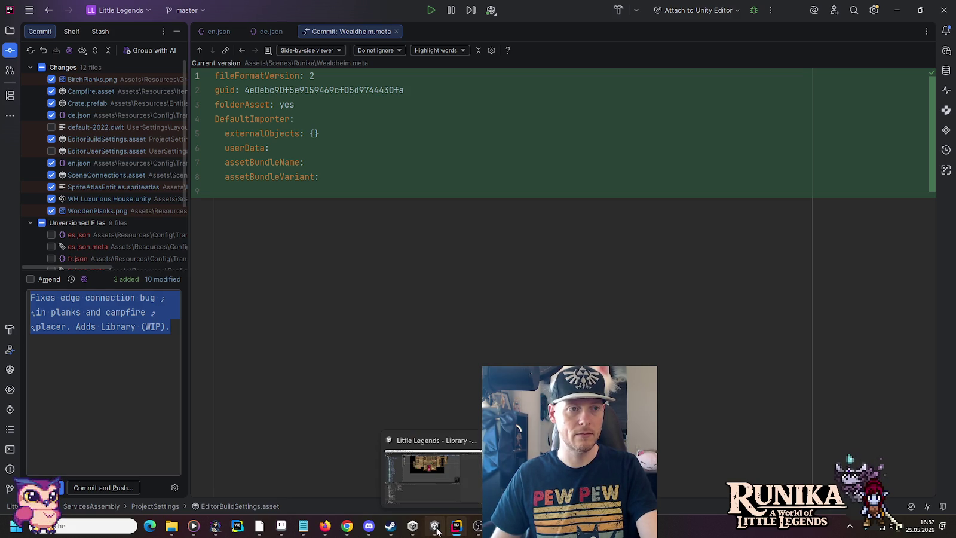
scroll(111, 239, down, 3)
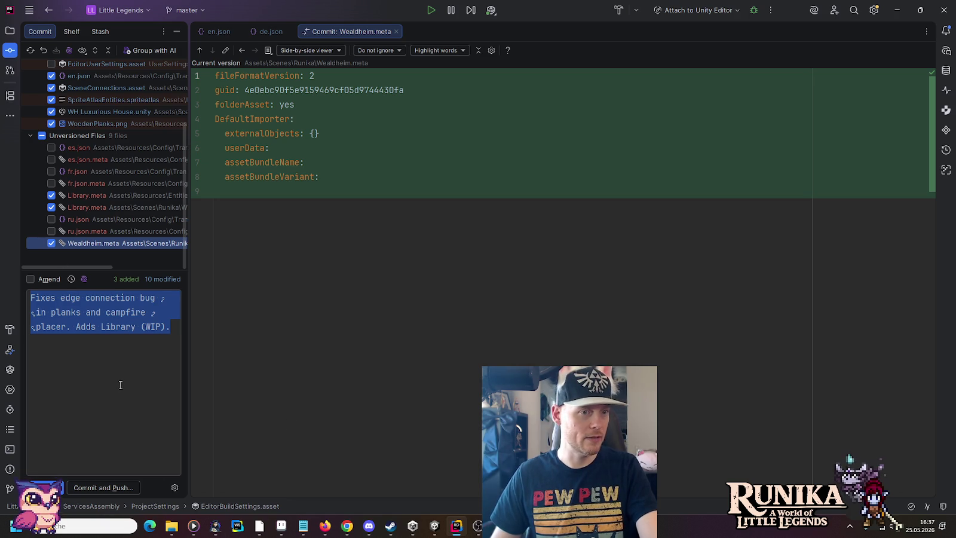
click(434, 525)
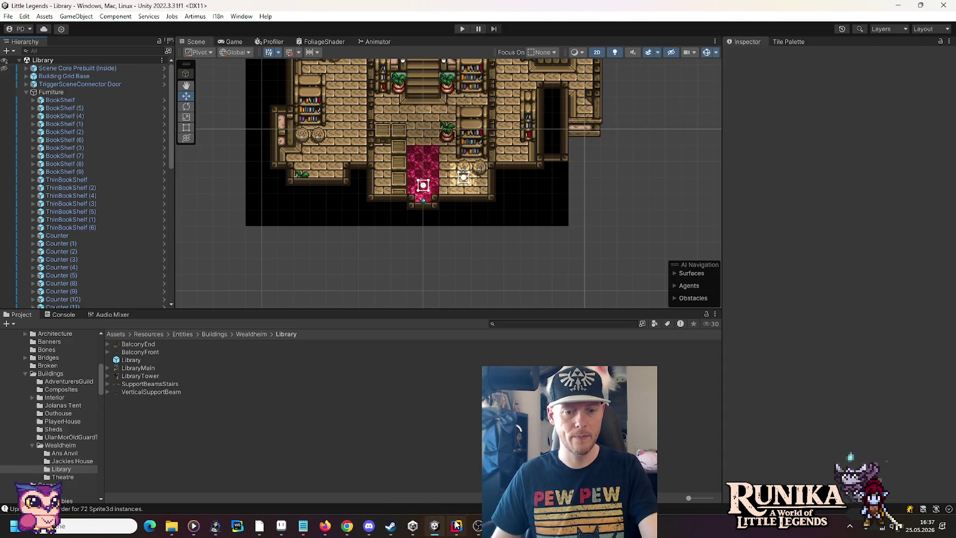
click(458, 526)
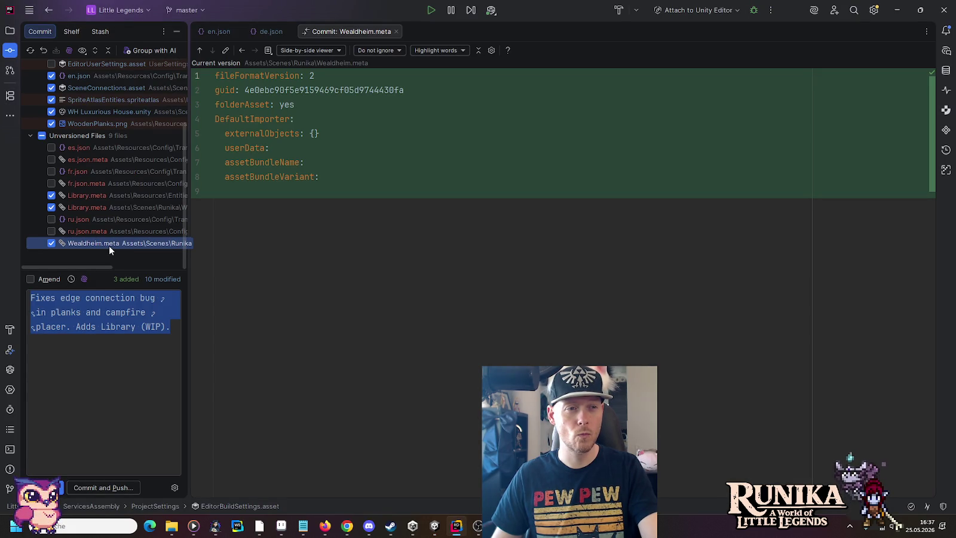
scroll(92, 204, up, 3)
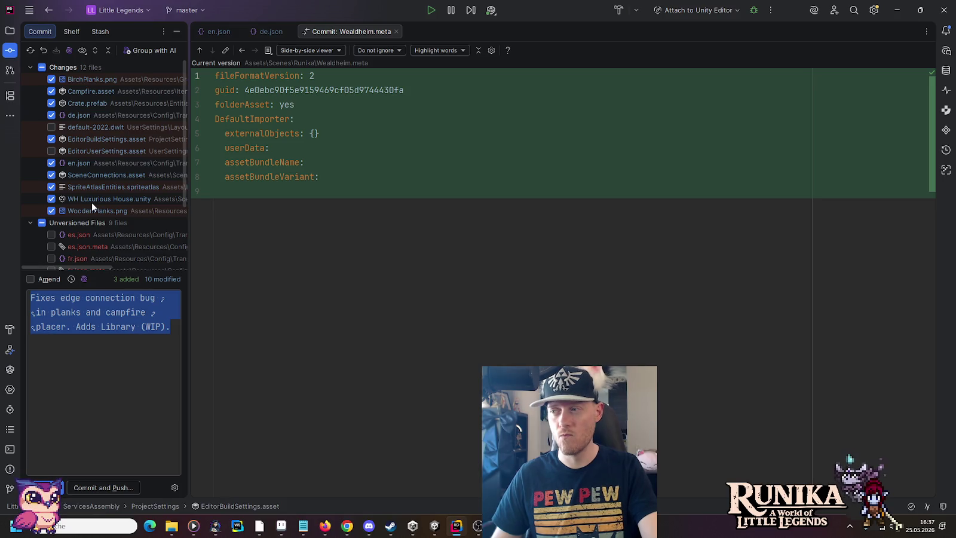
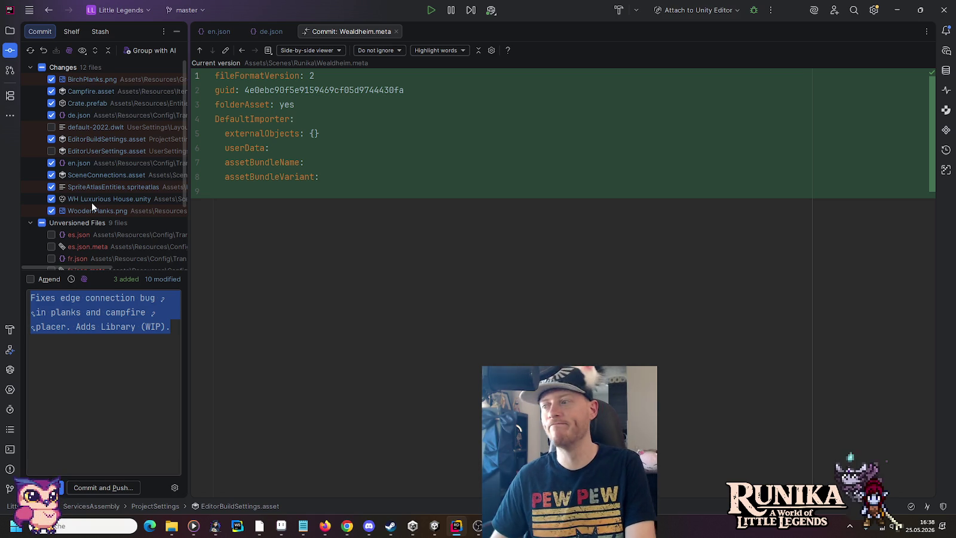
Review the unversioned files in the commit list, then switch to the Unity Editor
scroll(123, 215, down, 4)
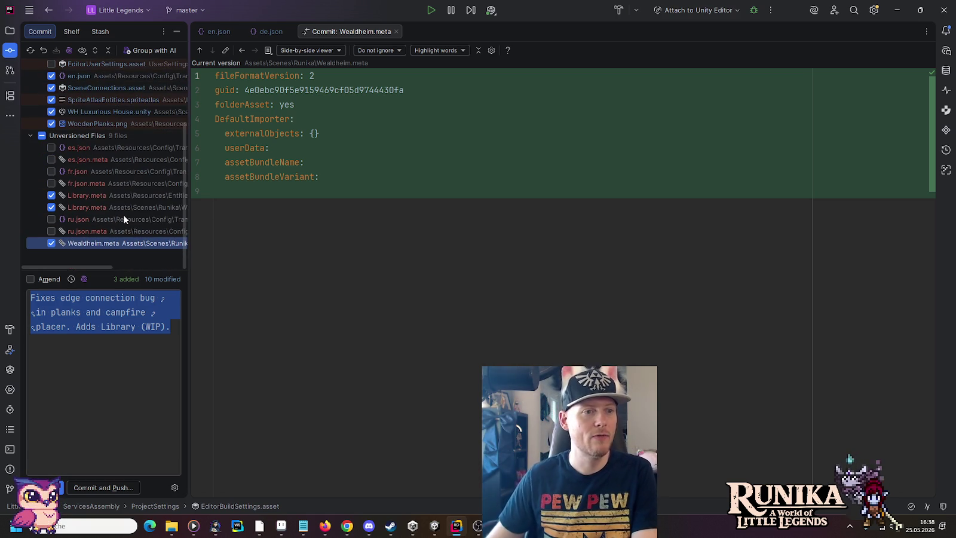
click(434, 525)
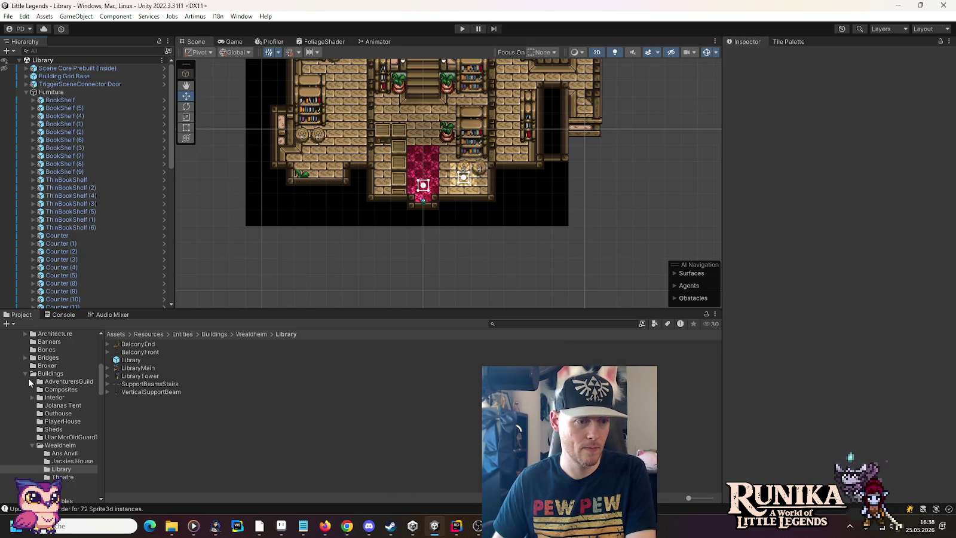
Rename the Library prefab to Library2 and back to Library, glancing at Rider's commit view
click(131, 359)
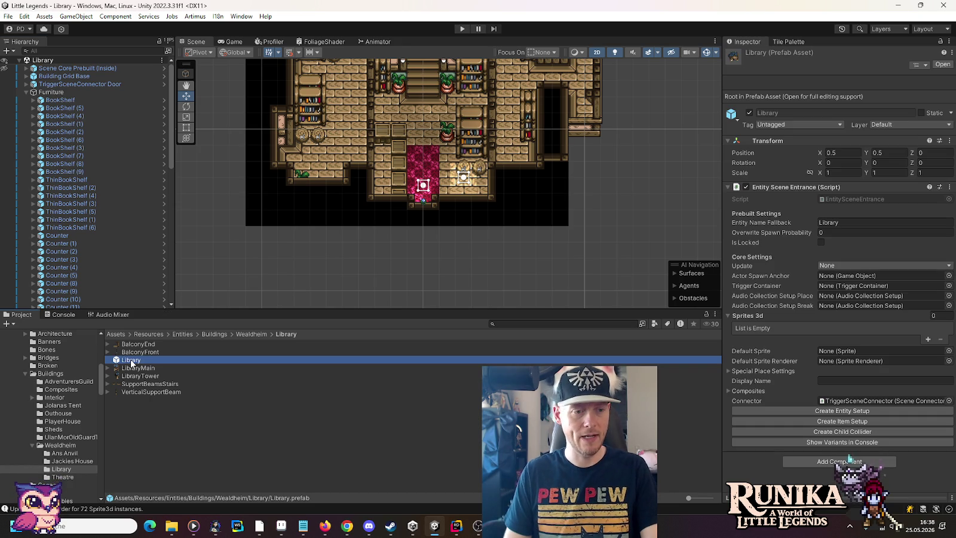
click(131, 360)
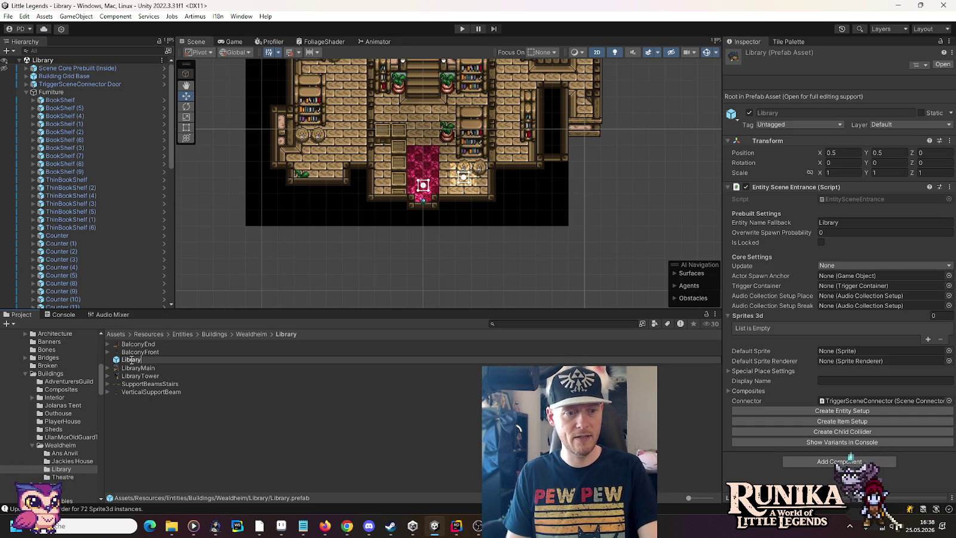
text(2)
key(Return)
click(130, 360)
key(BackSpace)
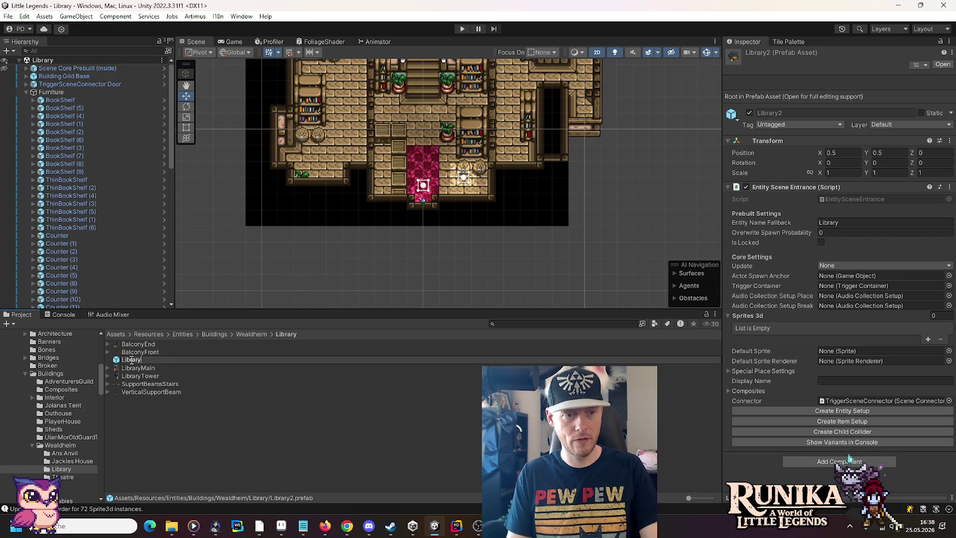
key(Return)
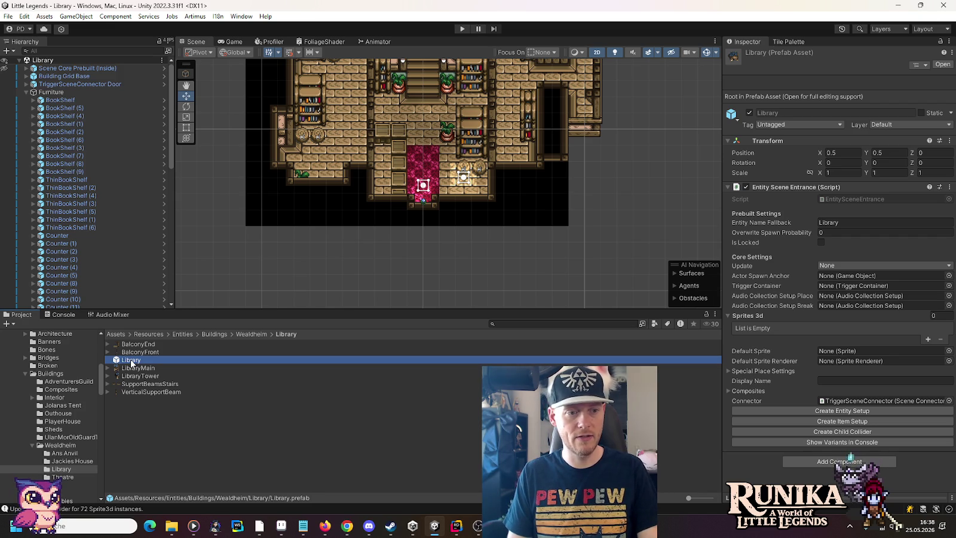
key(alt+Tab)
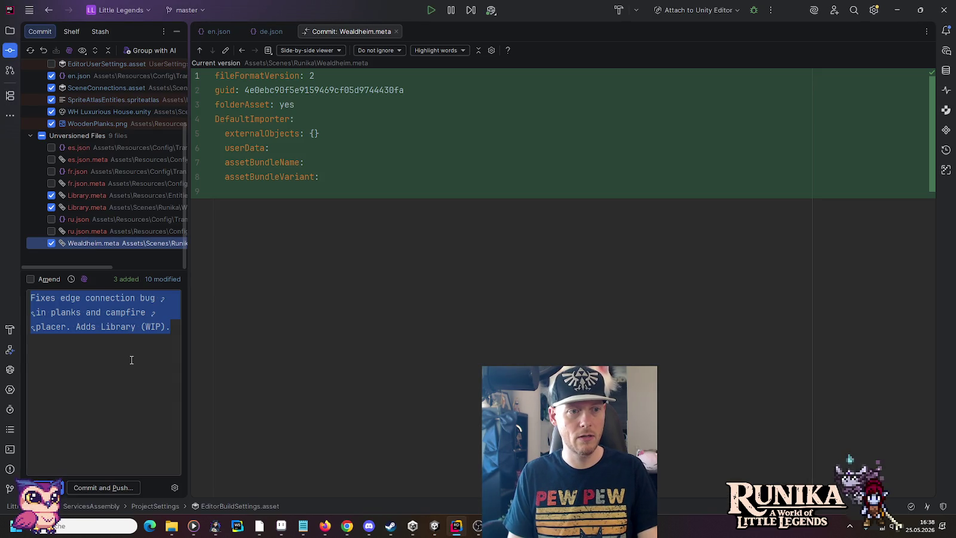
key(alt+Tab)
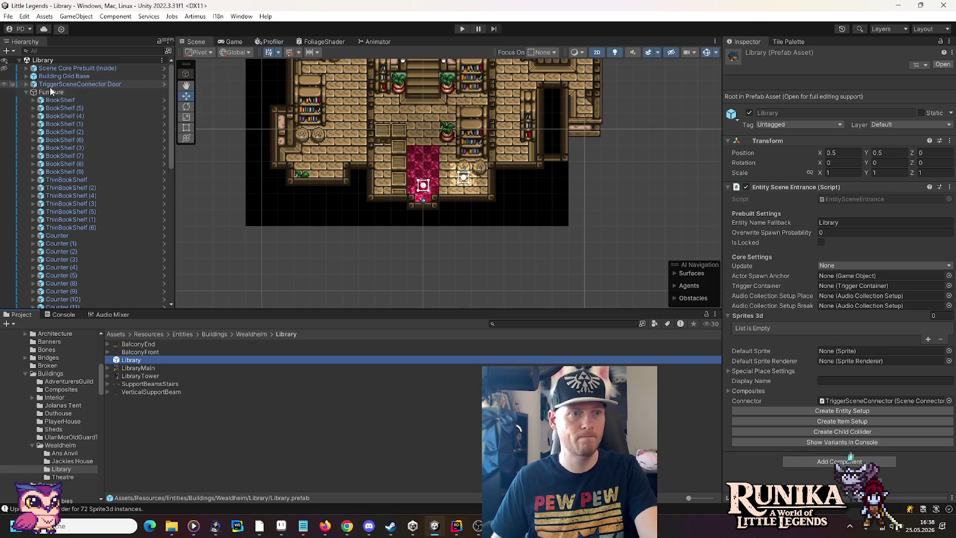
Rename the door's Library (Inside, Entrance) asset to Library (Inside, Entrance)2 and check Rider's commit view
click(79, 84)
click(852, 349)
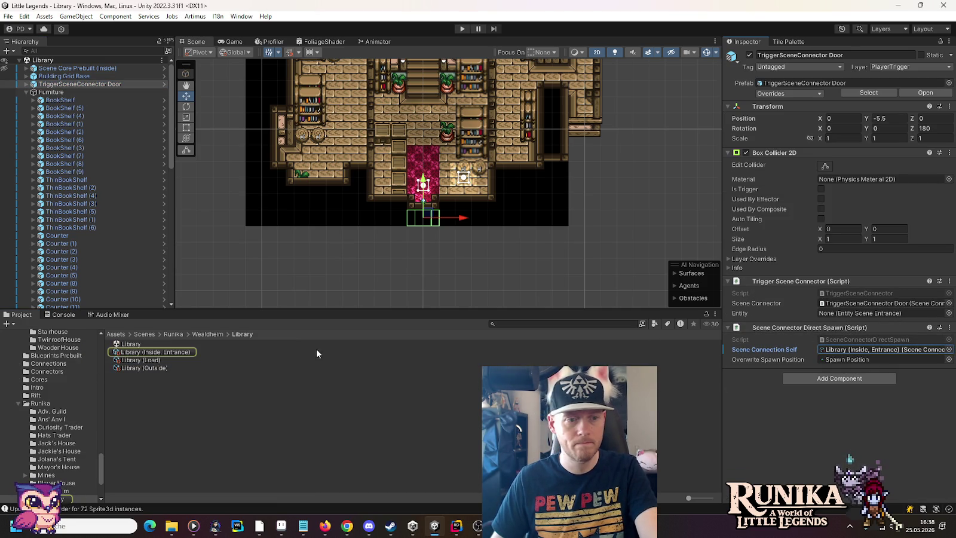
click(182, 353)
key(F2)
key(End)
text(2)
key(Return)
key(alt+Tab)
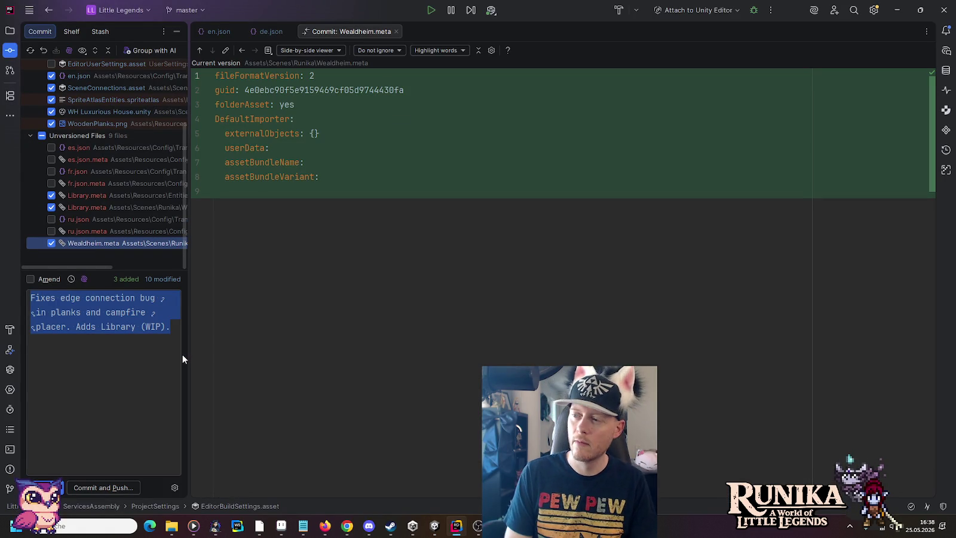
key(alt+Tab)
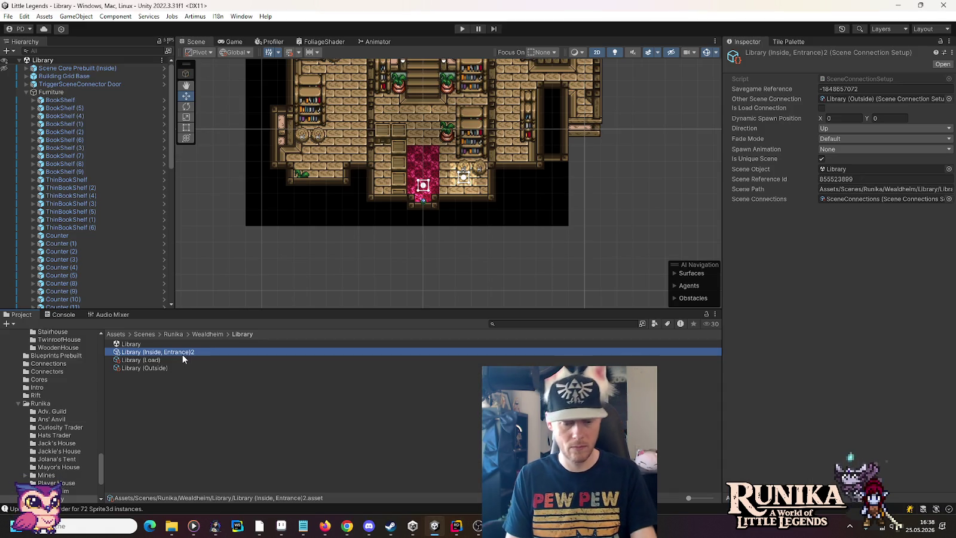
Restore the name Library (Inside, Entrance) and return to Rider
key(F2)
key(End)
key(BackSpace)
key(Return)
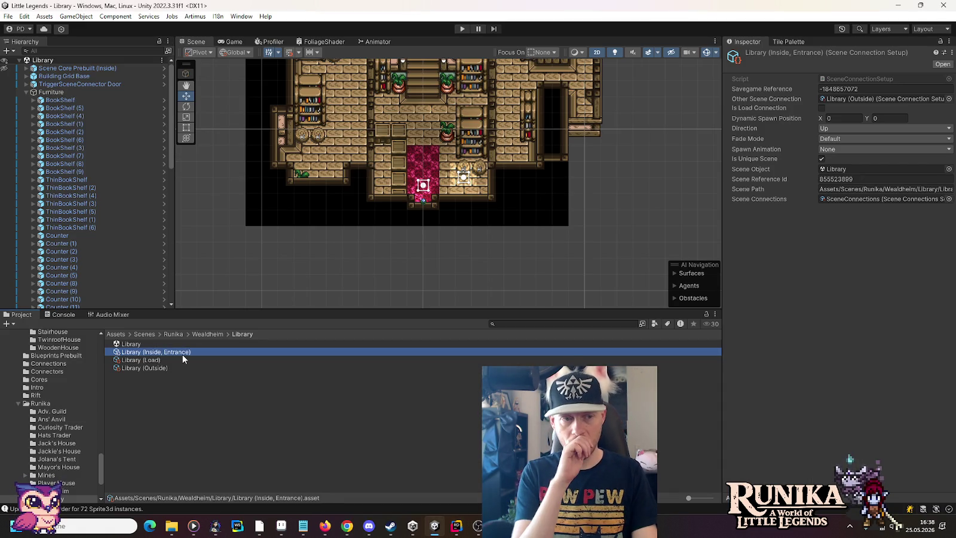
key(alt+Tab)
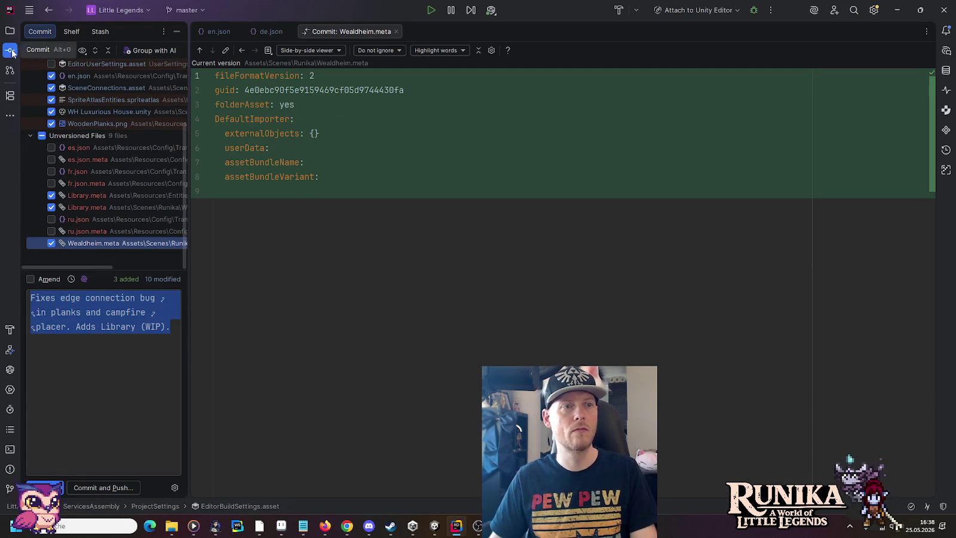
Run Git > Commit Directory on the Assets folder and review the 9 modified files
click(9, 31)
click(39, 132)
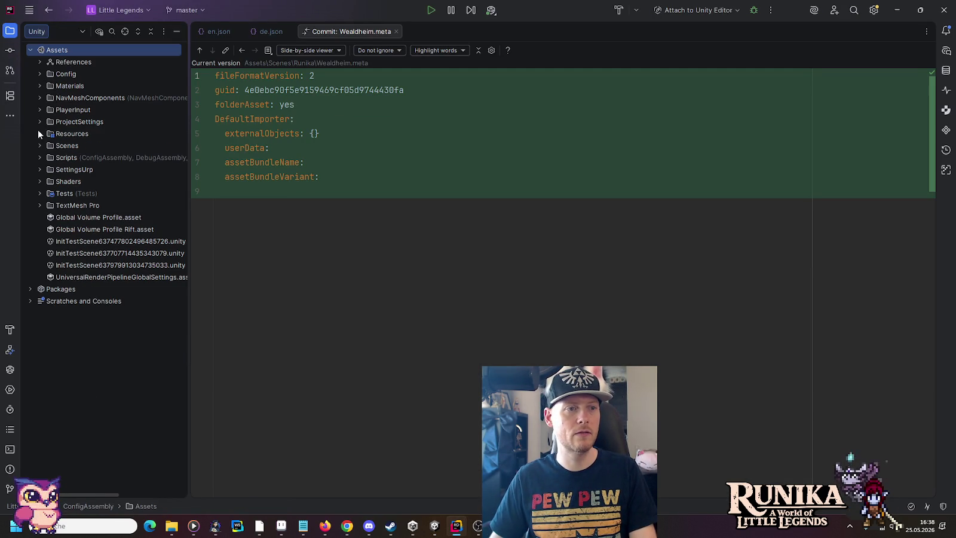
right_click(53, 53)
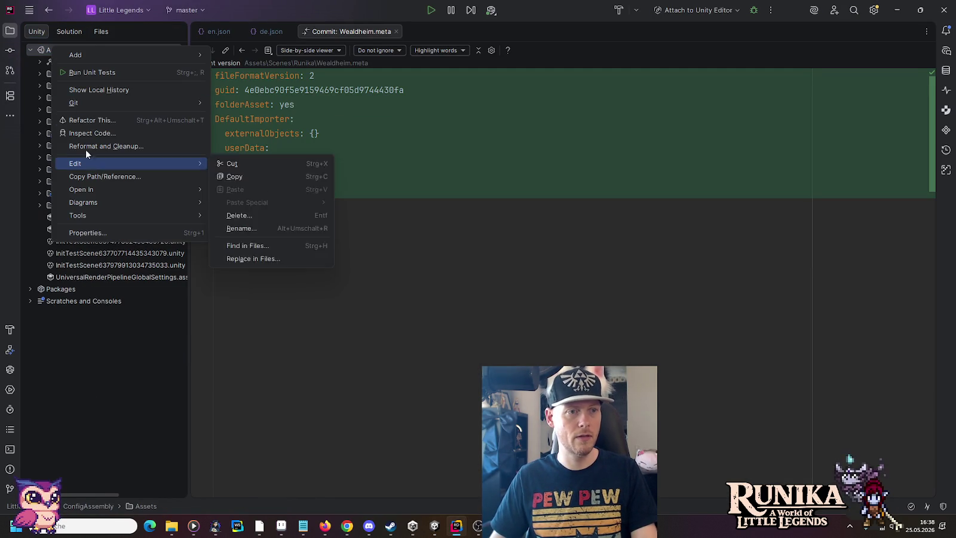
mouse_move(84, 104)
click(270, 103)
scroll(87, 128, down, 5)
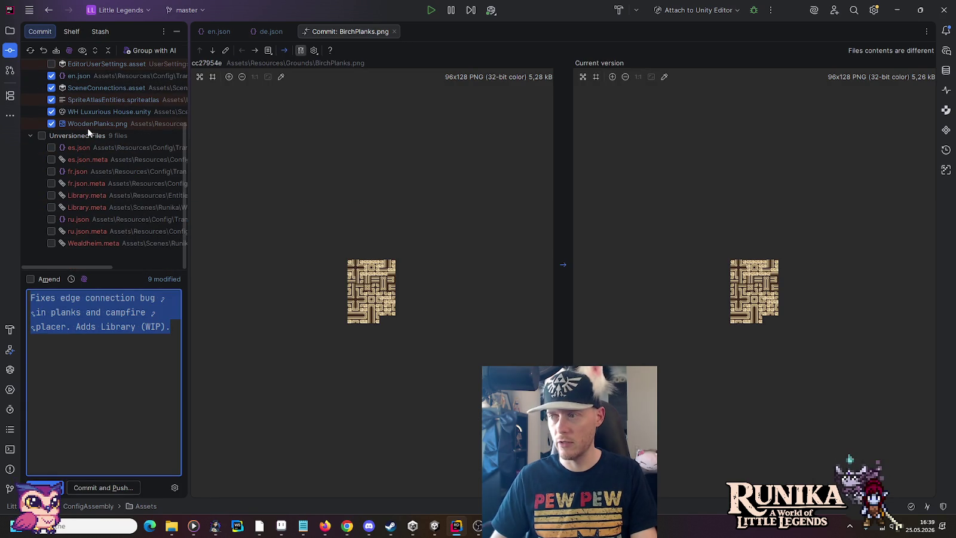
Expand Scenes > Runika > Wealdheim > Library in the project tree to reveal its four unversioned files
click(10, 33)
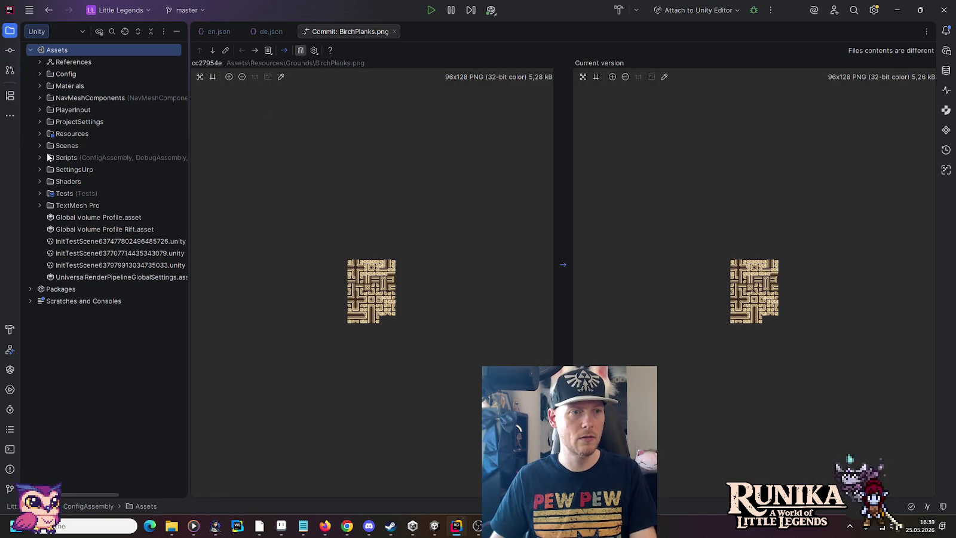
click(40, 133)
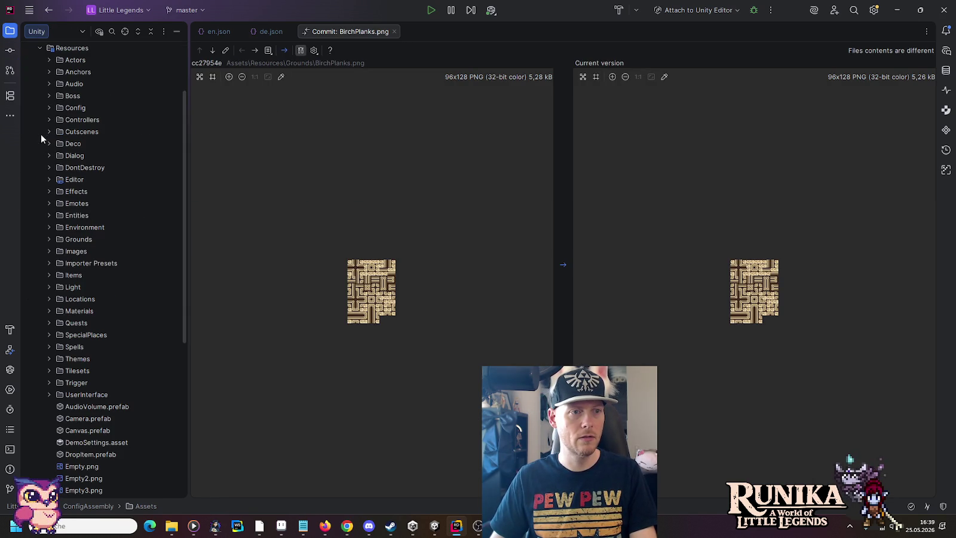
click(40, 48)
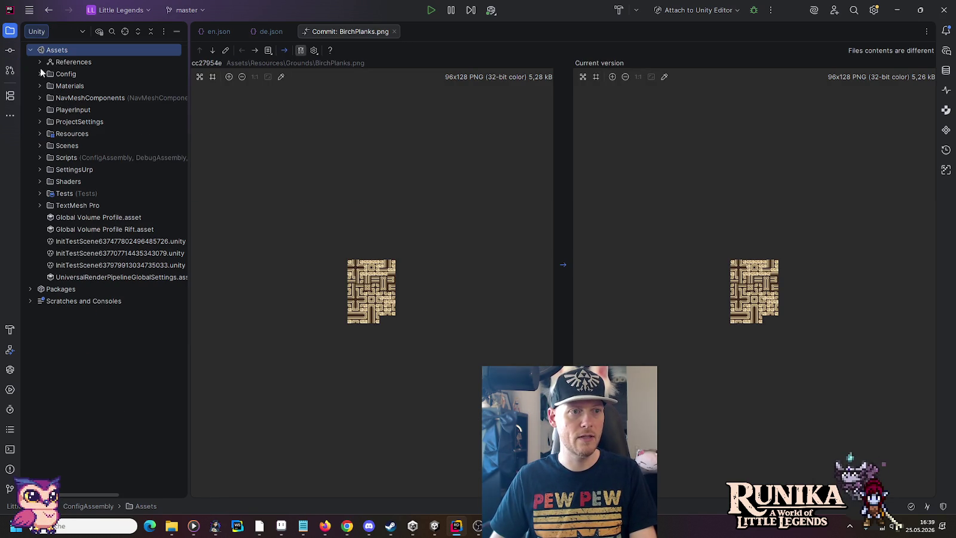
click(40, 146)
click(49, 265)
click(49, 252)
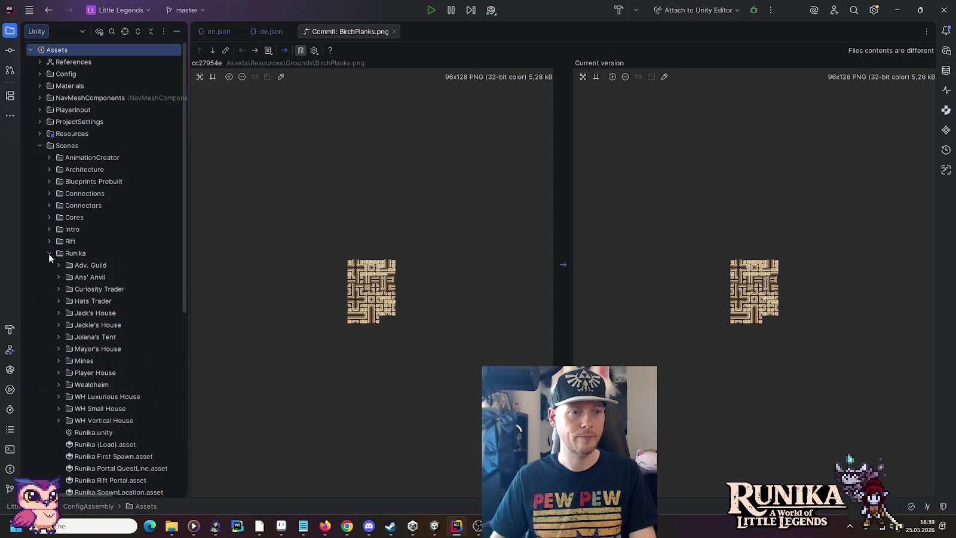
scroll(49, 257, down, 3)
click(57, 275)
click(107, 311)
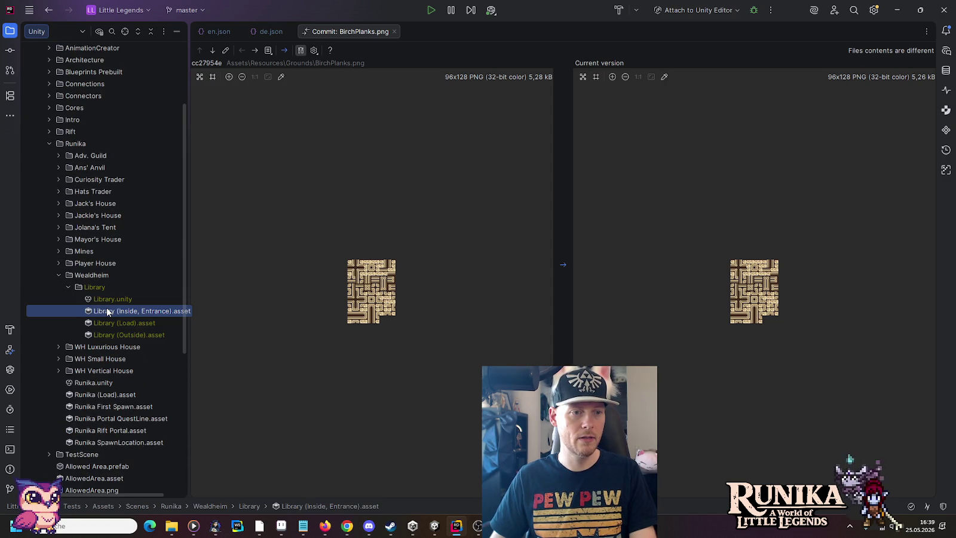
click(68, 287)
click(69, 288)
click(69, 287)
click(58, 263)
click(58, 263)
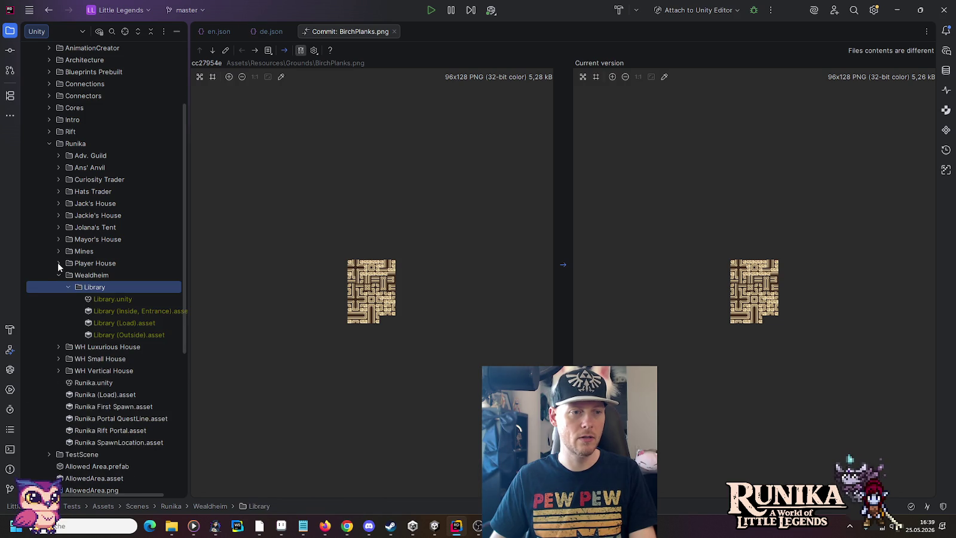
Inspect the Library folder's Git context menu without choosing an action
right_click(85, 287)
mouse_move(122, 339)
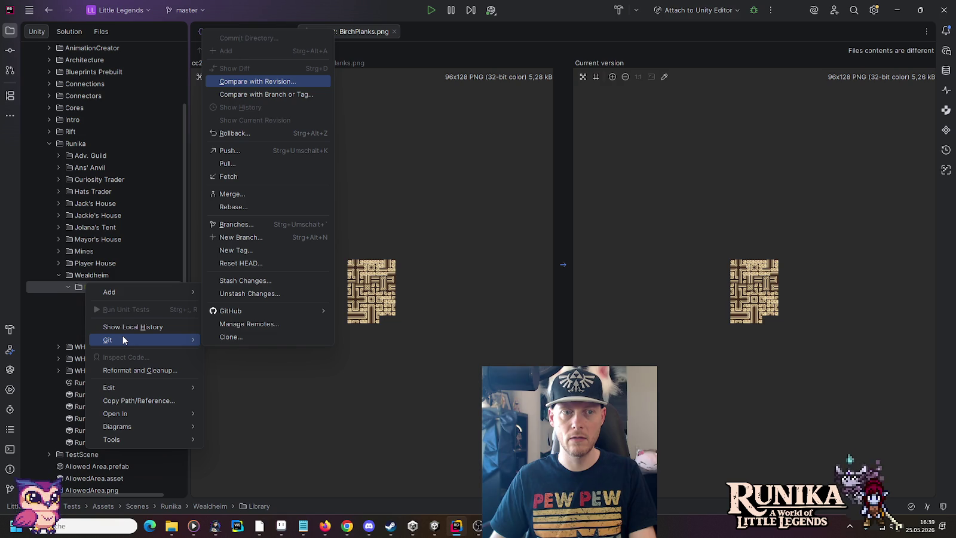
click(80, 285)
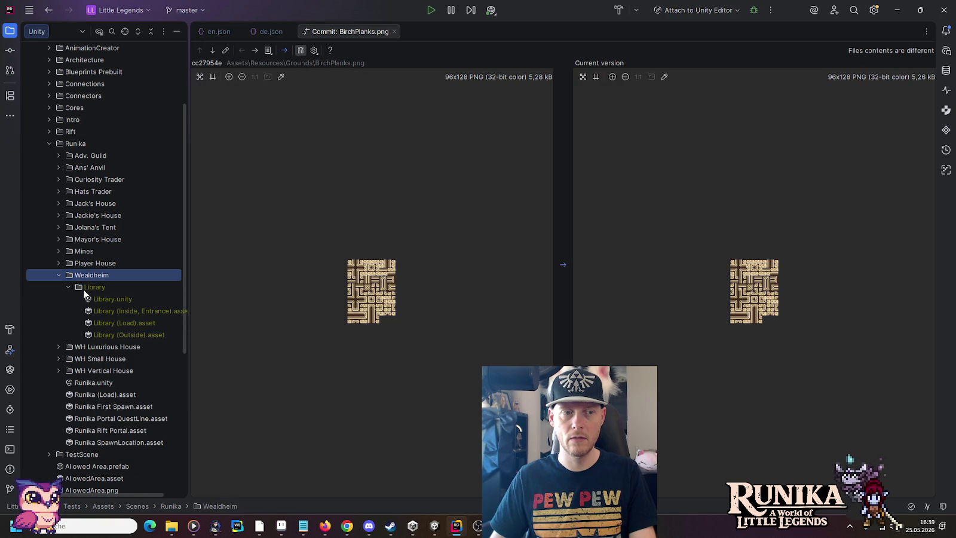
click(84, 290)
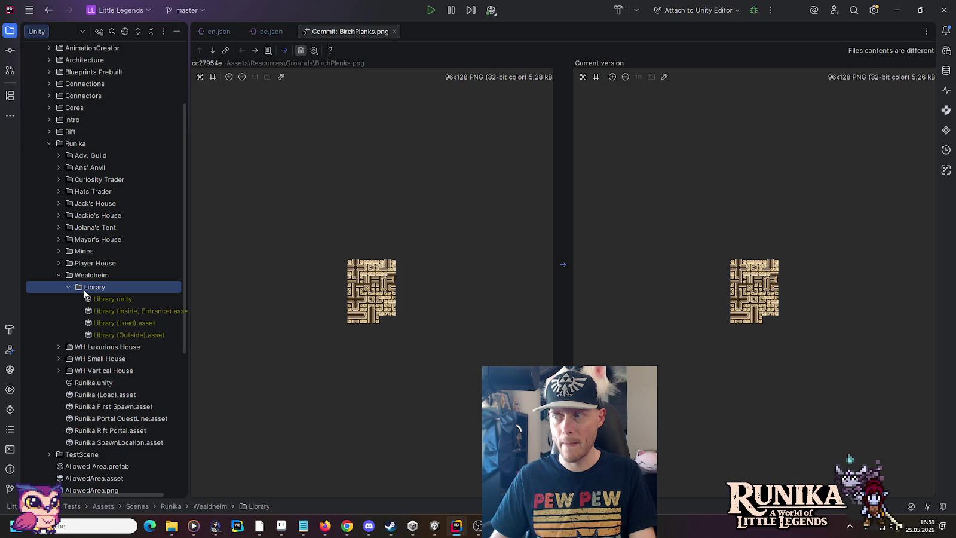
scroll(84, 293, down, 10)
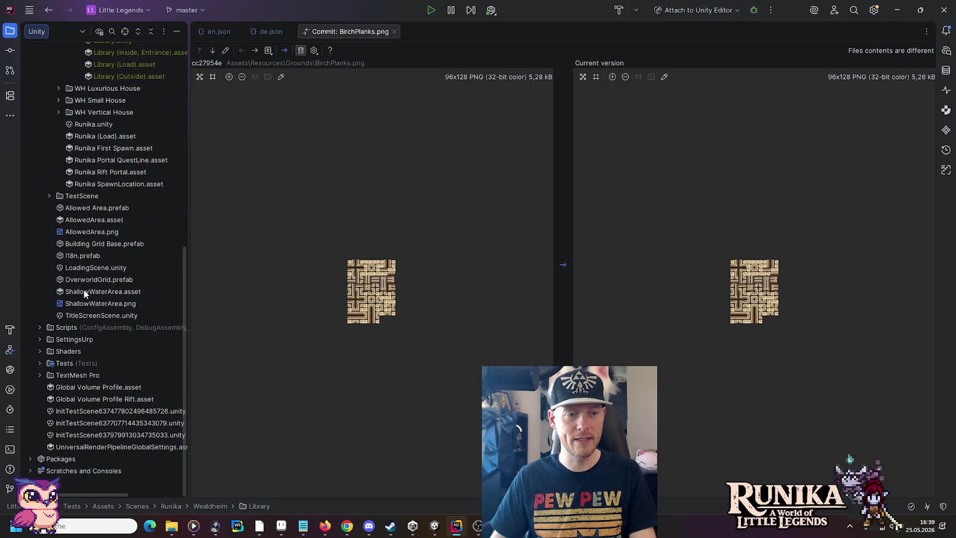
scroll(68, 416, up, 7)
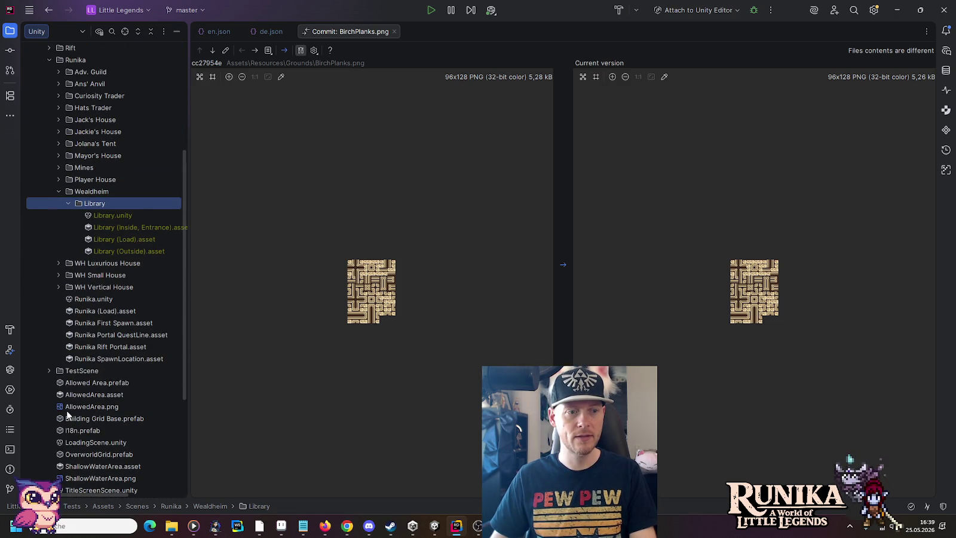
scroll(66, 410, up, 8)
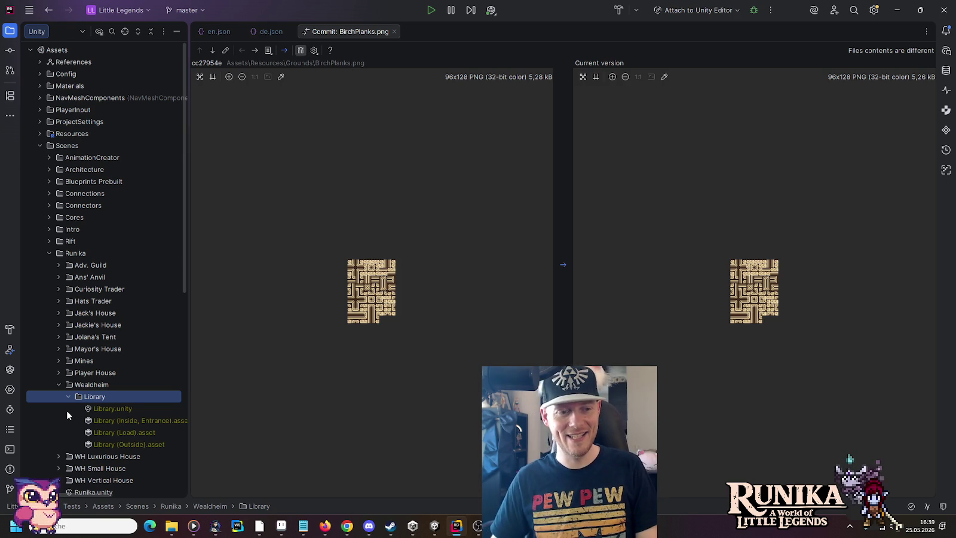
key(alt+Tab)
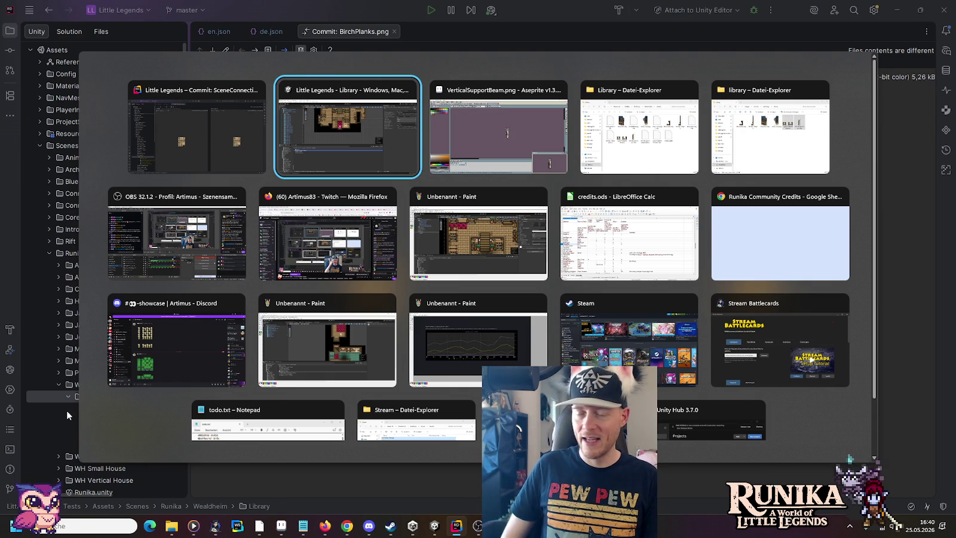
Drag the Little Legends project's .gitignore from File Explorer into Rider to open it
key(alt+Tab)
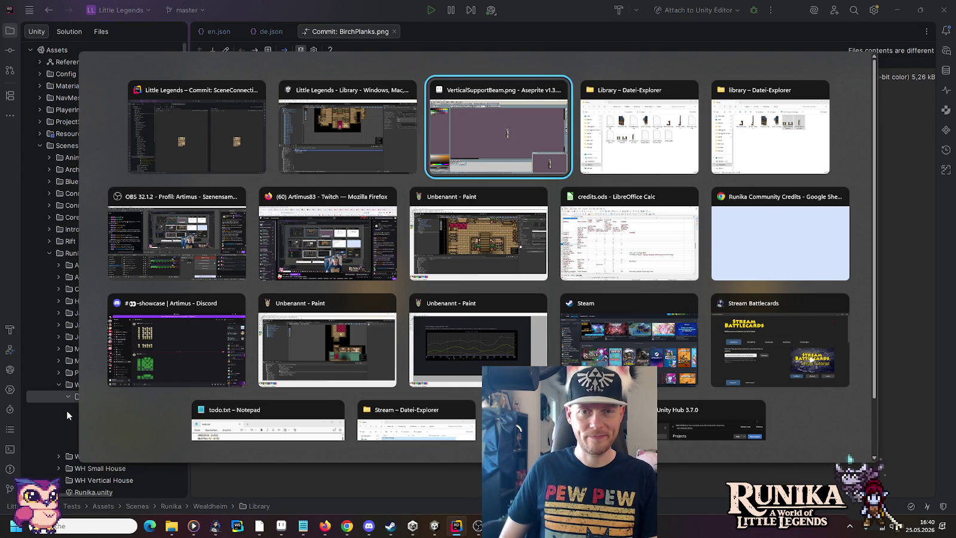
key(alt+Tab)
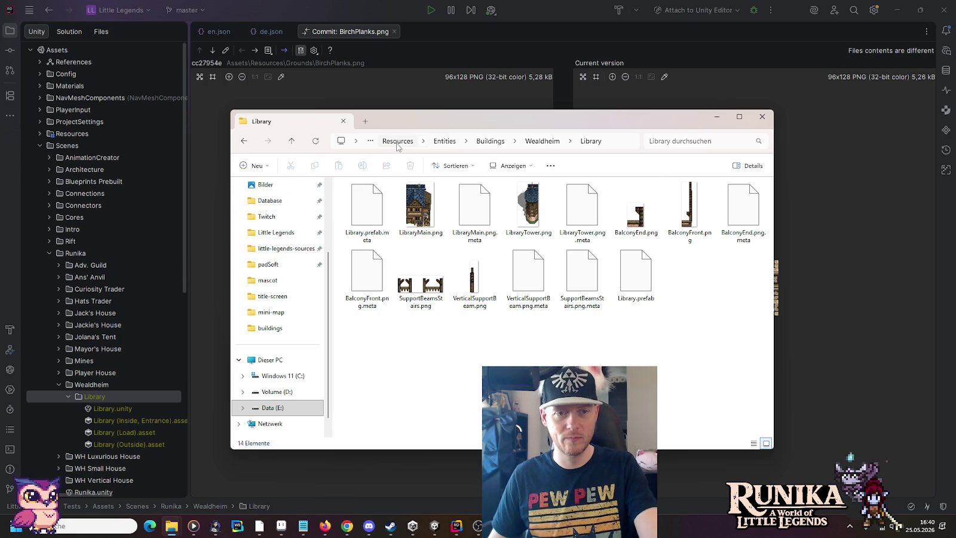
click(397, 142)
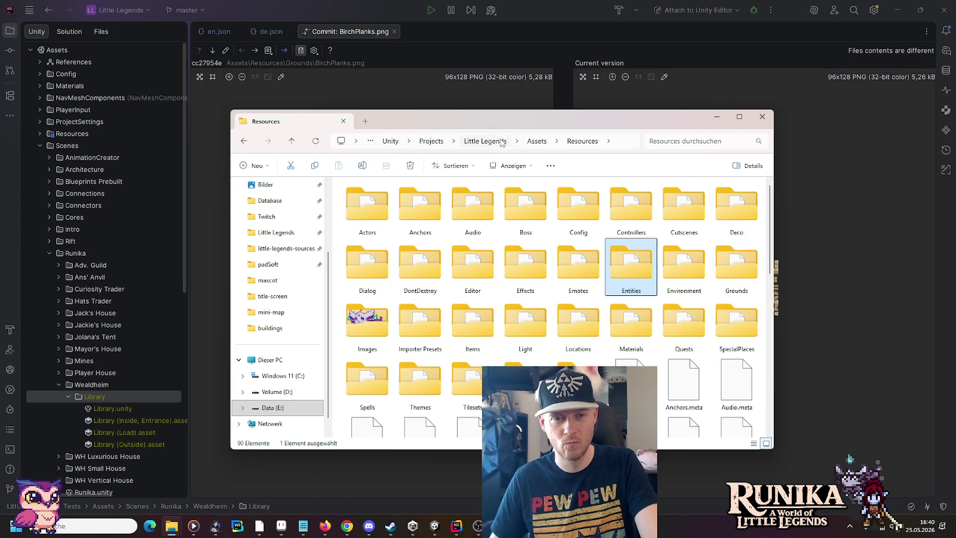
click(491, 143)
scroll(454, 267, down, 3)
click(365, 291)
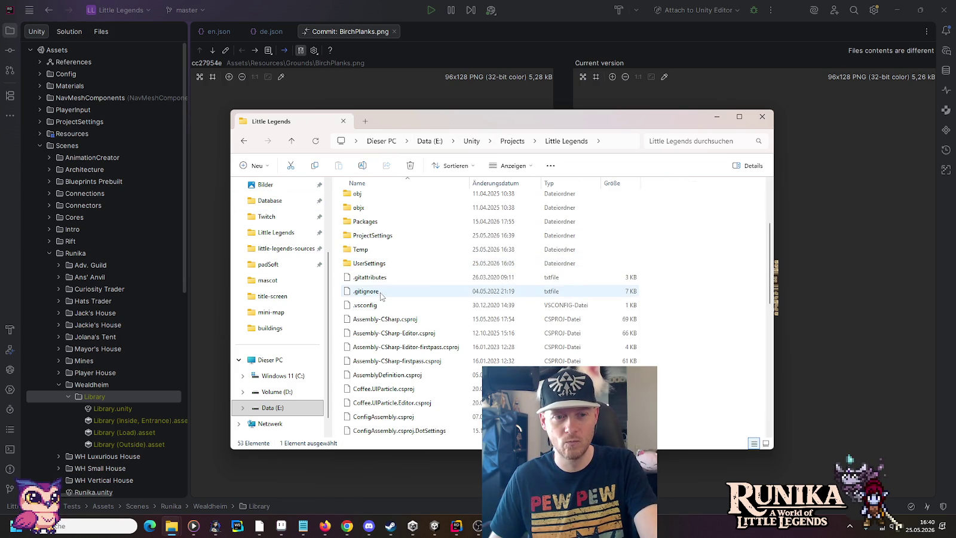
drag(378, 294, 817, 224)
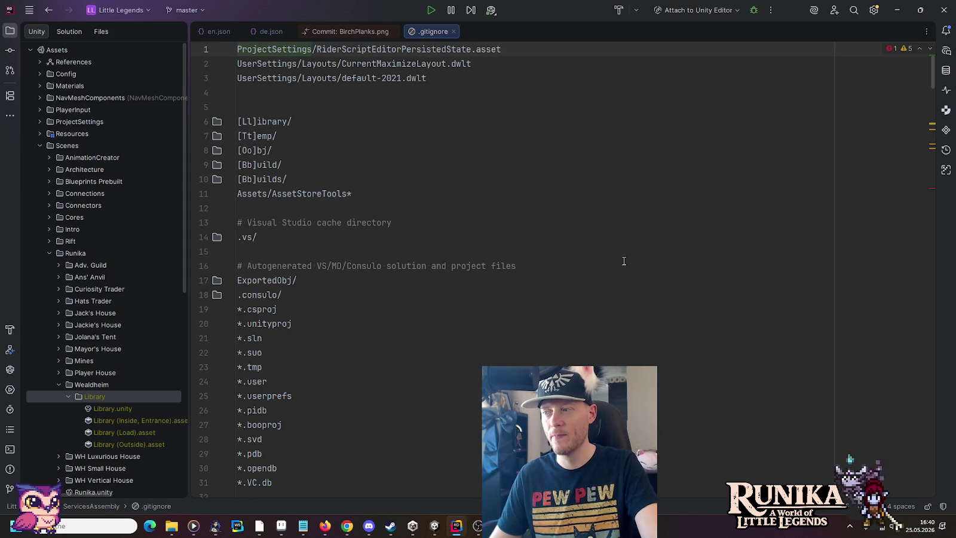
key(ctrl+r)
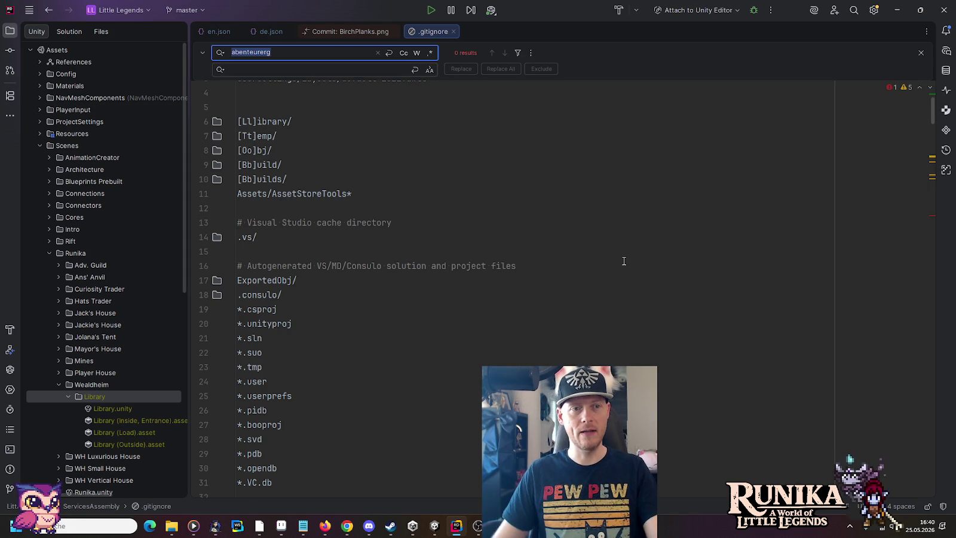
key(Escape)
click(299, 125)
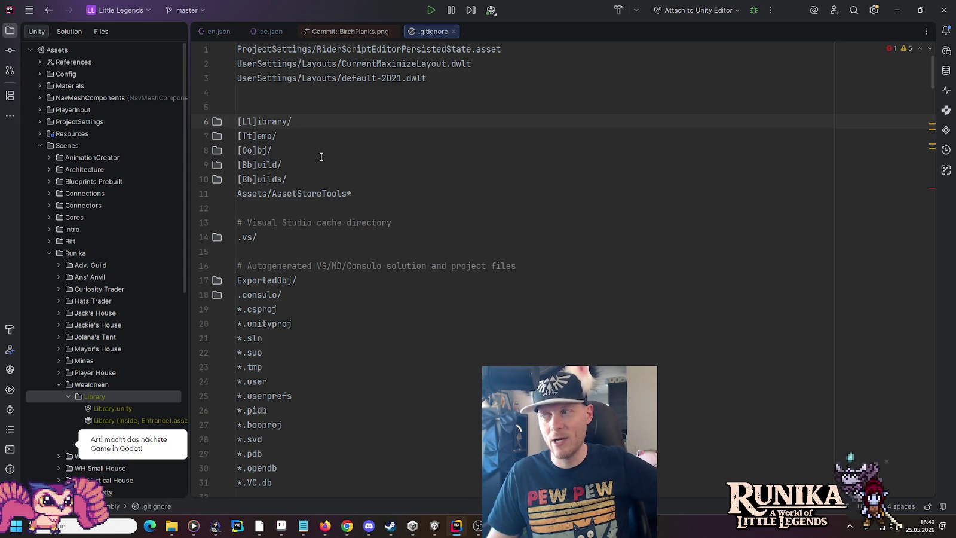
mouse_move(343, 179)
mouse_down()
mouse_move(239, 136)
mouse_move(236, 123)
mouse_up()
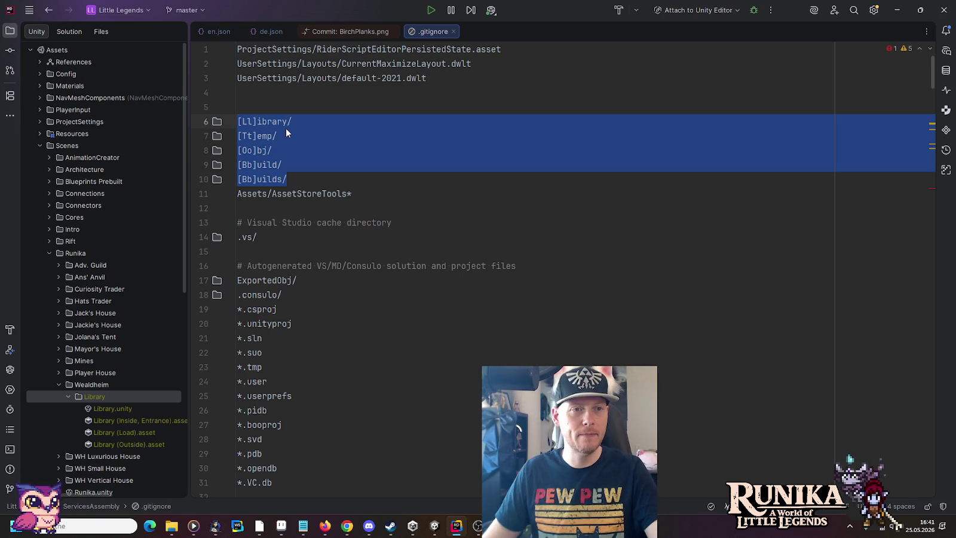
Read through the .gitignore rules from top to bottom
click(417, 221)
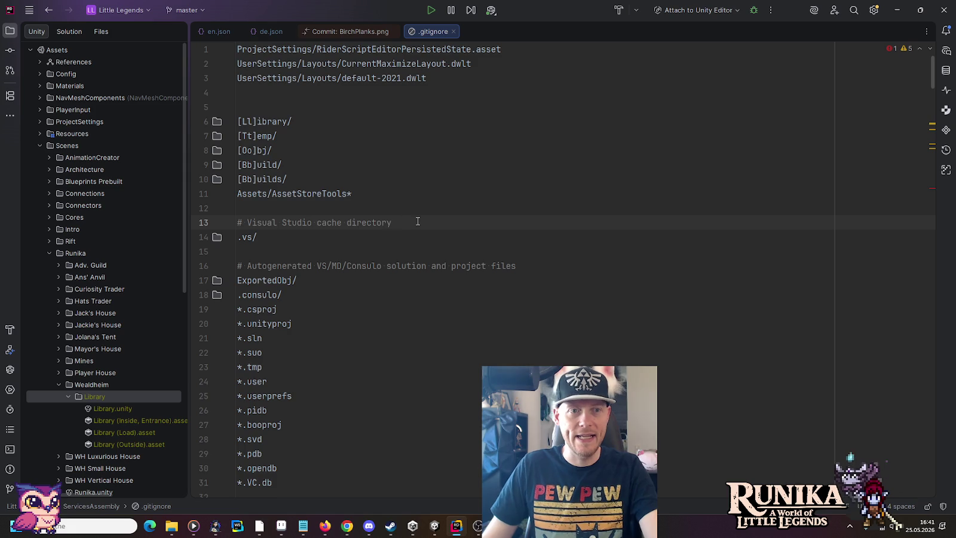
scroll(418, 221, down, 3)
scroll(417, 221, down, 15)
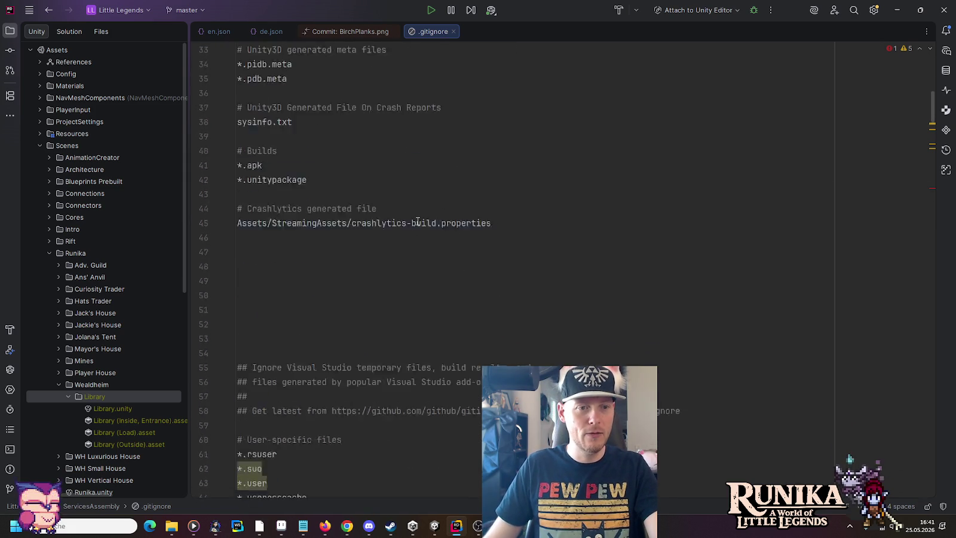
scroll(417, 221, down, 4)
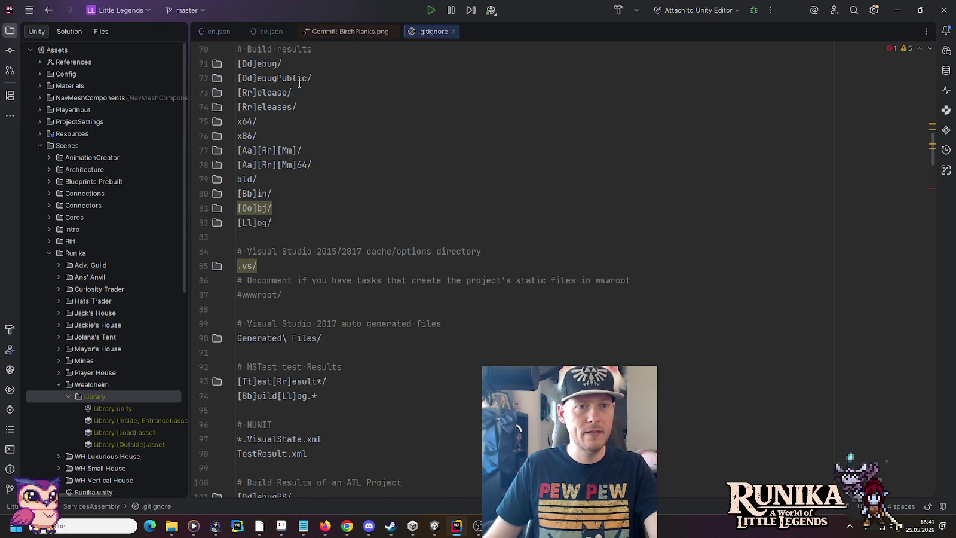
scroll(291, 251, down, 6)
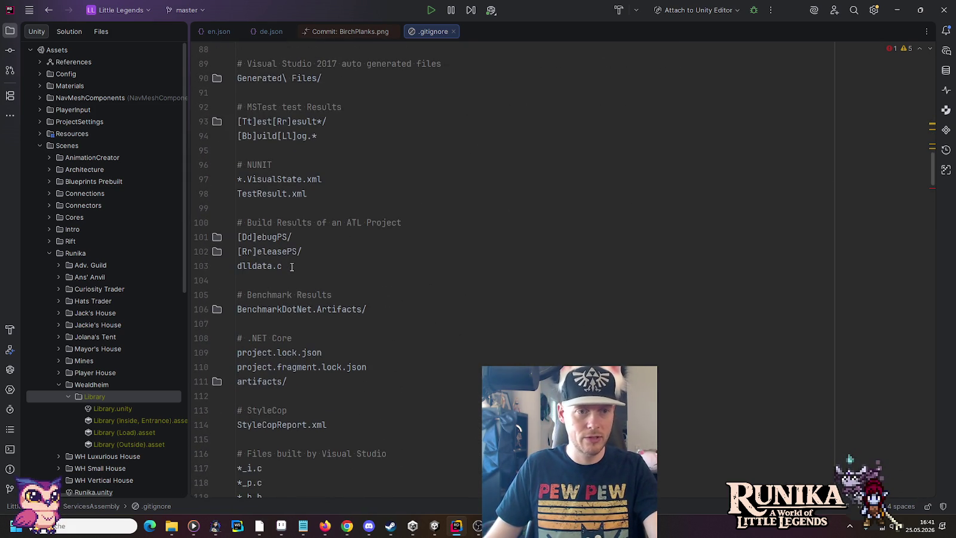
scroll(292, 267, up, 1)
scroll(326, 271, down, 6)
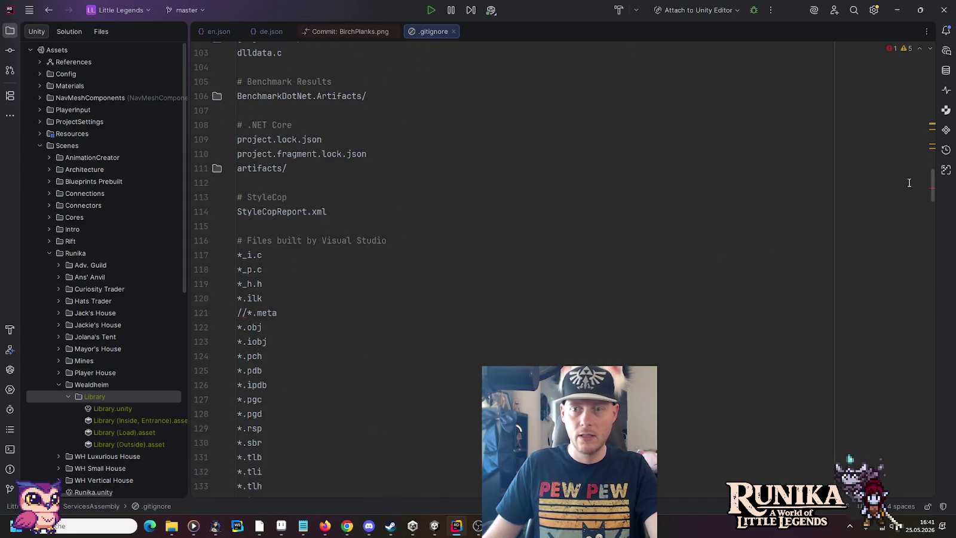
mouse_move(931, 180)
mouse_down()
mouse_move(938, 487)
mouse_move(913, 55)
mouse_up()
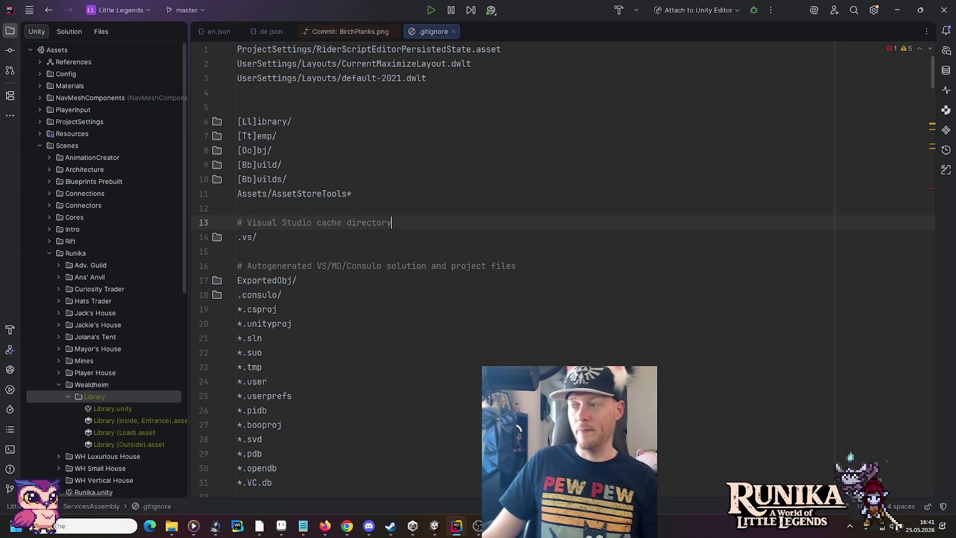
key(alt+Tab)
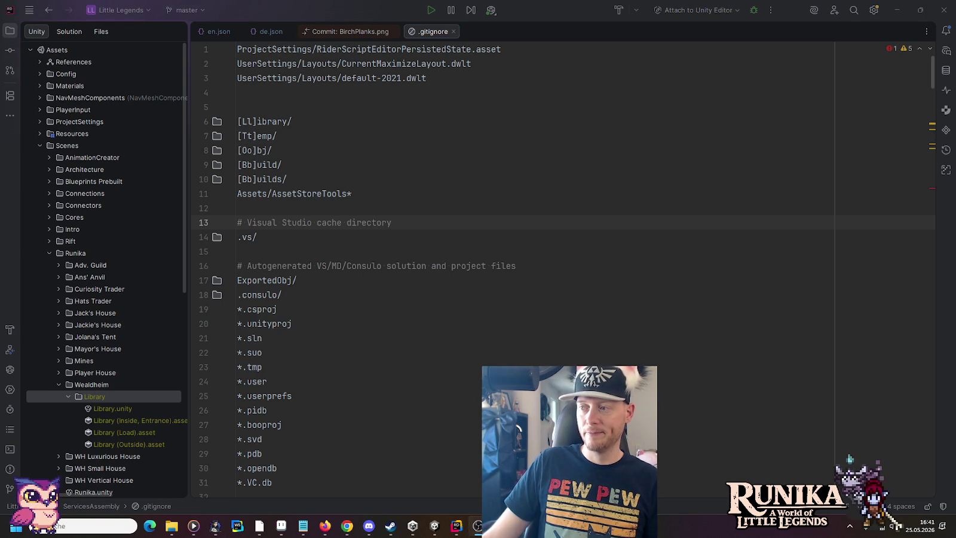
Add the !/**/Runika/Wealdheim/Library exception below [Ll]ibrary/ and bring Unity forward
click(327, 121)
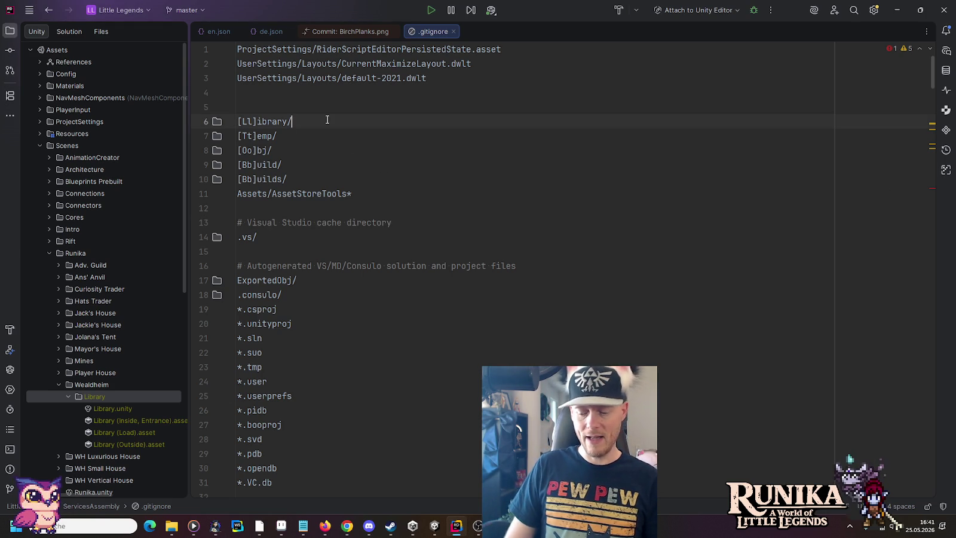
key(Return)
text(!/**/Runika/Wealdheim/Library)
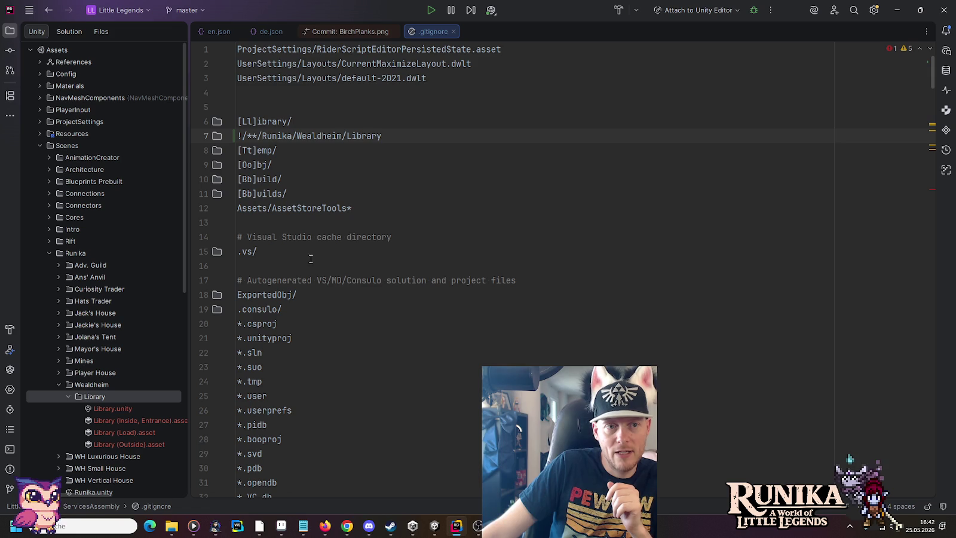
click(435, 526)
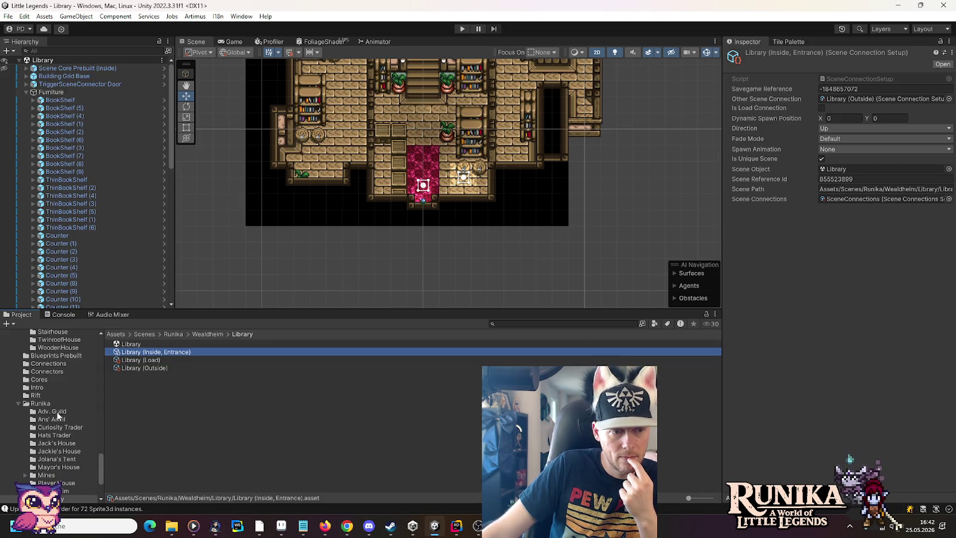
Collapse the Entities, Light, Tilesets and Runika folders and show the Scenes/Architecture folder's house subfolders
drag(101, 456, 100, 347)
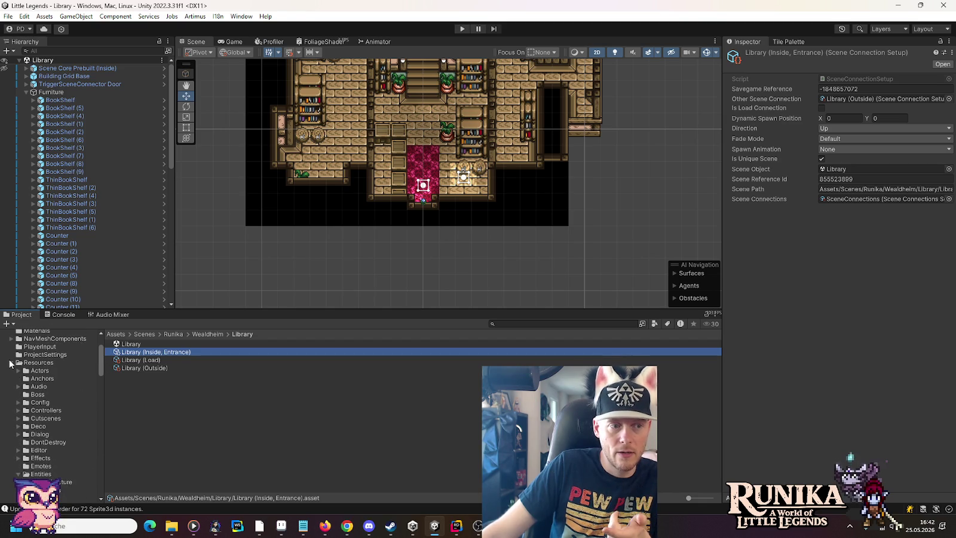
click(19, 474)
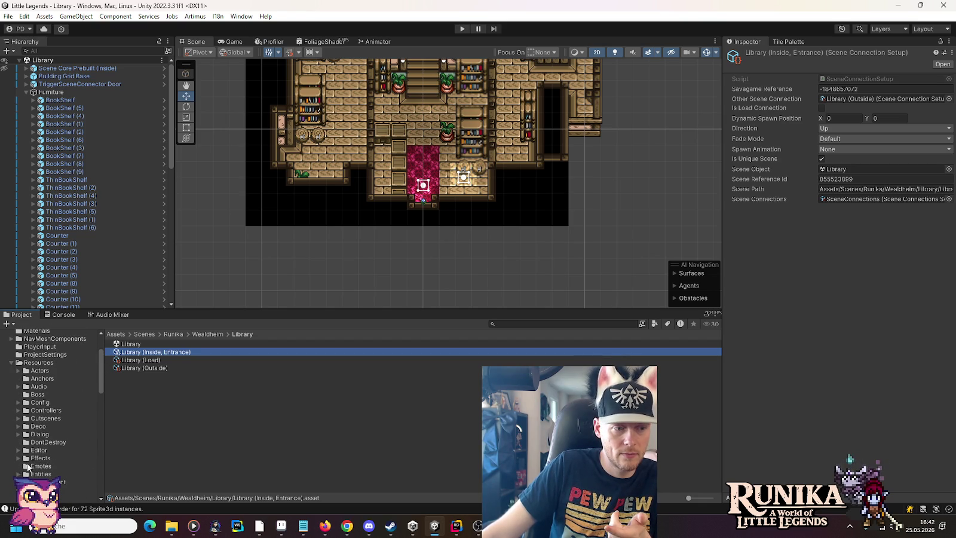
scroll(28, 468, down, 6)
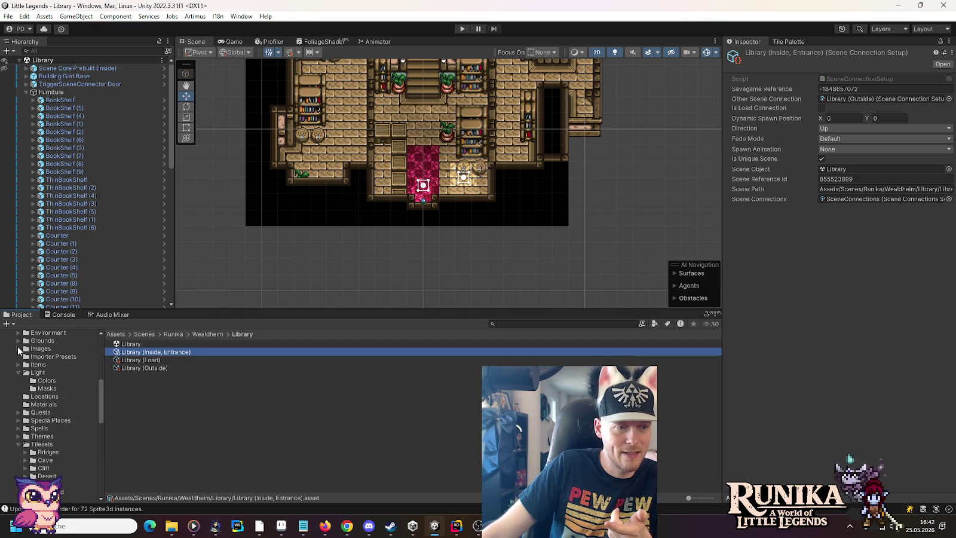
click(18, 372)
click(18, 428)
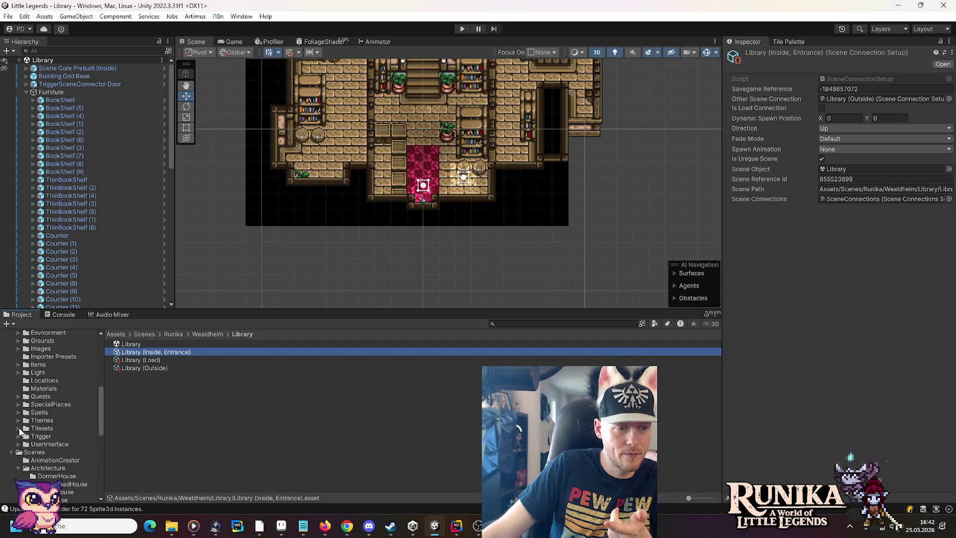
scroll(38, 431, up, 10)
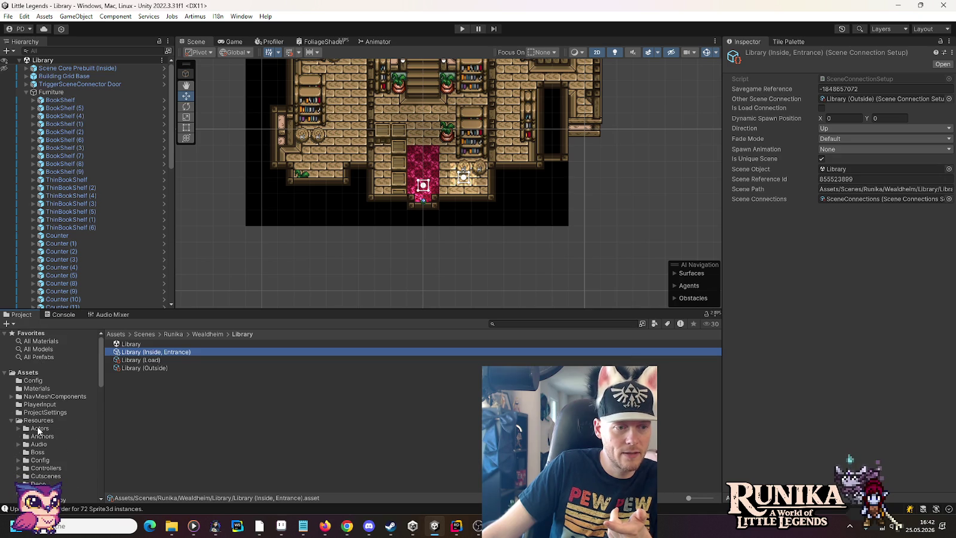
scroll(38, 432, down, 10)
click(15, 377)
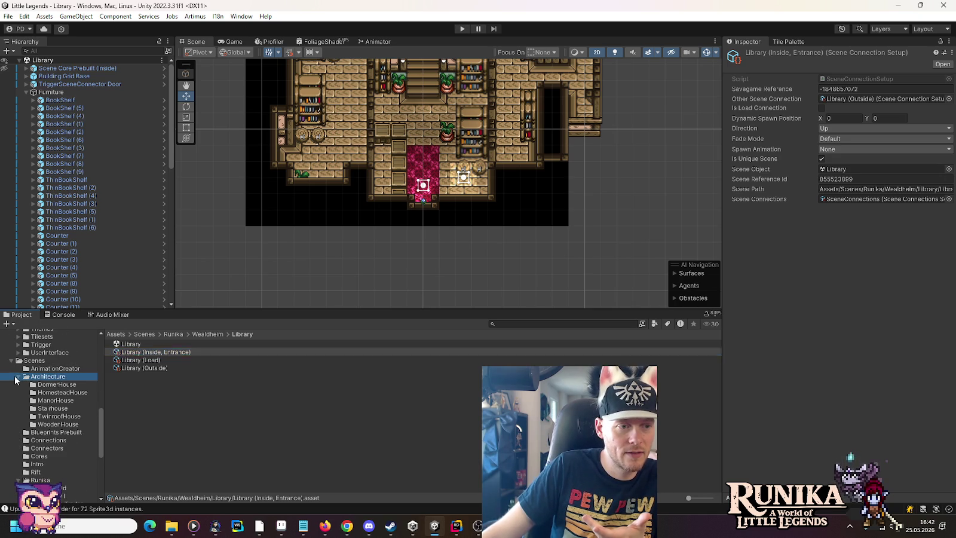
click(18, 377)
click(17, 433)
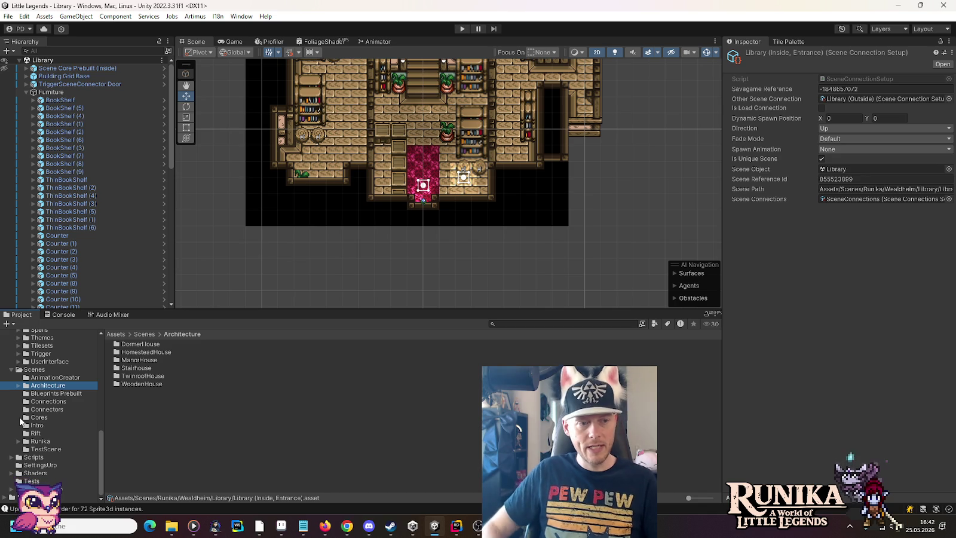
Rewrite the Wealdheim Library exception into separate !/Resources and !/Scenes rules
key(alt+Tab)
key(ctrl+k)
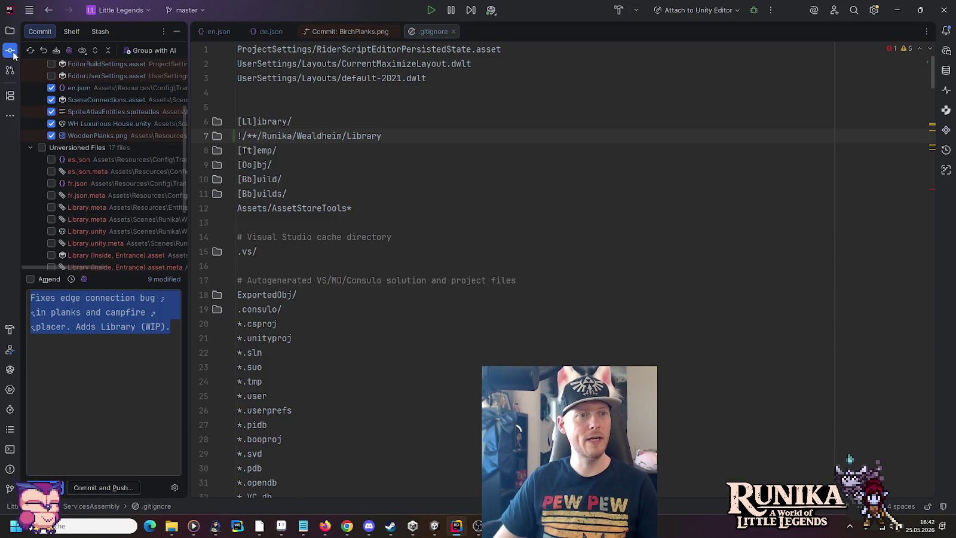
scroll(91, 179, down, 3)
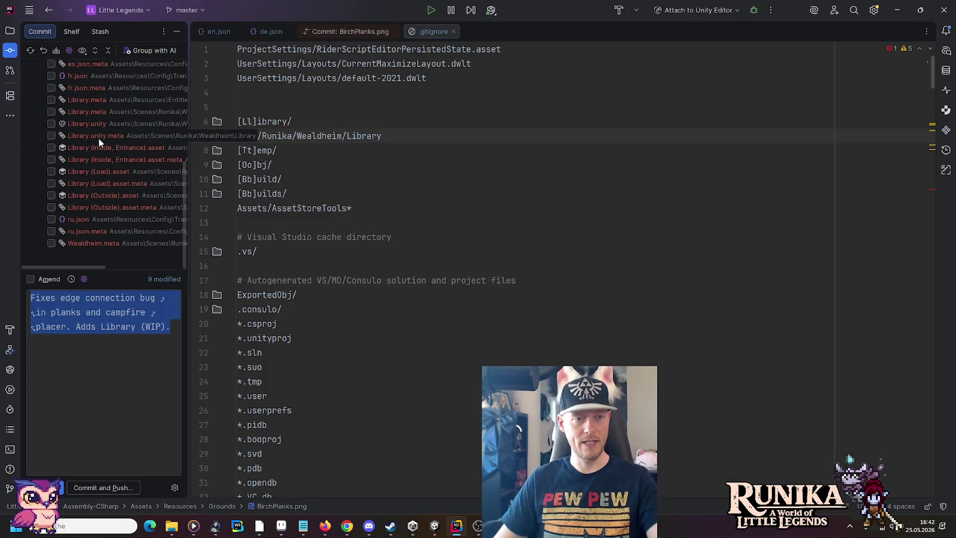
scroll(107, 160, up, 5)
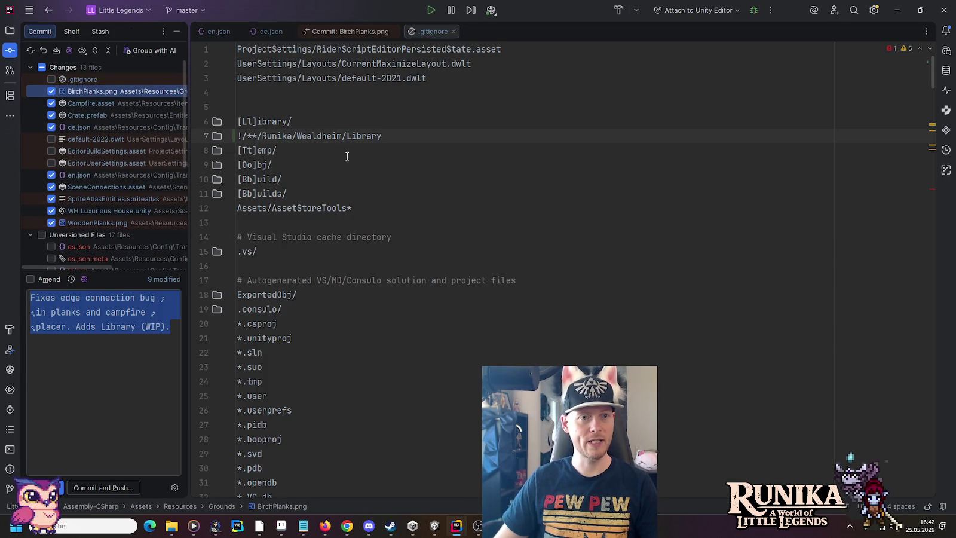
drag(247, 136, 392, 136)
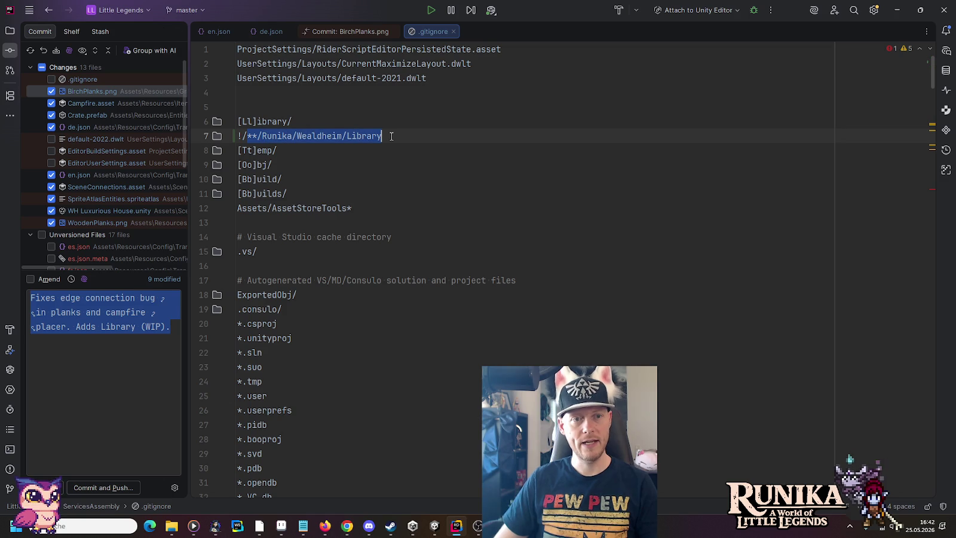
text(Scenes)
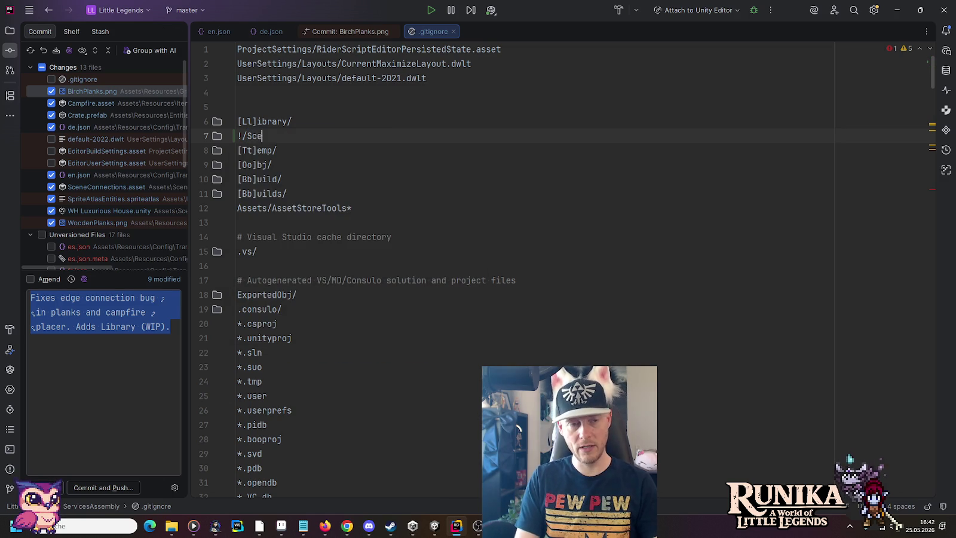
key(shift+Home)
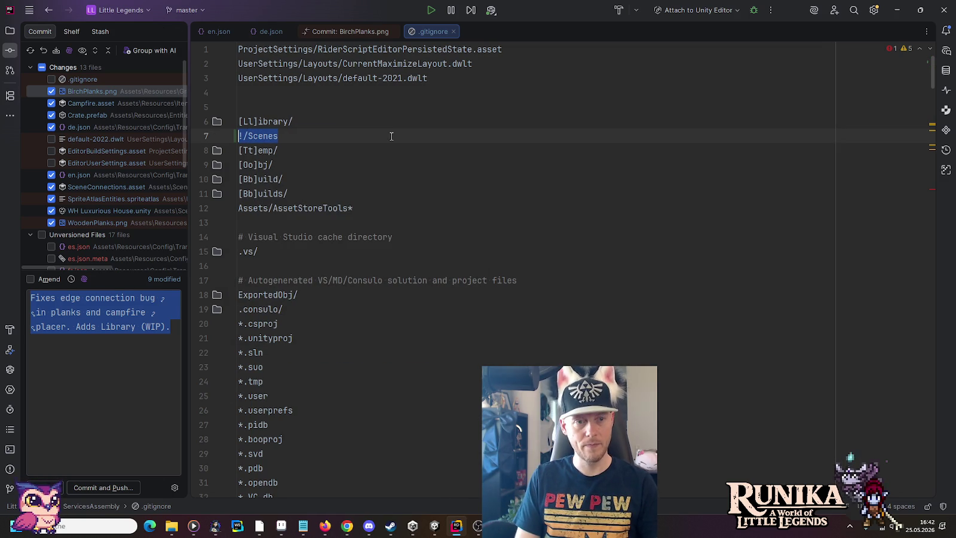
key(ctrl+d)
key(Up)
key(ctrl+BackSpace)
text(Resour)
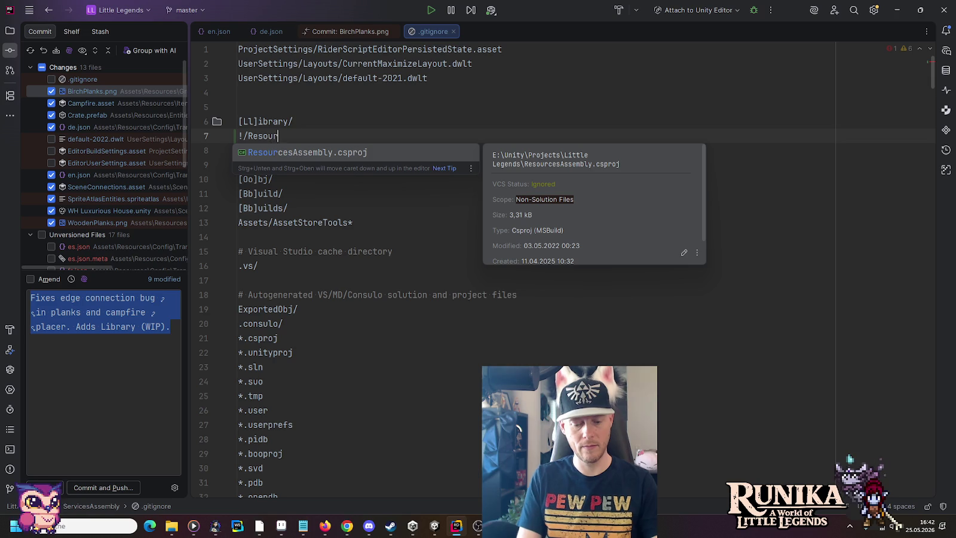
key(Escape)
key(Escape)
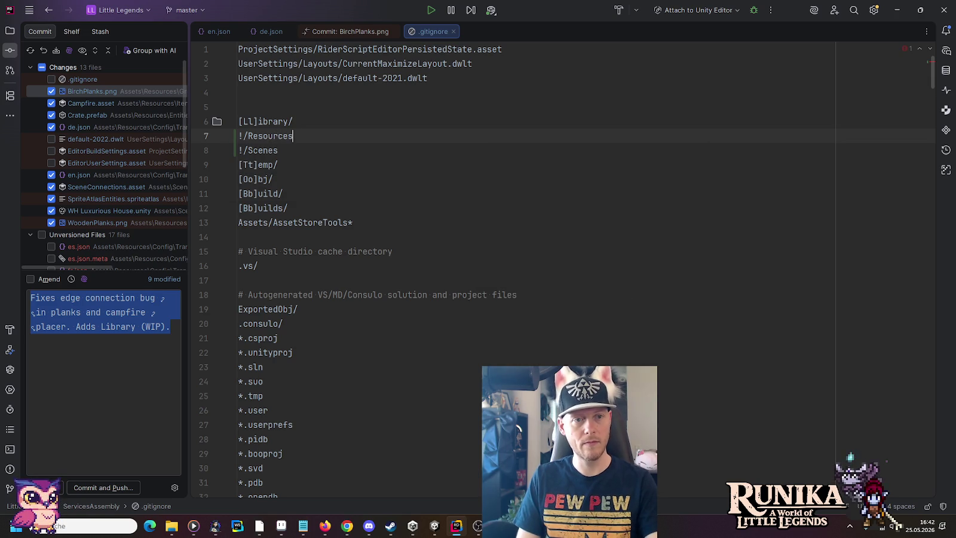
Move the !/Resources and !/Scenes rules to a new line after the ignore rules
key(Down)
key(shift+Up)
key(shift+Up)
key(ctrl+c)
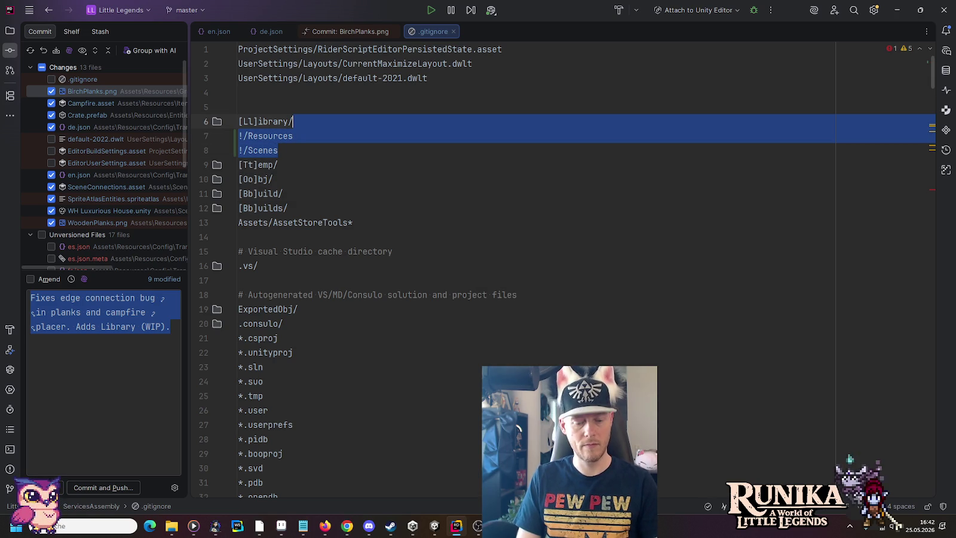
key(Delete)
key(Down)
key(Down)
key(Down)
key(Return)
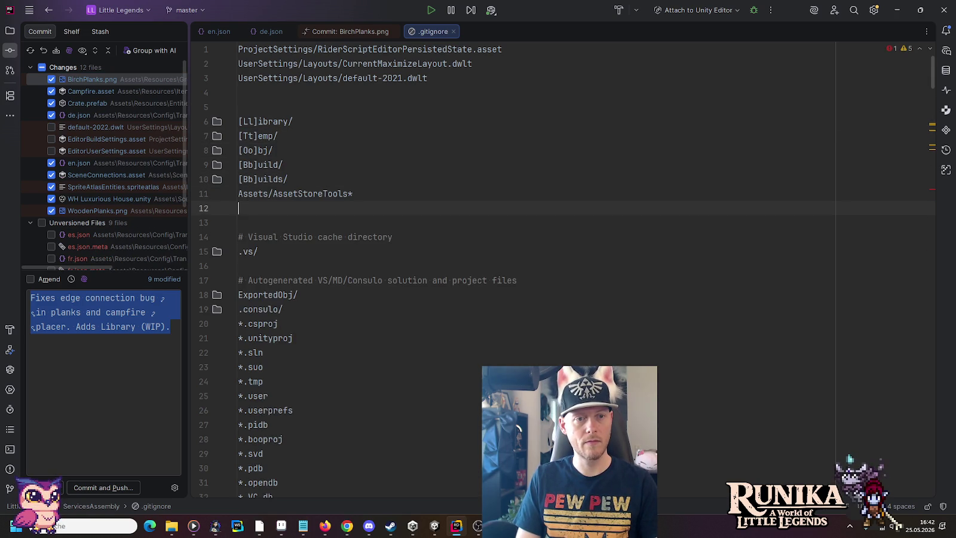
key(ctrl+v)
Append wildcard suffixes such as /**/* to the Resources and Scenes exception lines
click(277, 194)
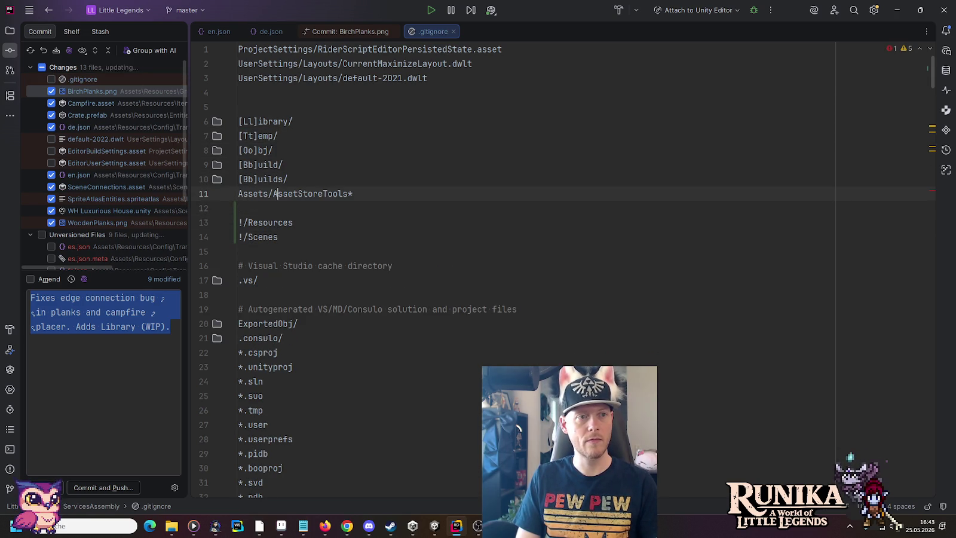
scroll(106, 160, down, 5)
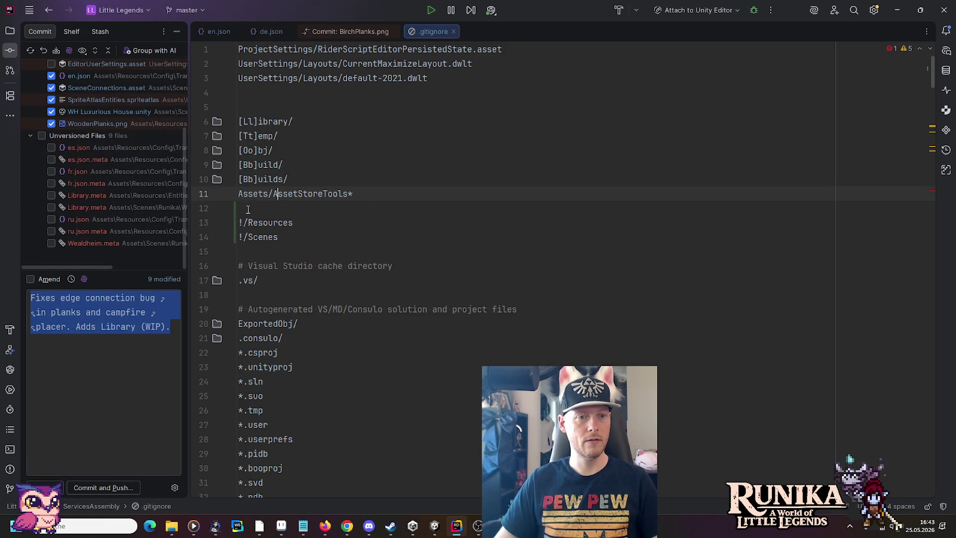
click(315, 222)
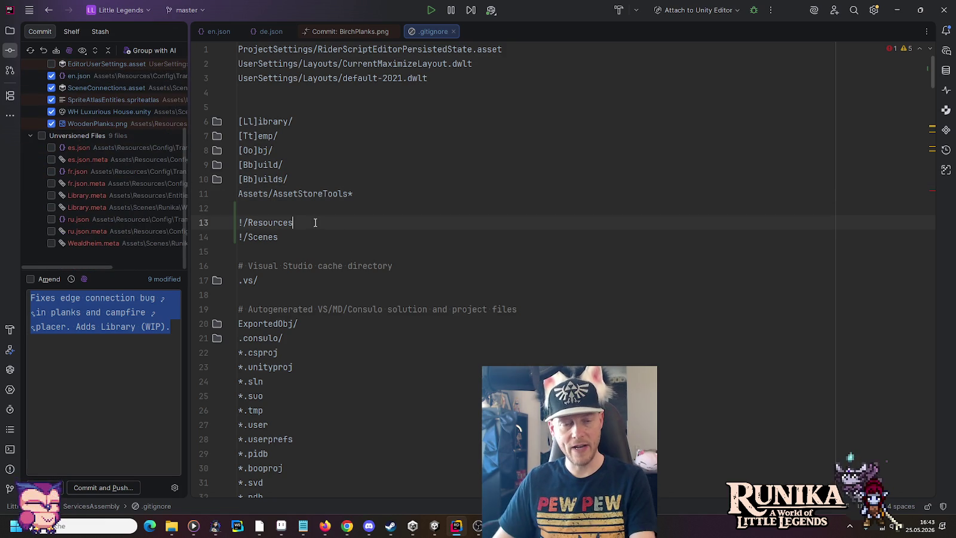
text(/)
click(305, 237)
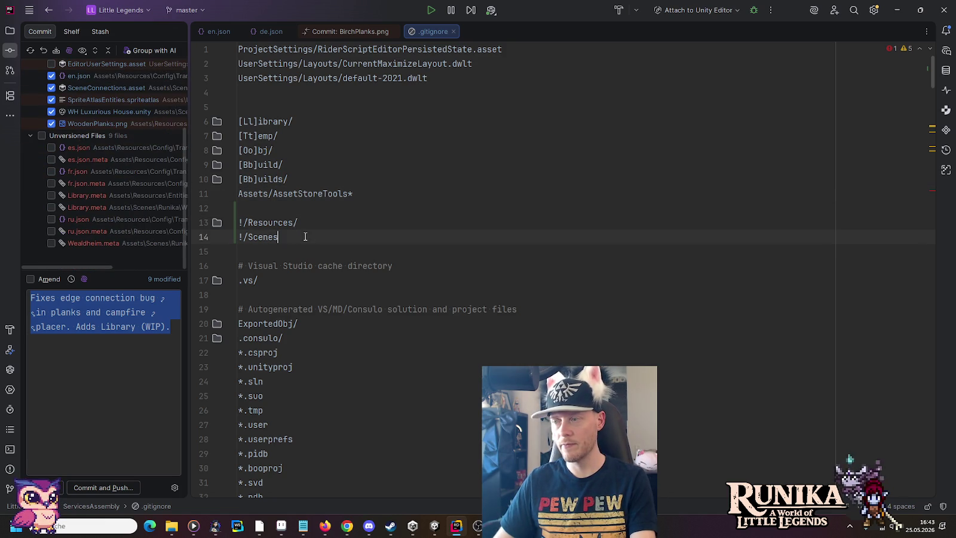
text(/)
click(309, 226)
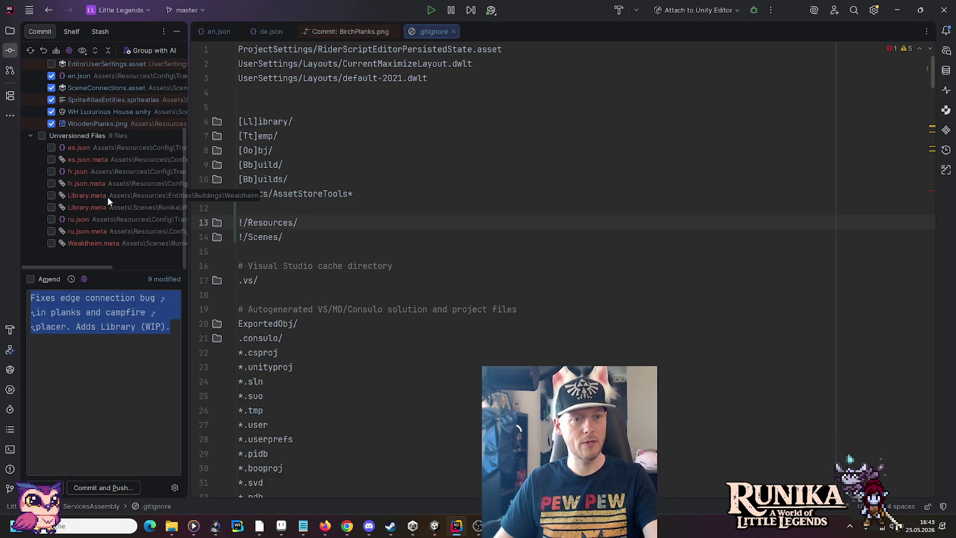
text(**)
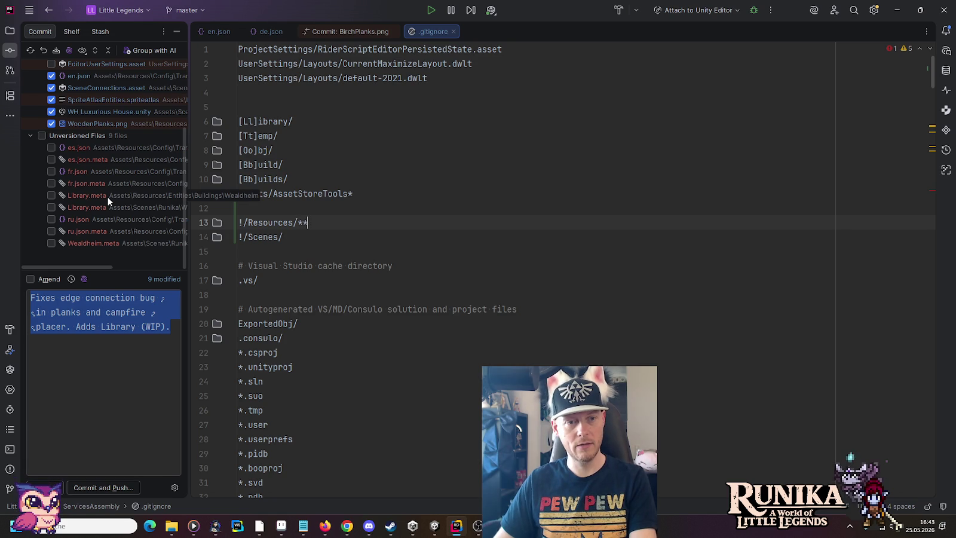
text(/*)
click(302, 235)
text(**/*)
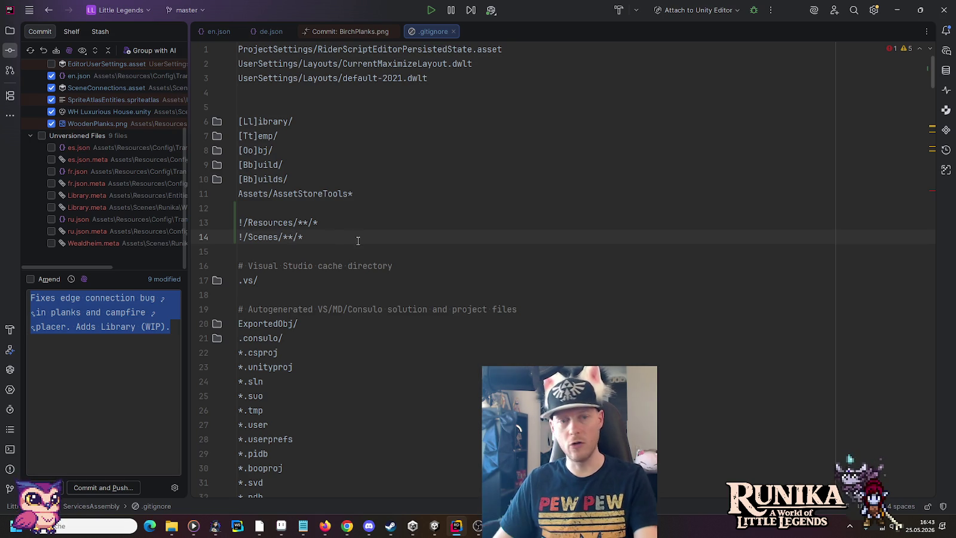
Try /** any-depth prefix variants on both the Resources and Scenes patterns
drag(297, 222, 309, 223)
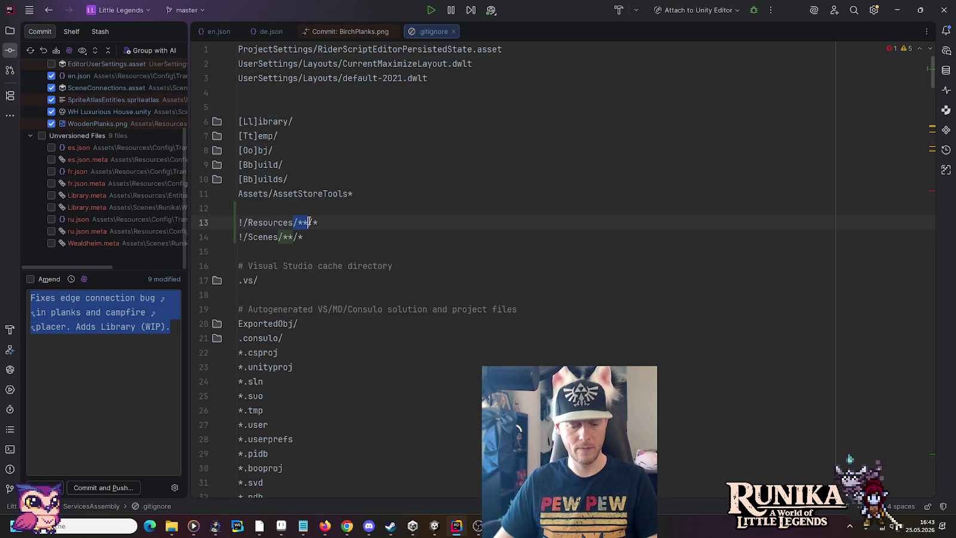
key(BackSpace)
click(243, 223)
text(/**)
click(337, 222)
key(BackSpace)
drag(280, 237, 288, 237)
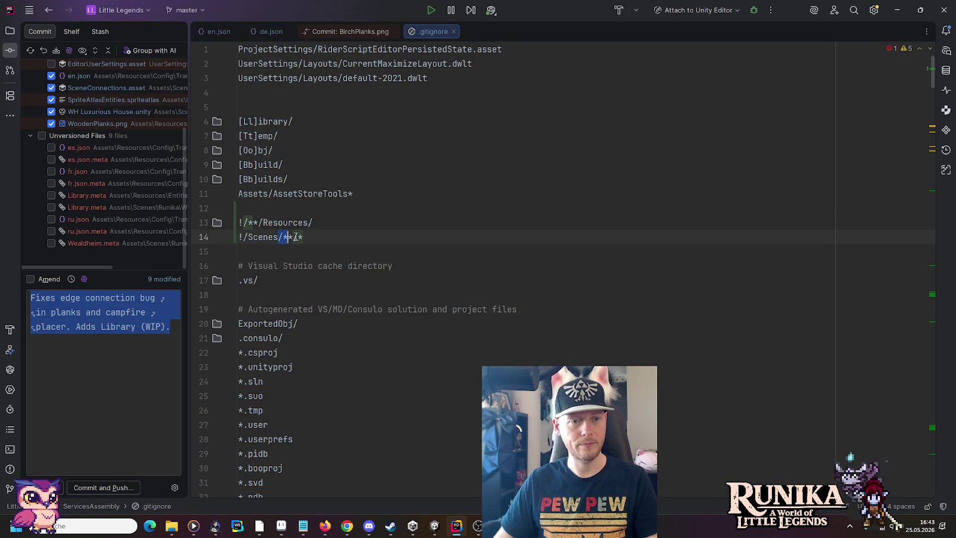
click(304, 236)
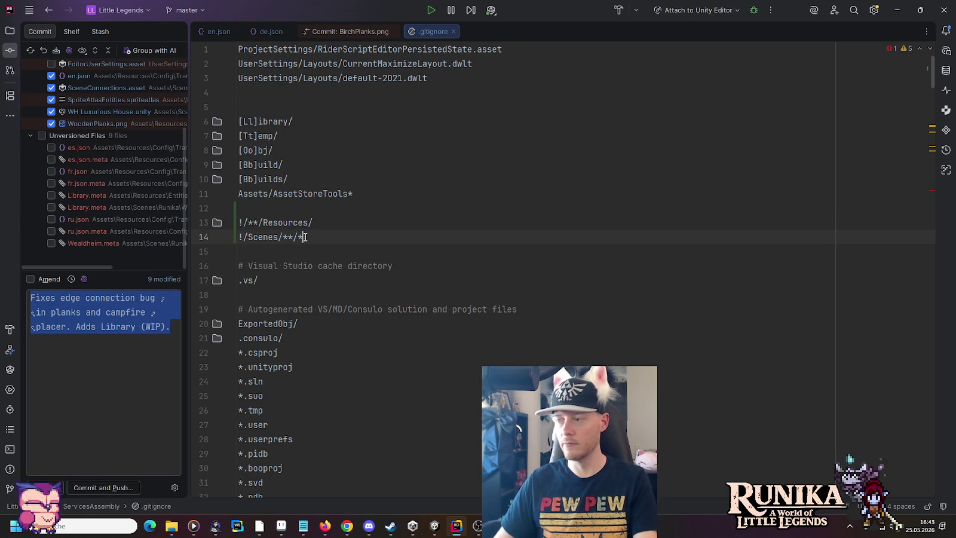
drag(278, 237, 293, 237)
key(ctrl+c)
click(243, 237)
key(ctrl+v)
click(335, 238)
shift+click(297, 236)
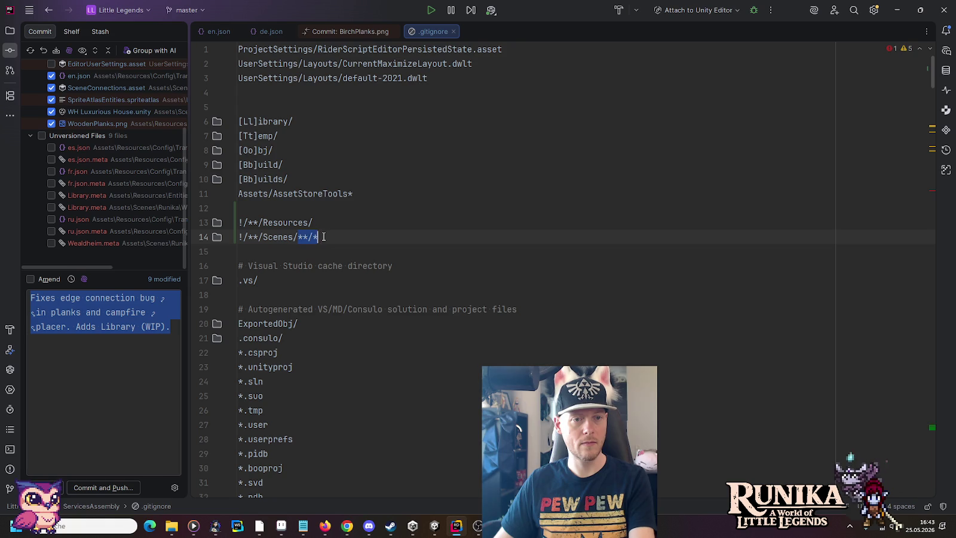
key(BackSpace)
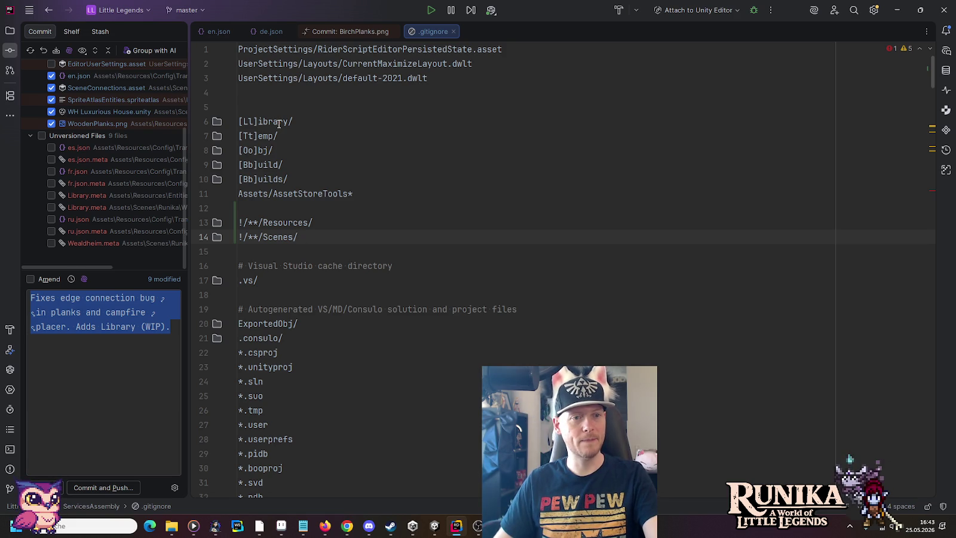
Simplify the lines to !Resources/ and !Scenes/ and select lines 12–14
mouse_move(265, 223)
mouse_down()
mouse_move(248, 222)
mouse_move(248, 237)
mouse_up()
key(BackSpace)
click(263, 237)
key(BackSpace)
key(BackSpace)
click(250, 223)
key(BackSpace)
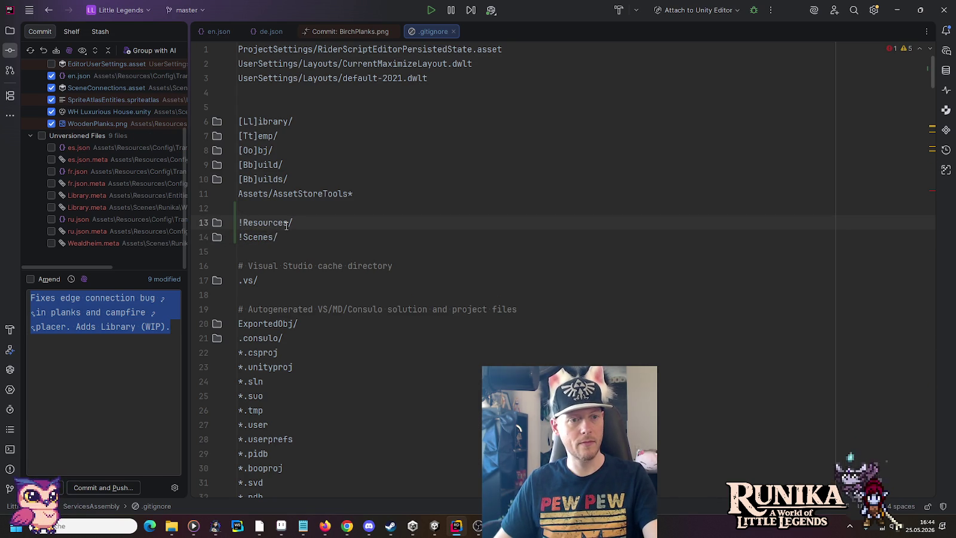
drag(296, 236, 239, 208)
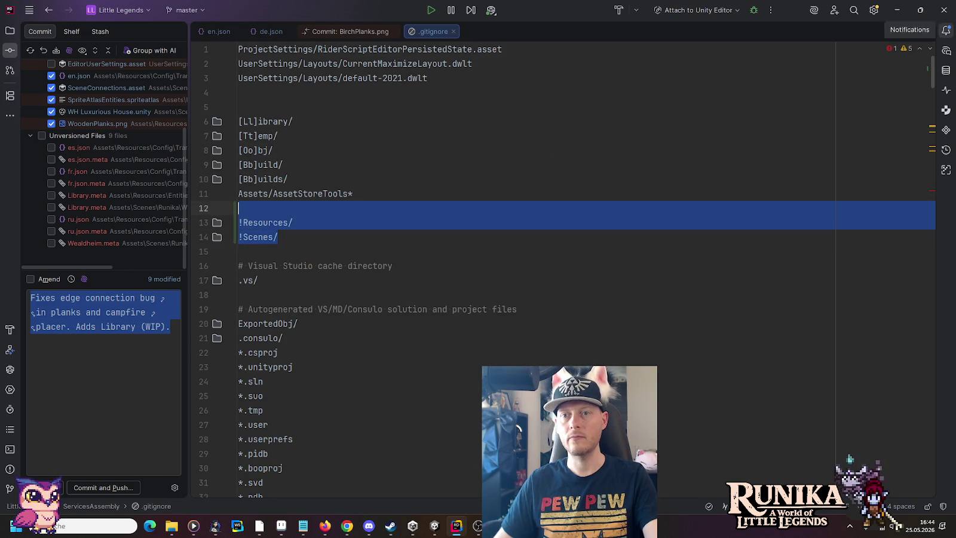
click(946, 51)
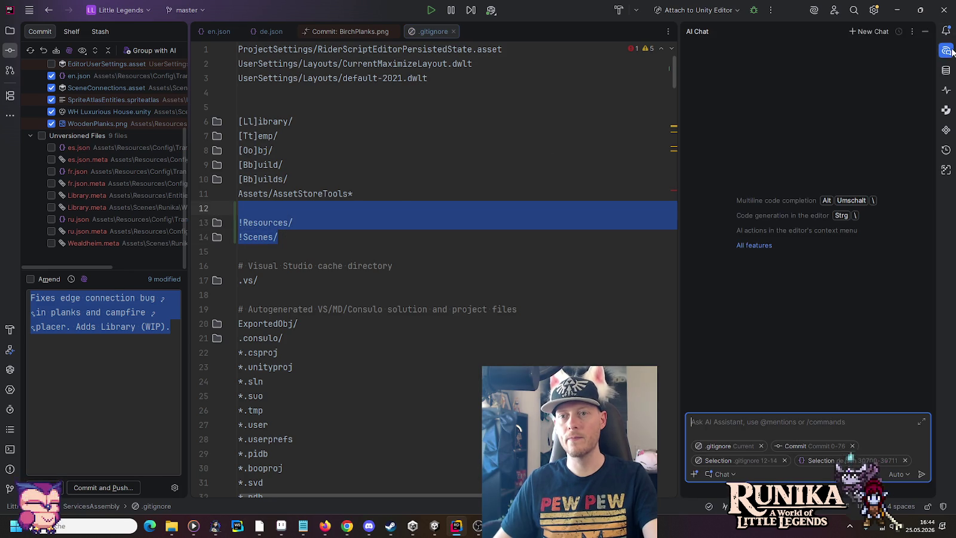
Drop the extra chat context and ask how to keep Resources and Scenes out of the Library exclusion
click(851, 446)
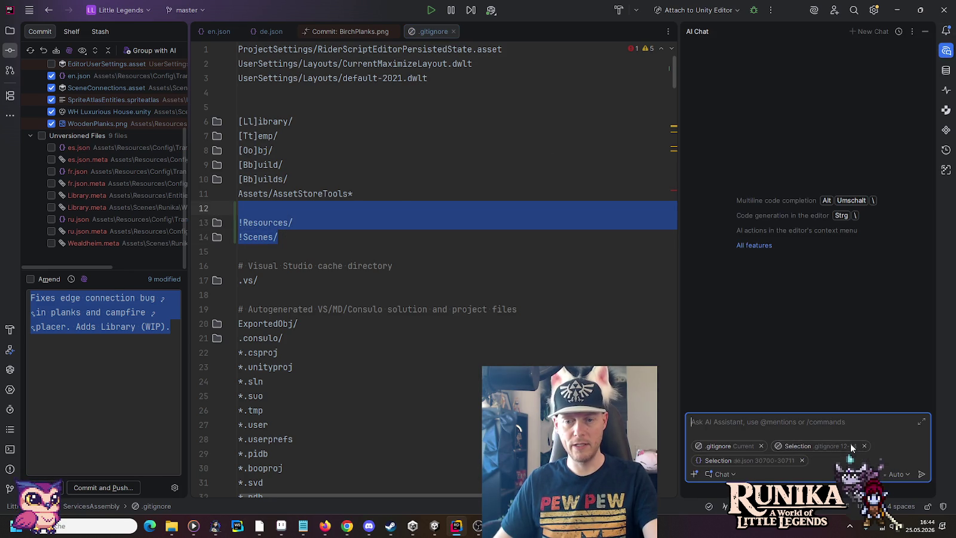
click(802, 460)
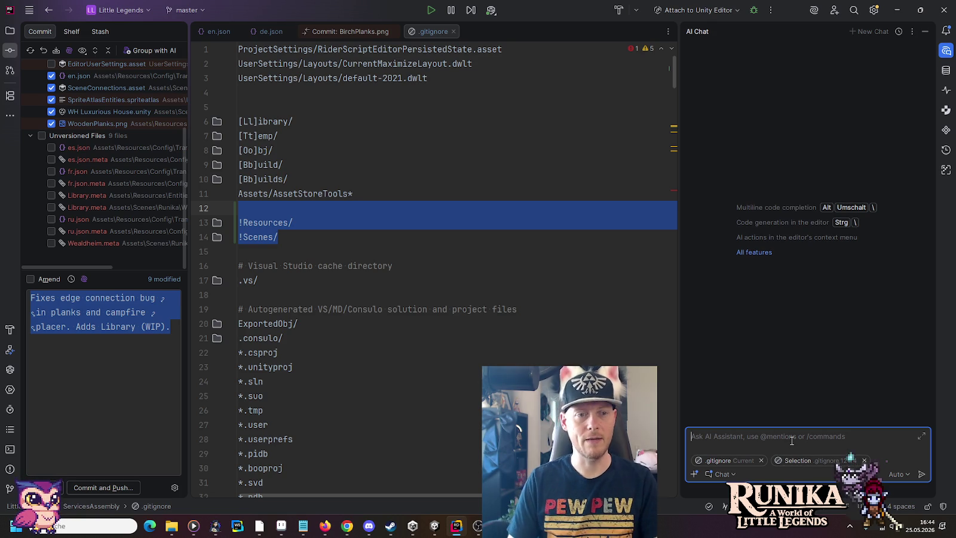
text(So )
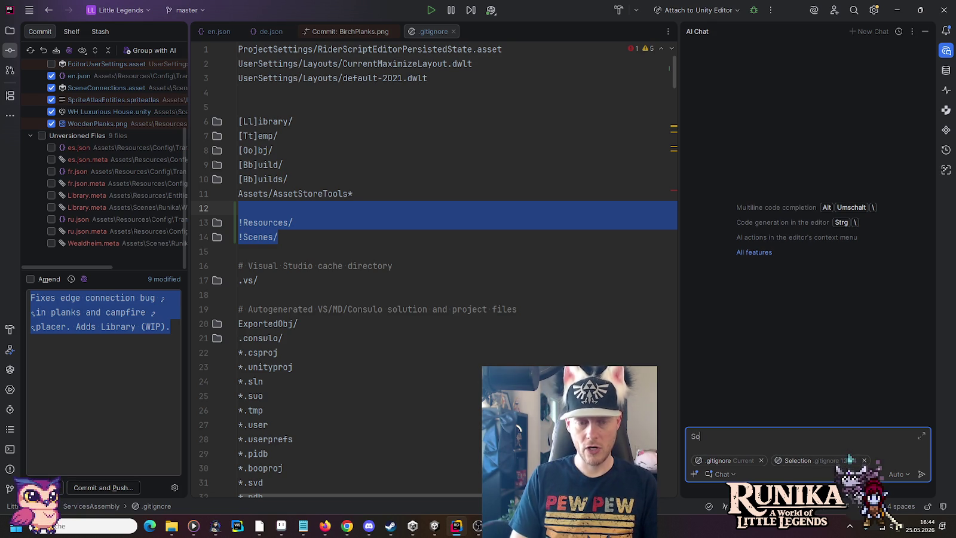
text(I've got t)
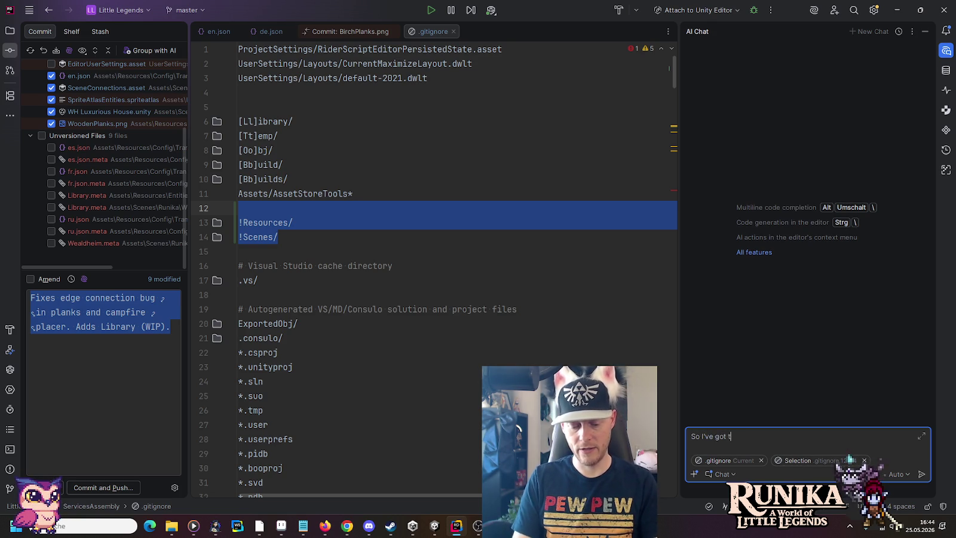
text(his gitignore file )
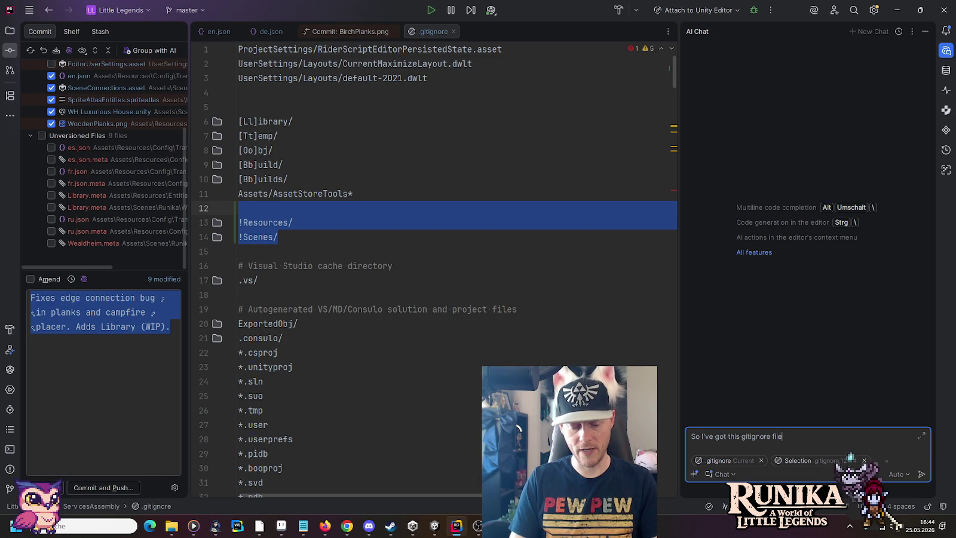
text(and the )
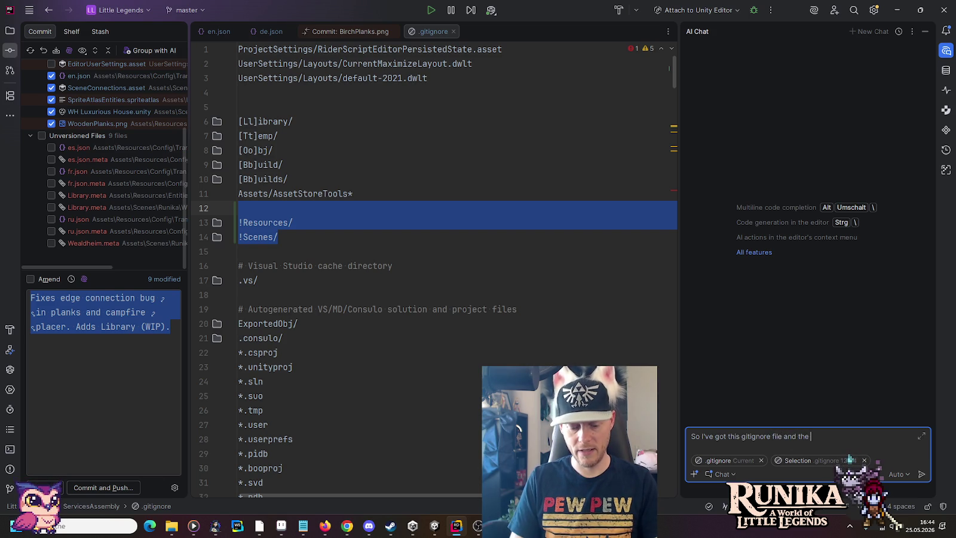
text(default Unity)
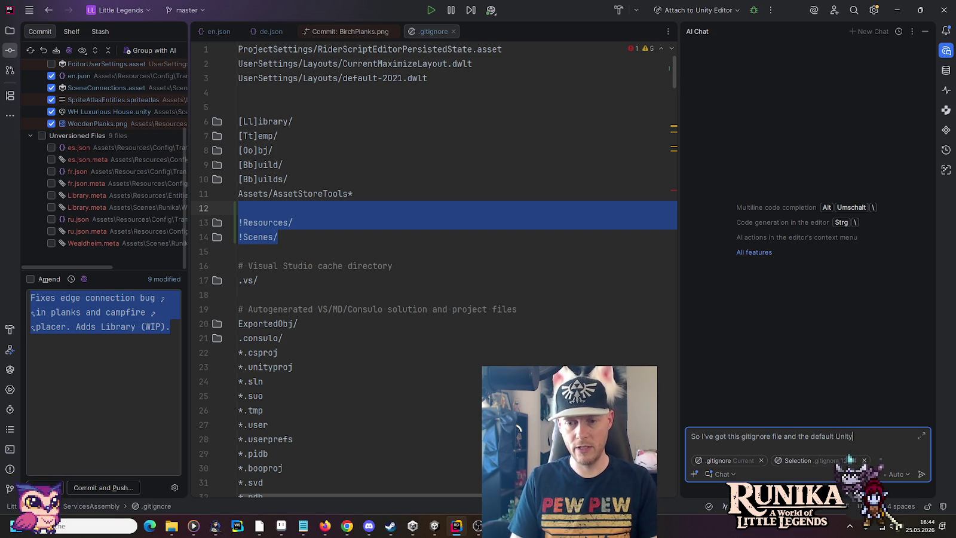
text( content)
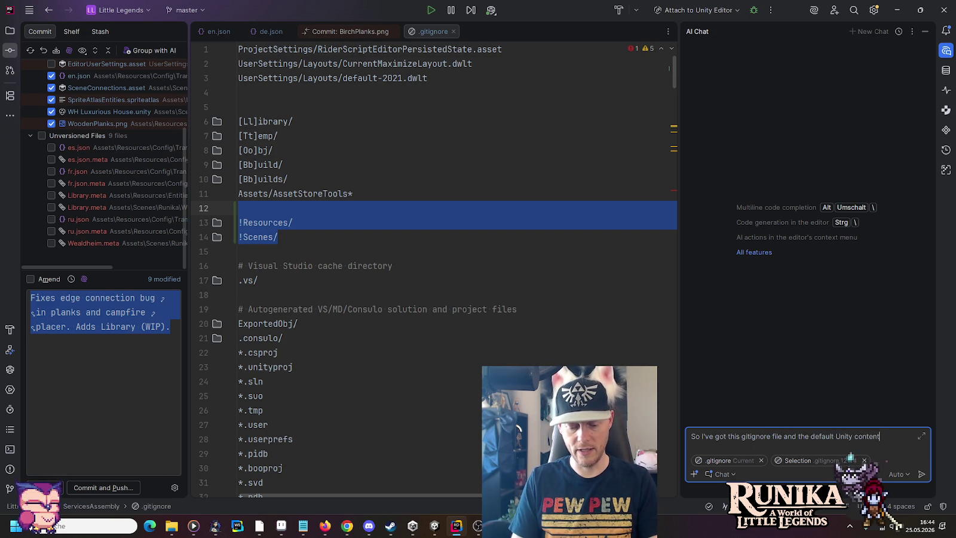
text( of it. But some genius never thought of the idea, that in a vid)
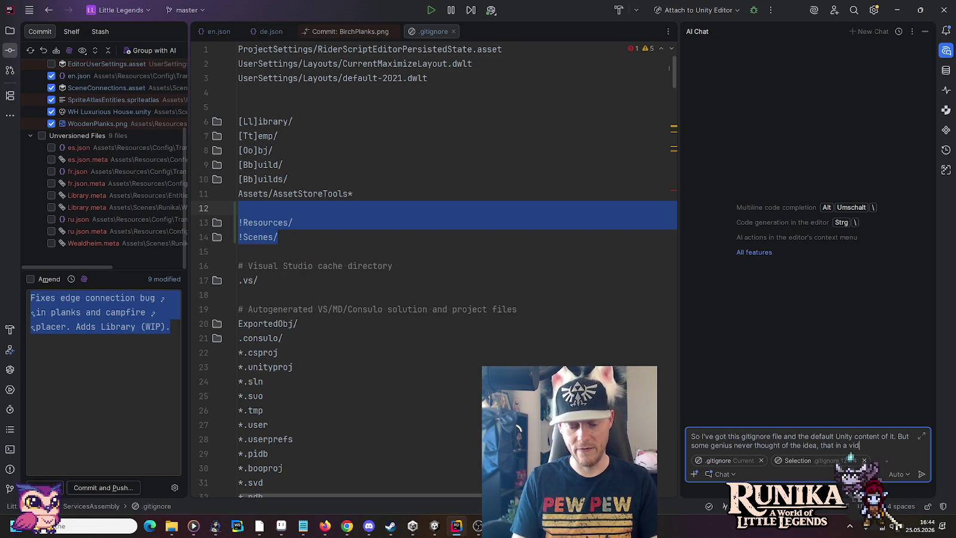
text(ne could add a)
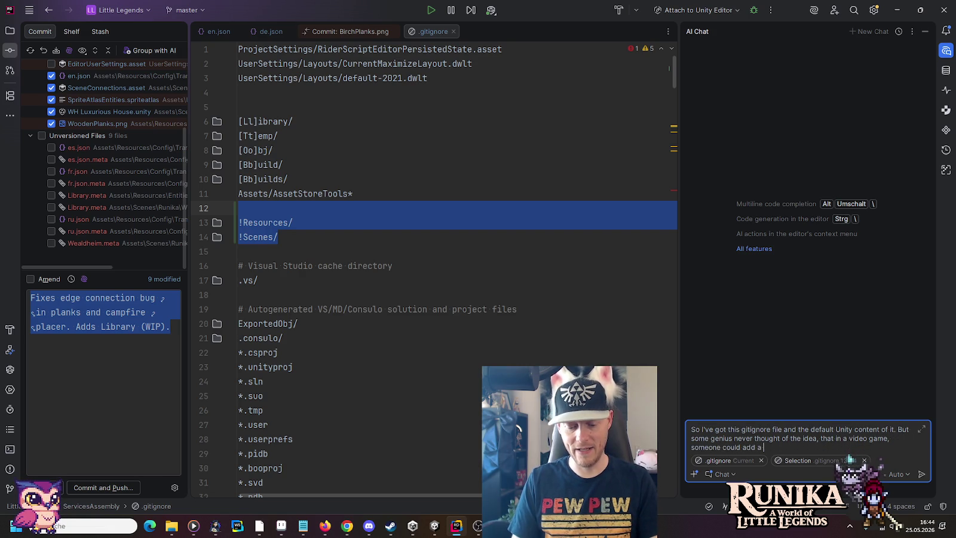
text(fil)
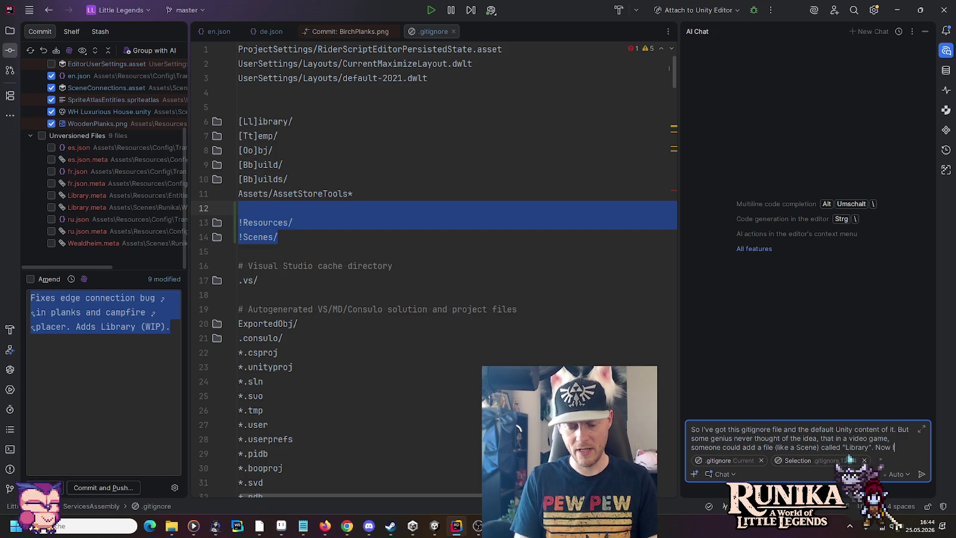
text(e to)
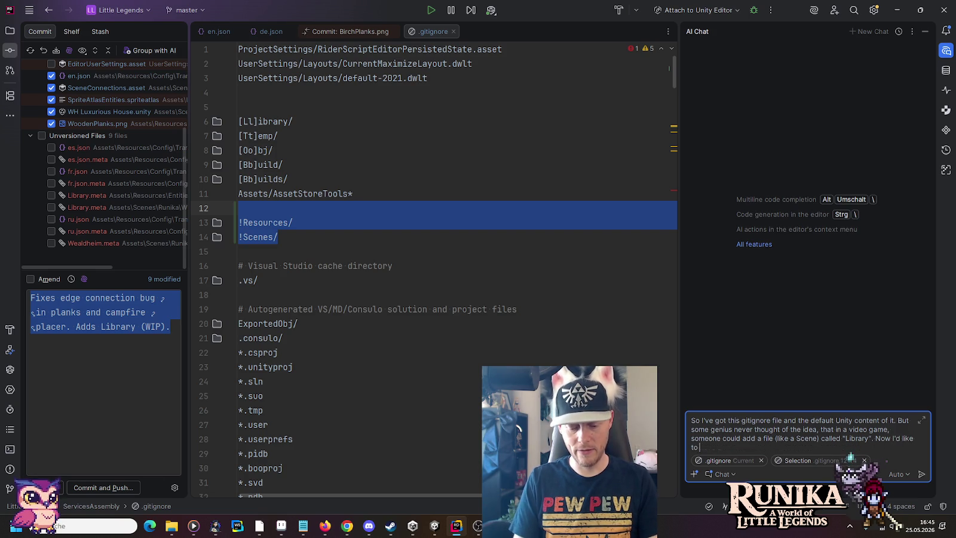
text( just exclud)
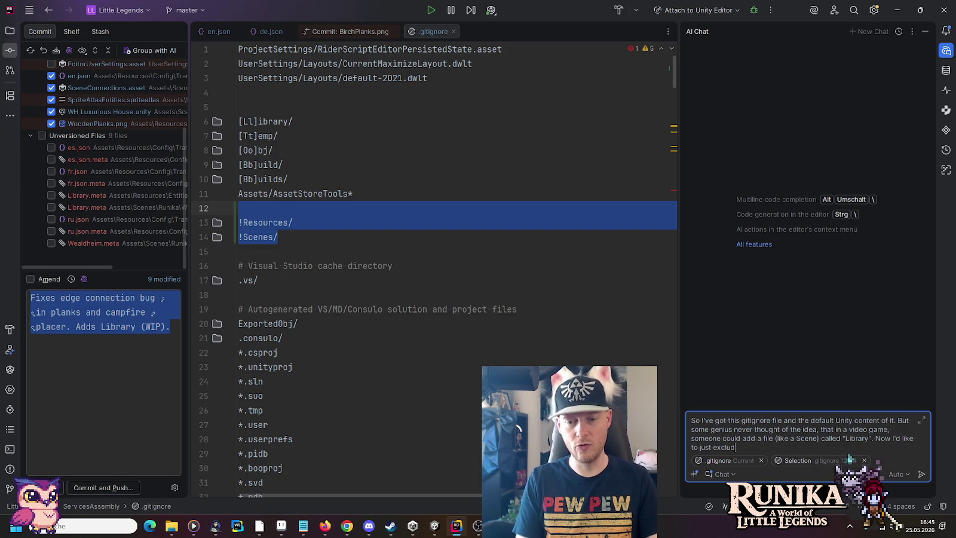
text(e the Reso)
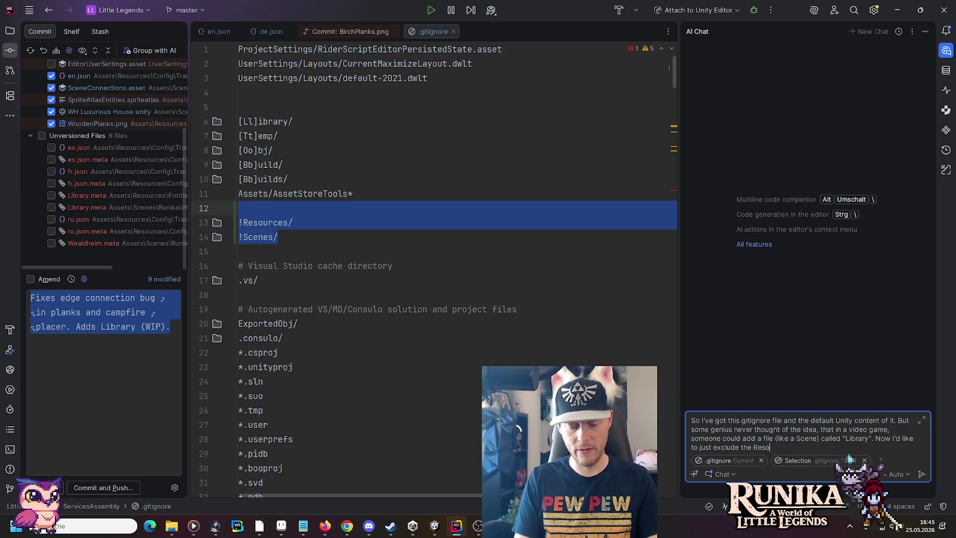
text(urces and )
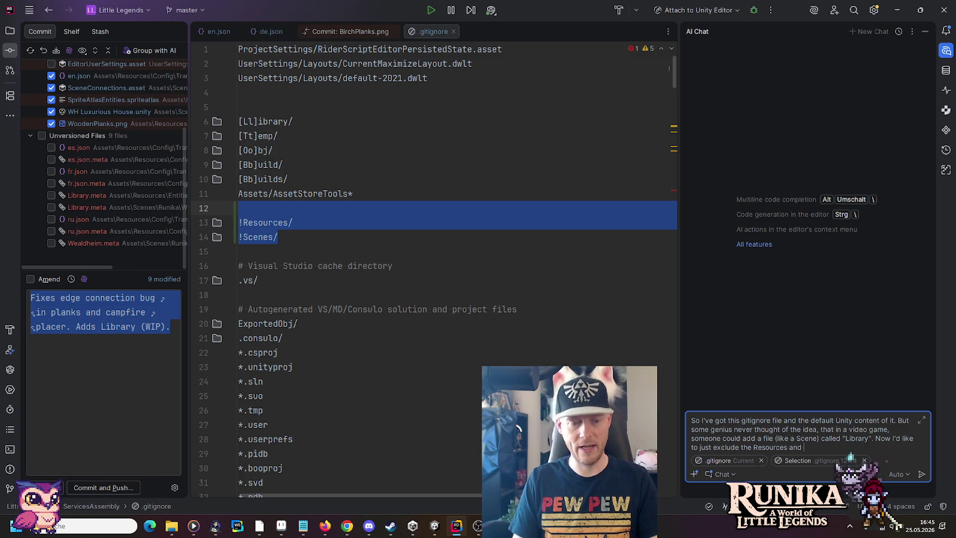
text(Scenes folders from th)
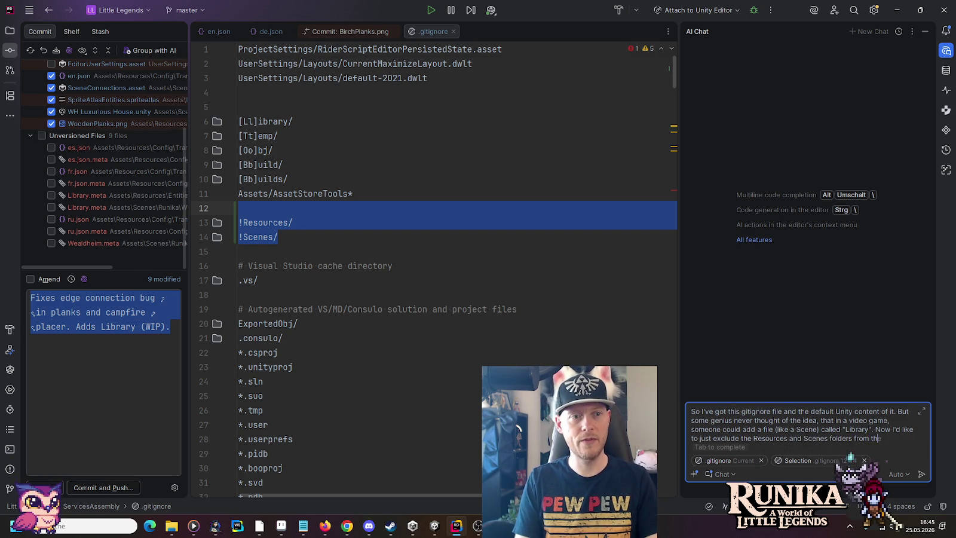
key(Tab)
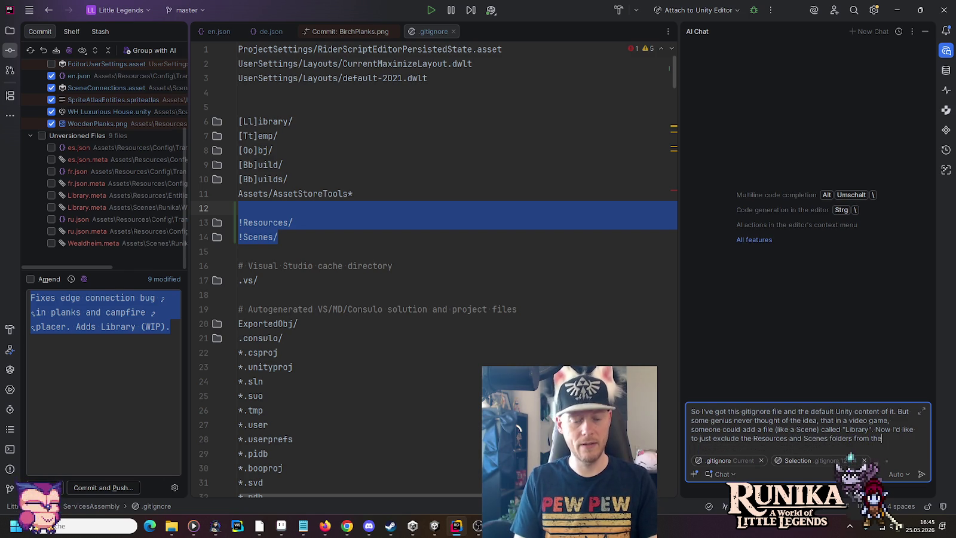
text(exclusion.)
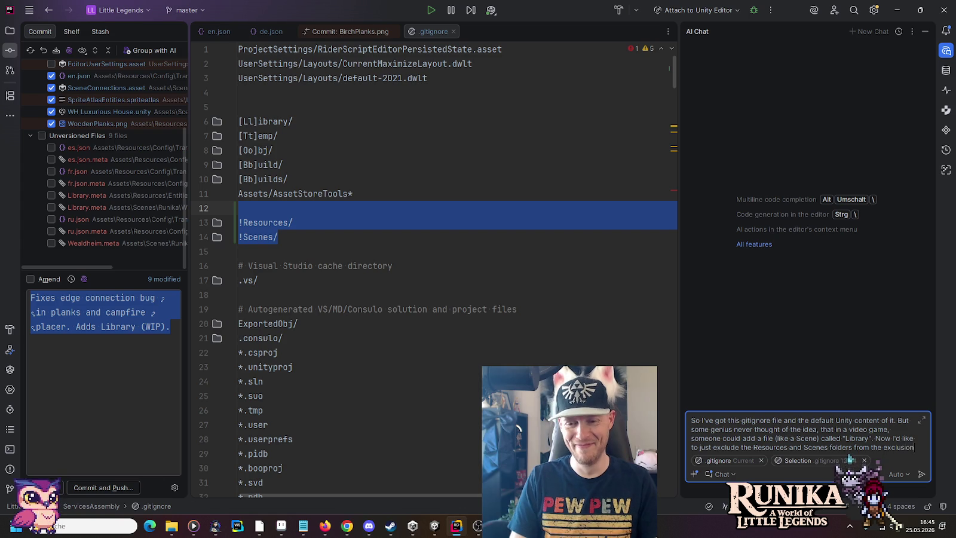
key(Return)
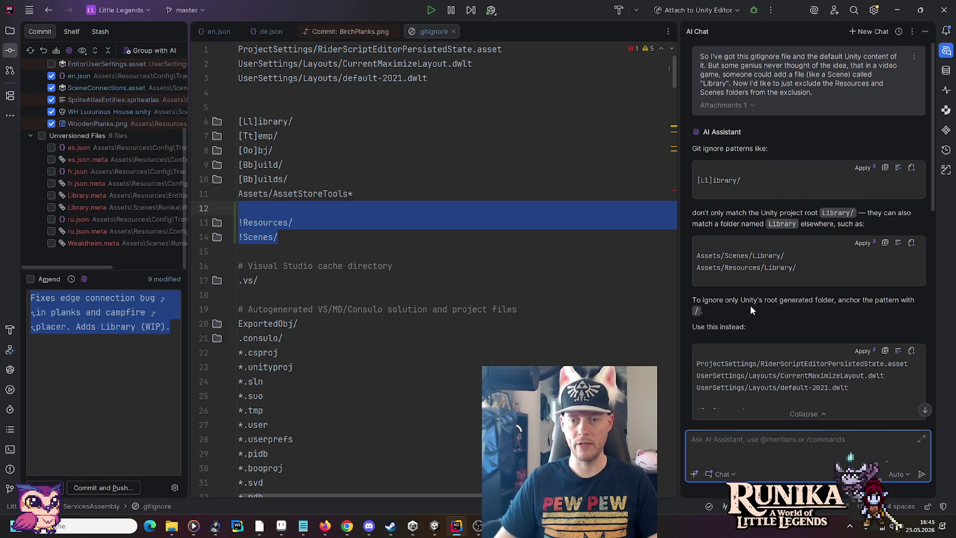
Prefix the [Bb]uilds, [Bb]uild, [Oo]bj, [Tt]emp and [Ll]ibrary lines with '/' and delete the !Resources/ and !Scenes/ lines
scroll(750, 306, down, 3)
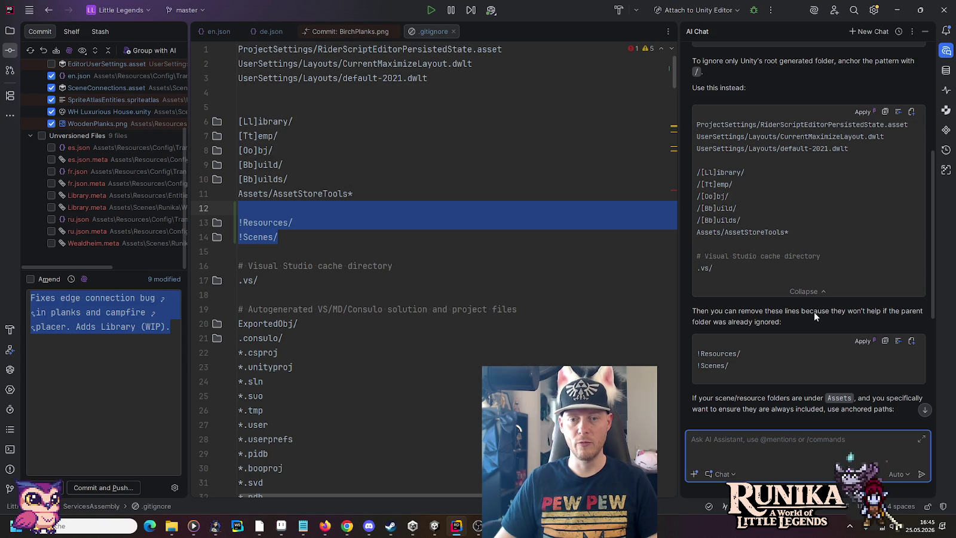
scroll(814, 311, up, 1)
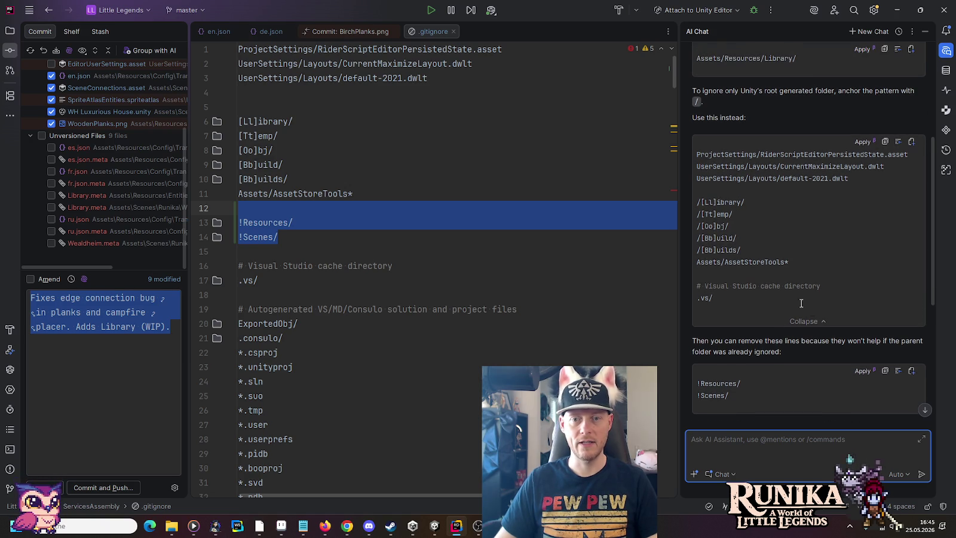
click(241, 178)
text(/)
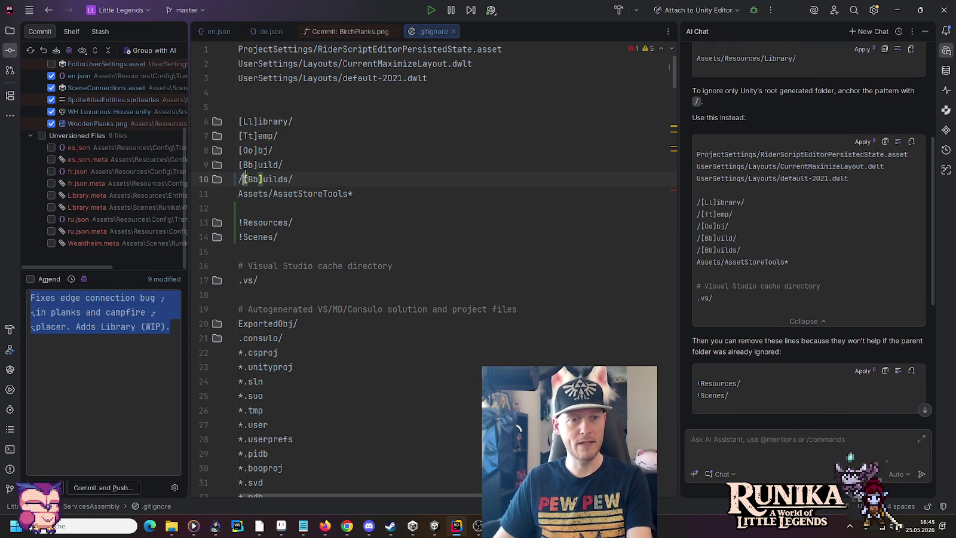
click(241, 164)
text(/)
click(241, 150)
text(/)
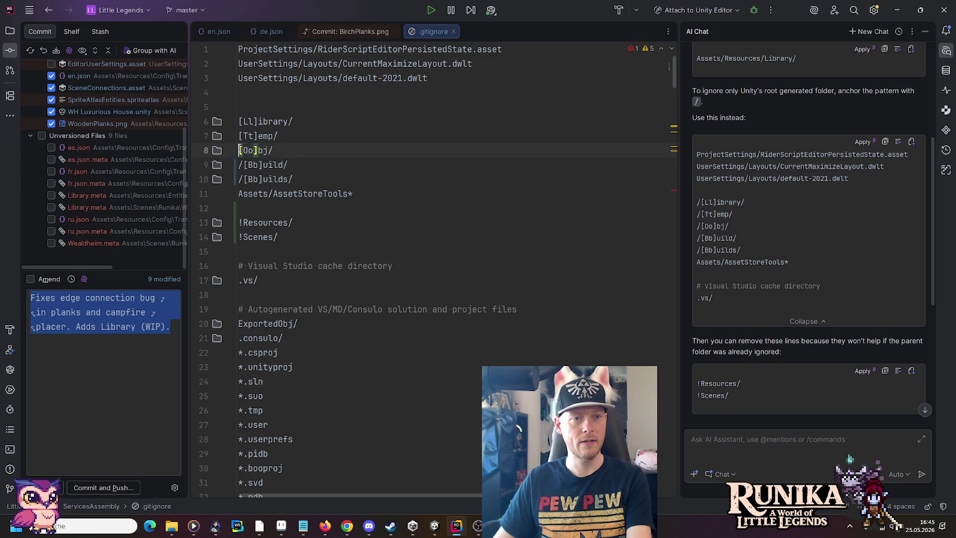
click(240, 135)
text(/)
click(240, 121)
text(/)
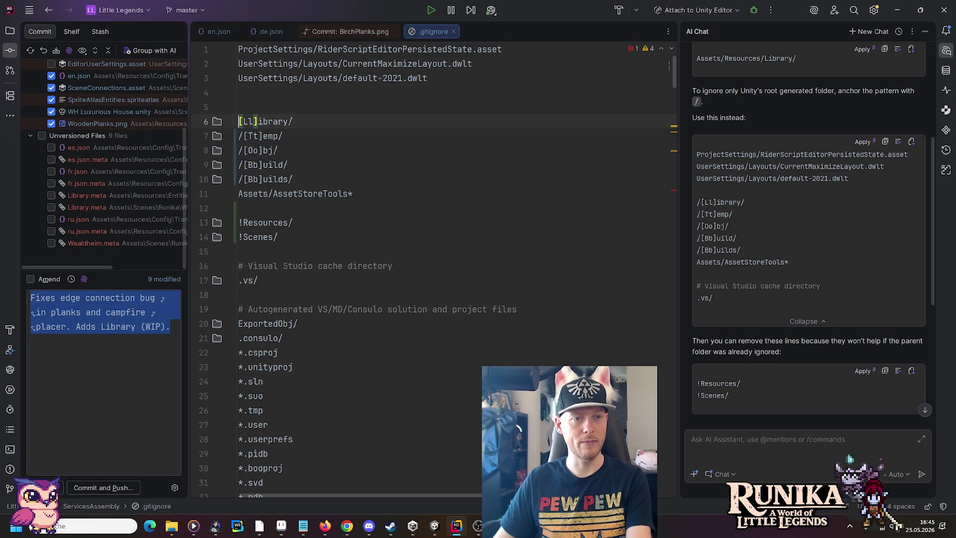
drag(289, 237, 257, 208)
key(BackSpace)
key(BackSpace)
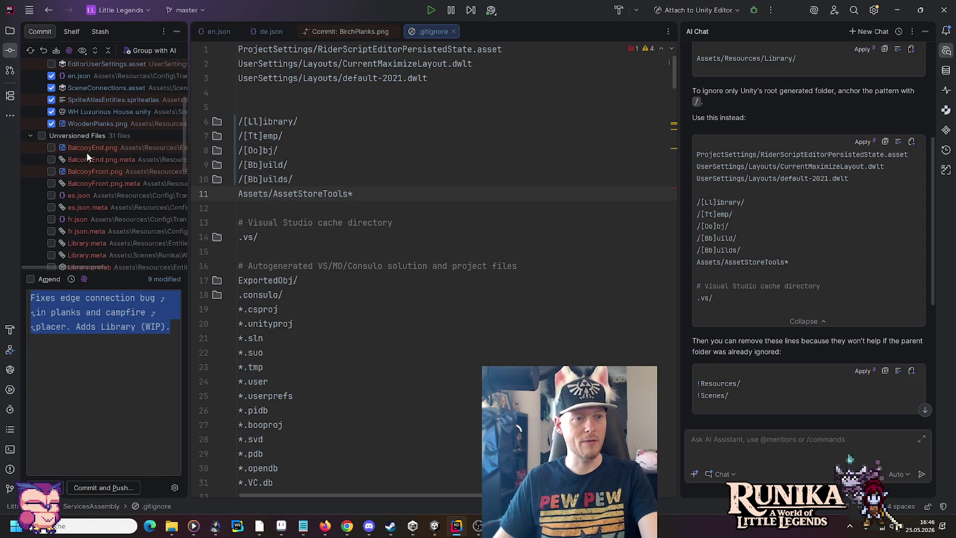
scroll(87, 153, down, 3)
scroll(86, 152, down, 2)
scroll(87, 153, down, 3)
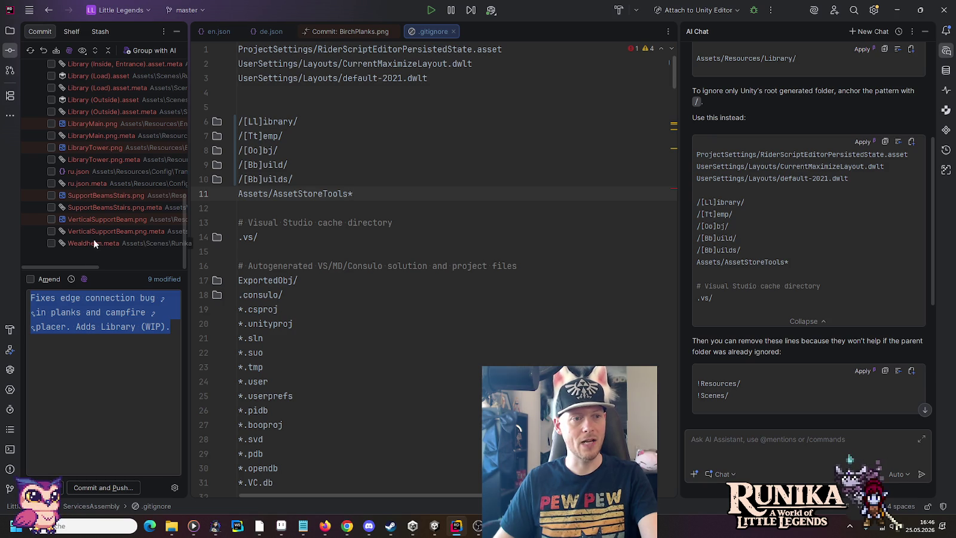
scroll(92, 231, up, 3)
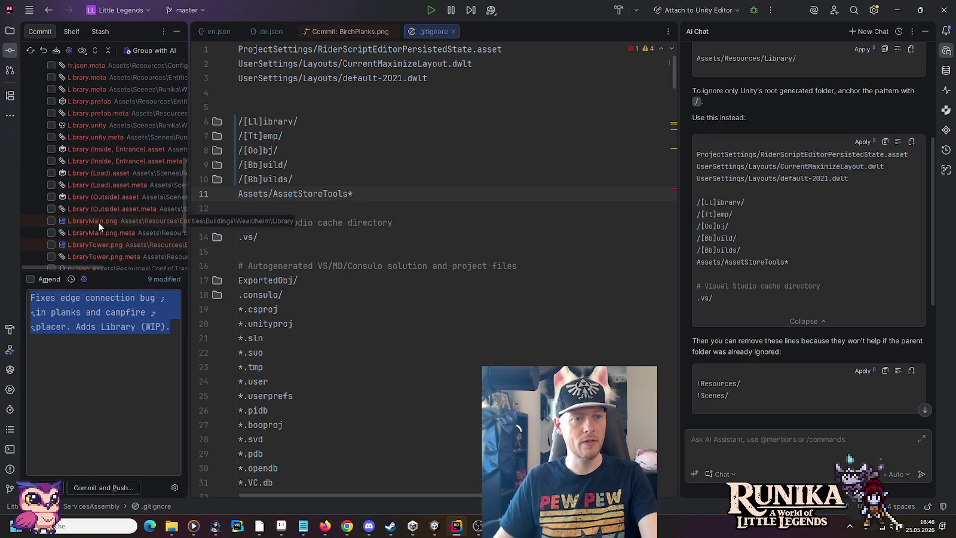
scroll(108, 175, up, 1)
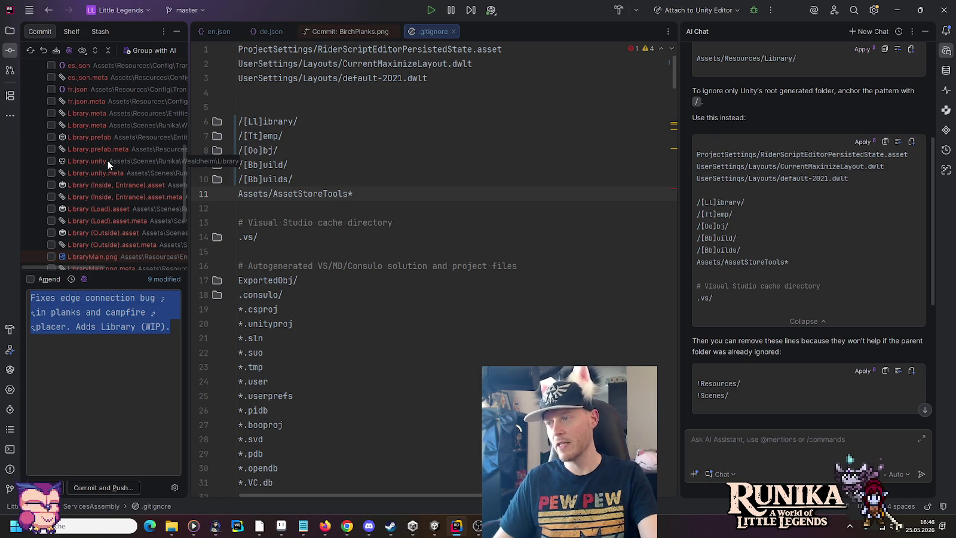
click(945, 52)
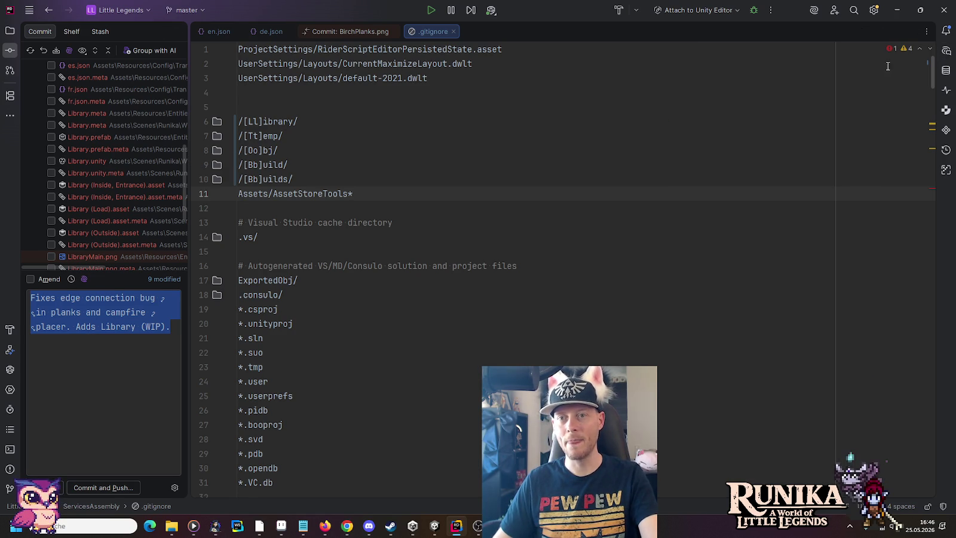
scroll(102, 134, up, 5)
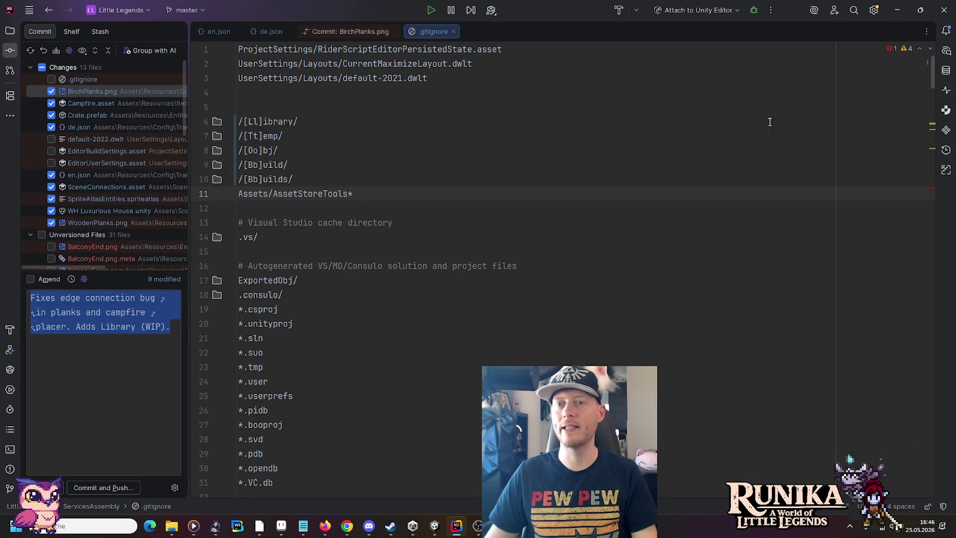
click(945, 50)
scroll(774, 344, down, 5)
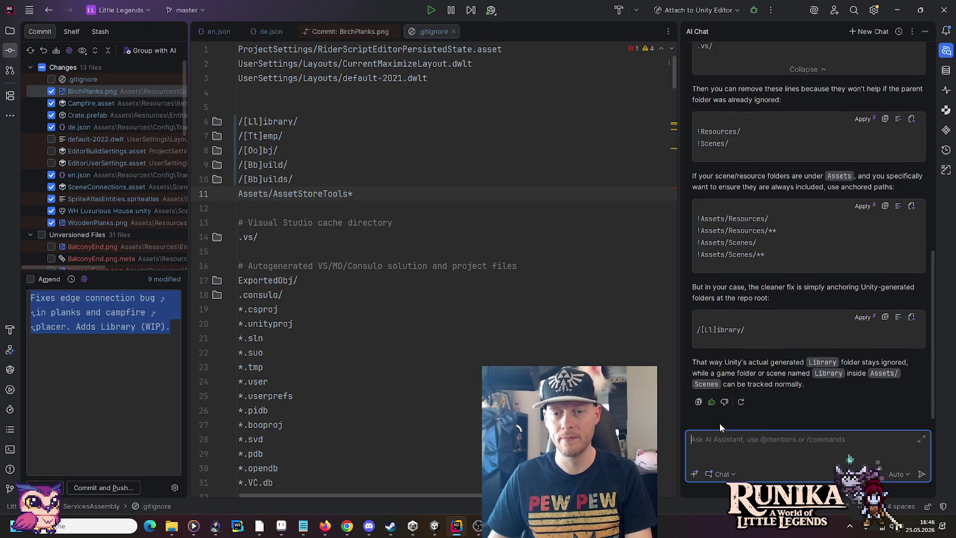
Send the AI assistant a thank-you message, give its reply a thumbs-up, and close the chat
text(I)
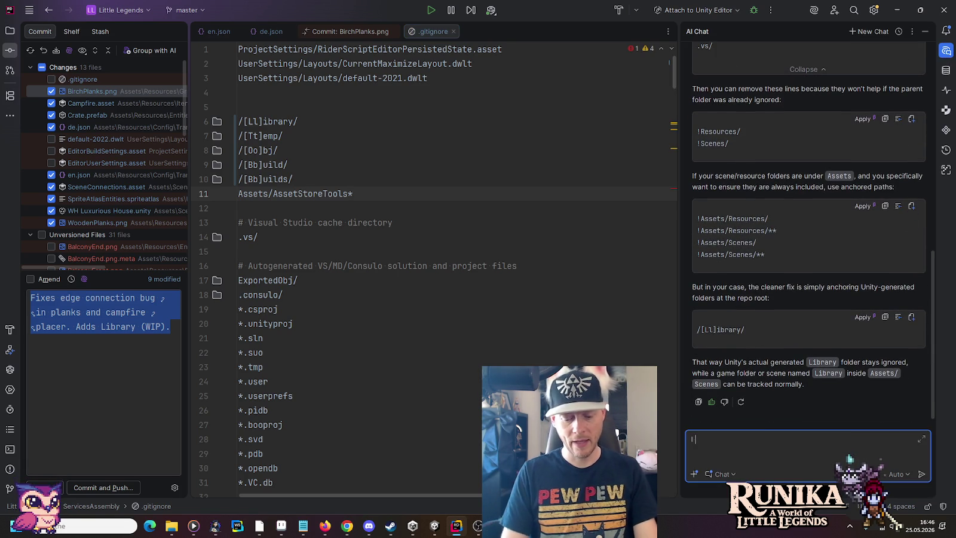
text( just wanted)
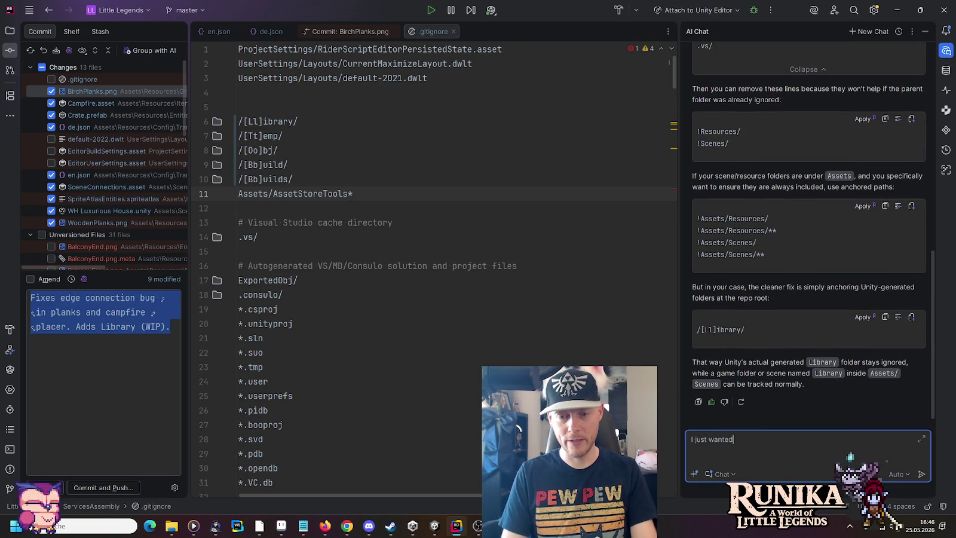
text( to say, that this was)
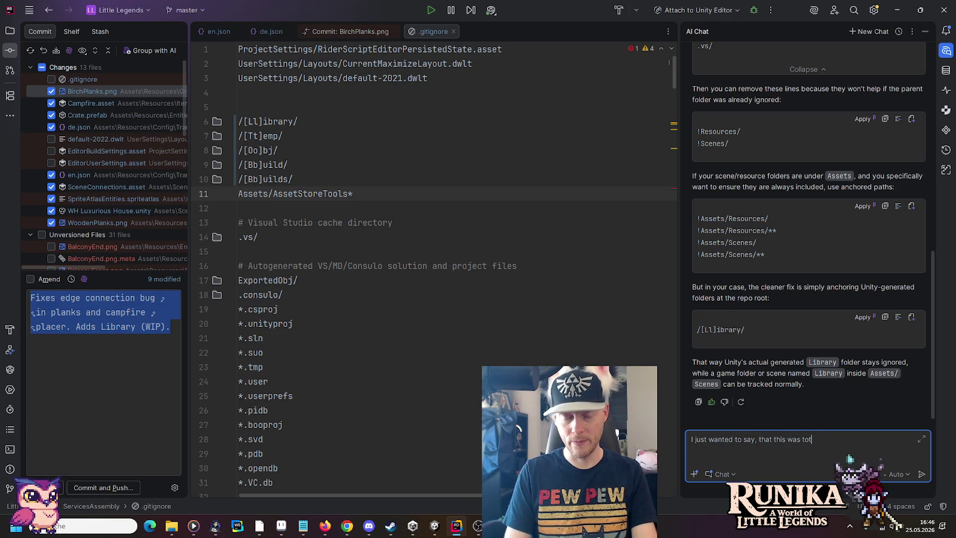
text( totally)
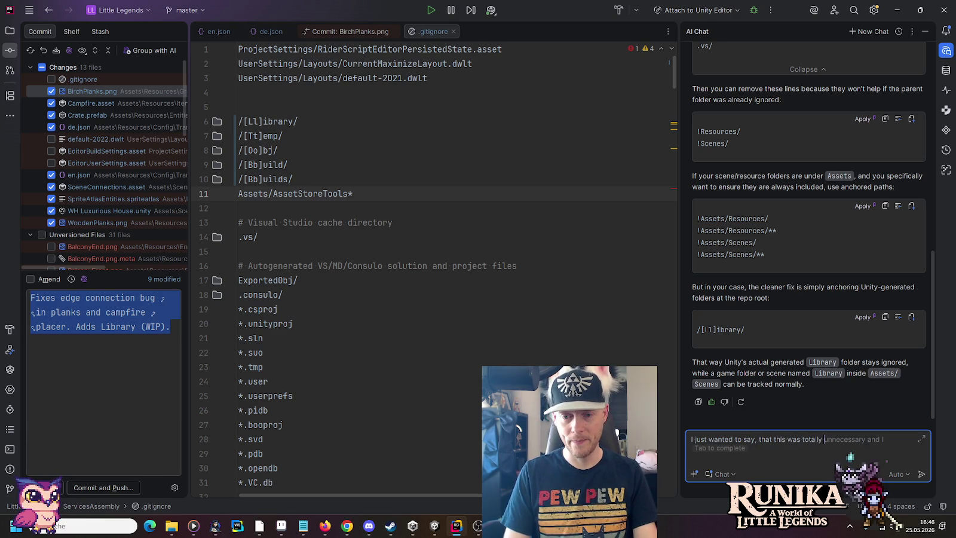
text( awes)
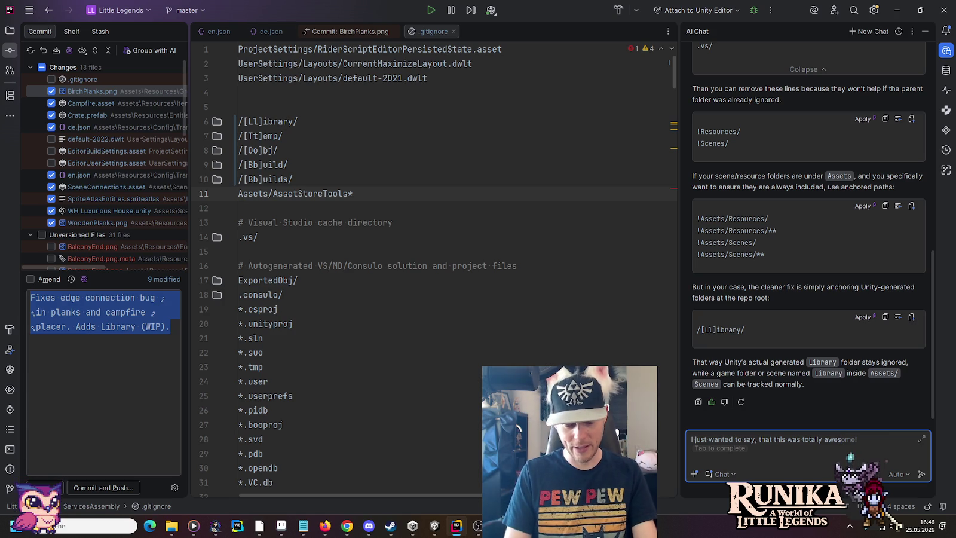
text(ome! :3)
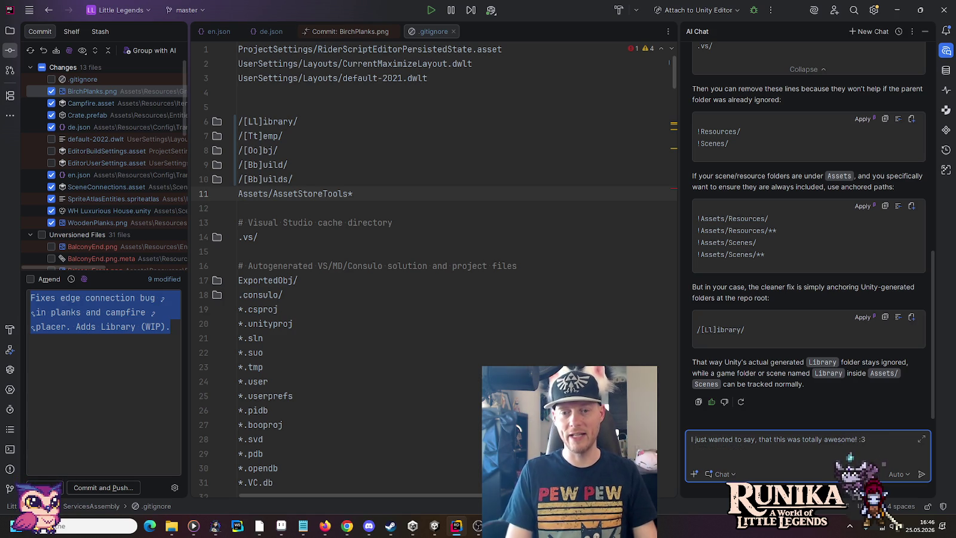
key(Return)
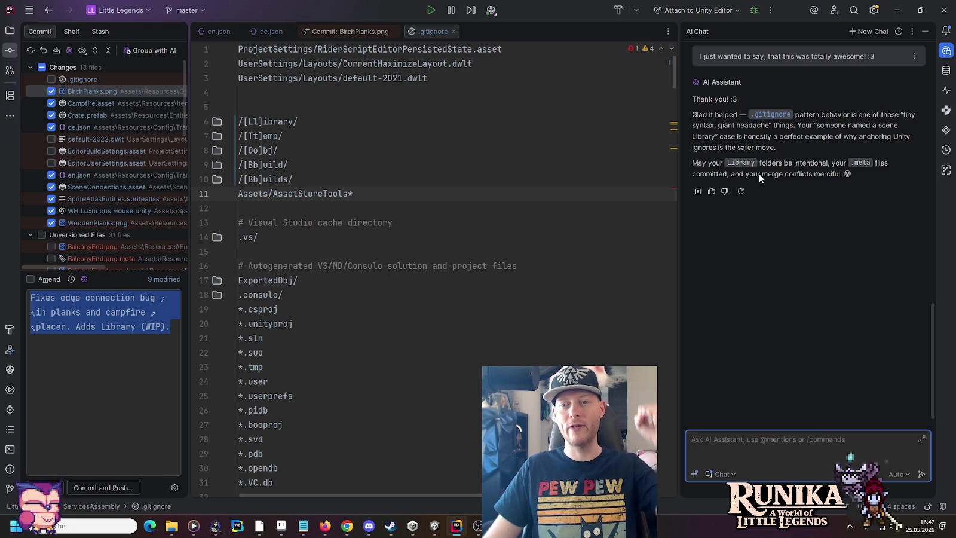
click(711, 191)
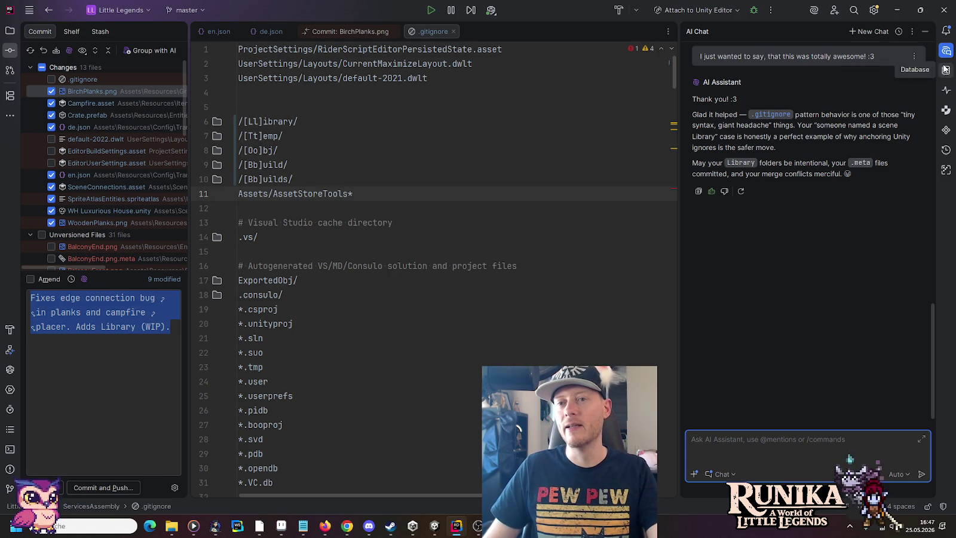
click(946, 51)
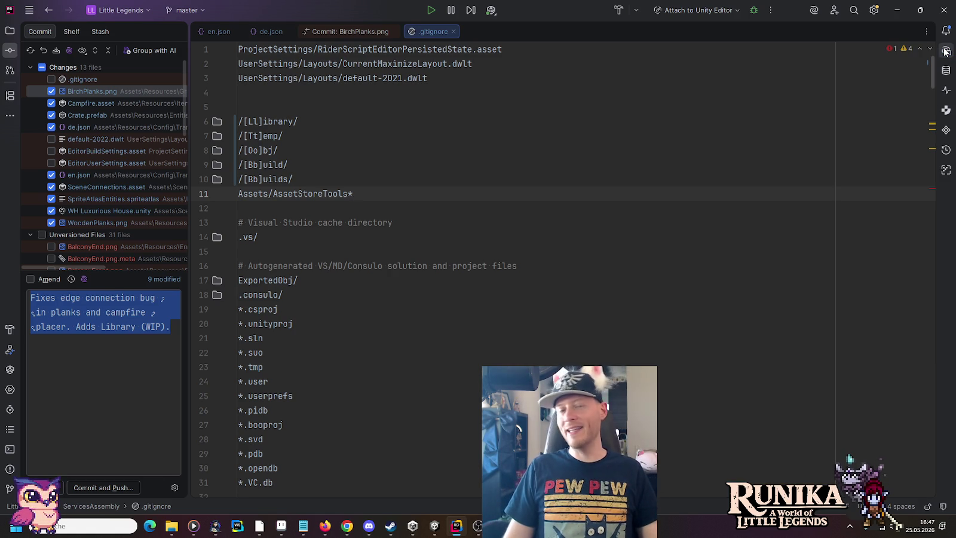
Reopen AI Chat, reply 'Amen.', rate that answer helpful, and close the panel again
click(171, 323)
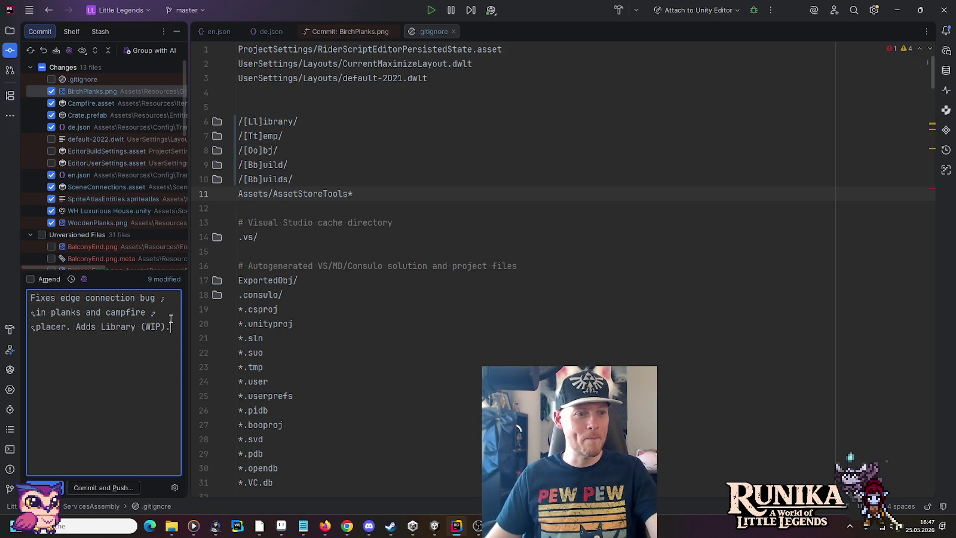
click(945, 50)
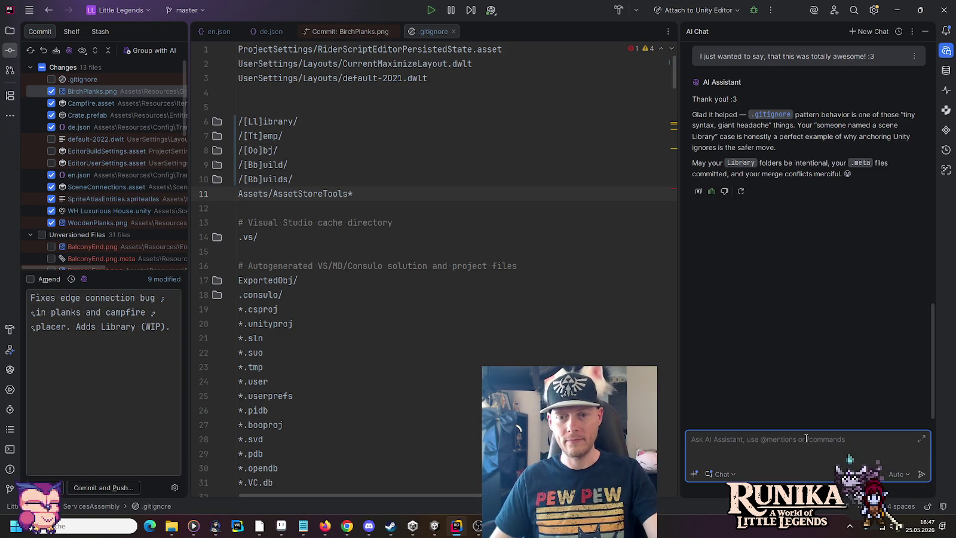
text(Amen.)
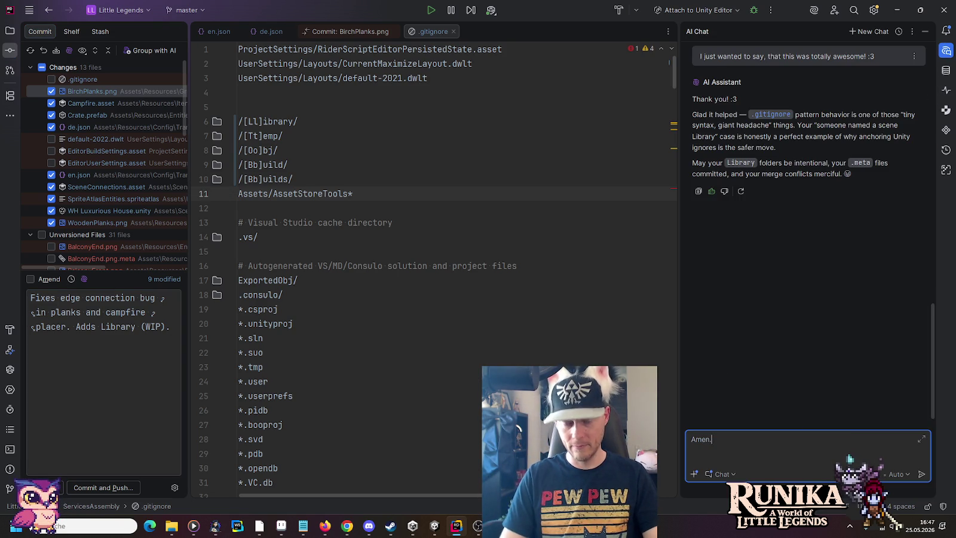
key(Return)
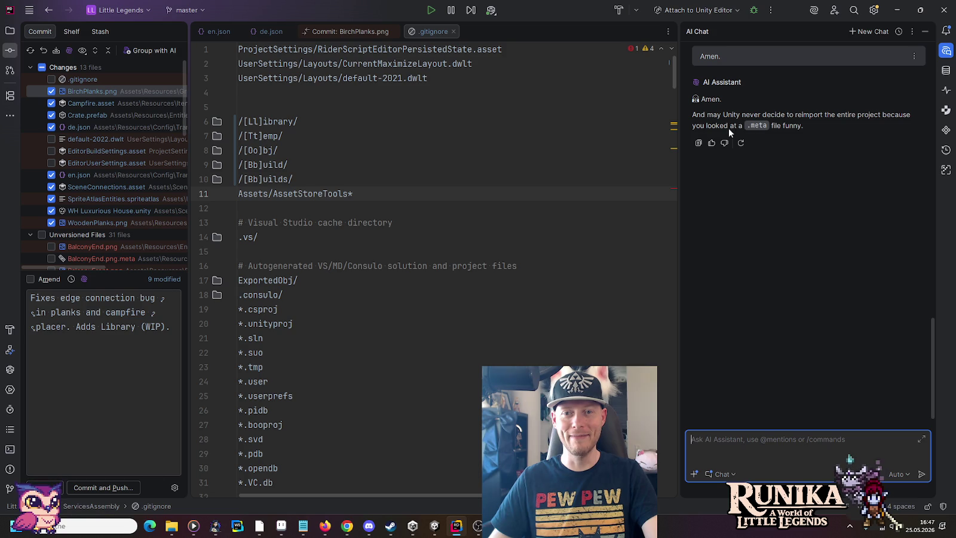
click(711, 143)
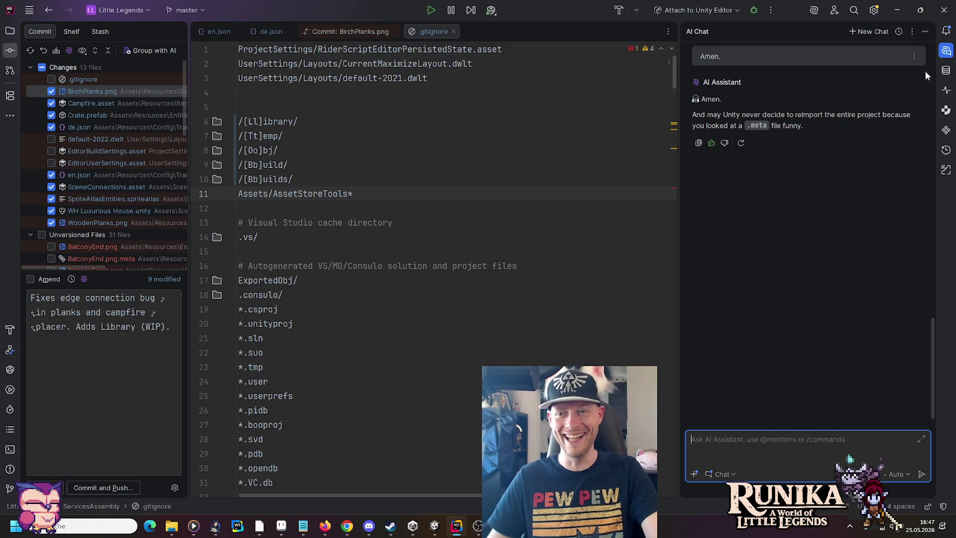
click(945, 50)
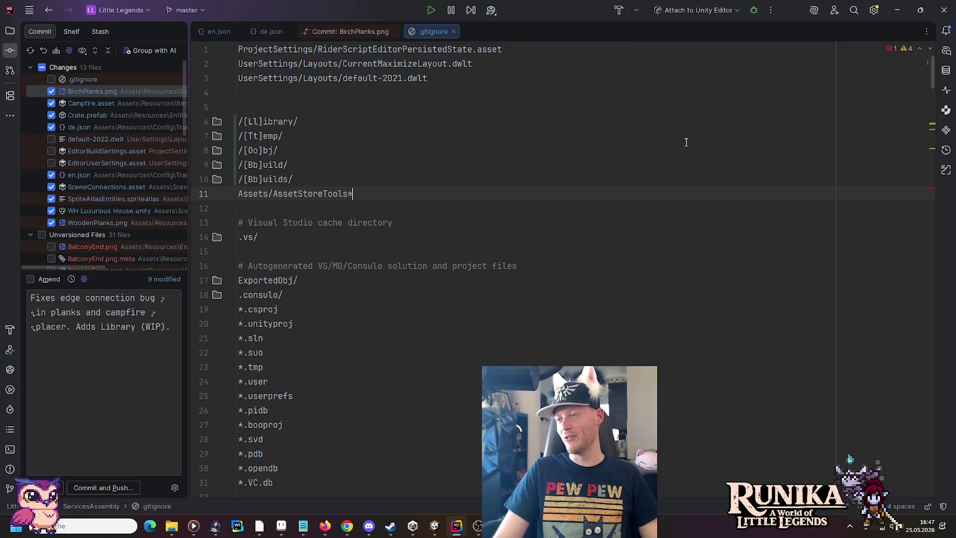
Include the BalconyEnd.png and BalconyFront sprites and their .meta files in the commit
scroll(78, 179, down, 1)
scroll(78, 180, down, 3)
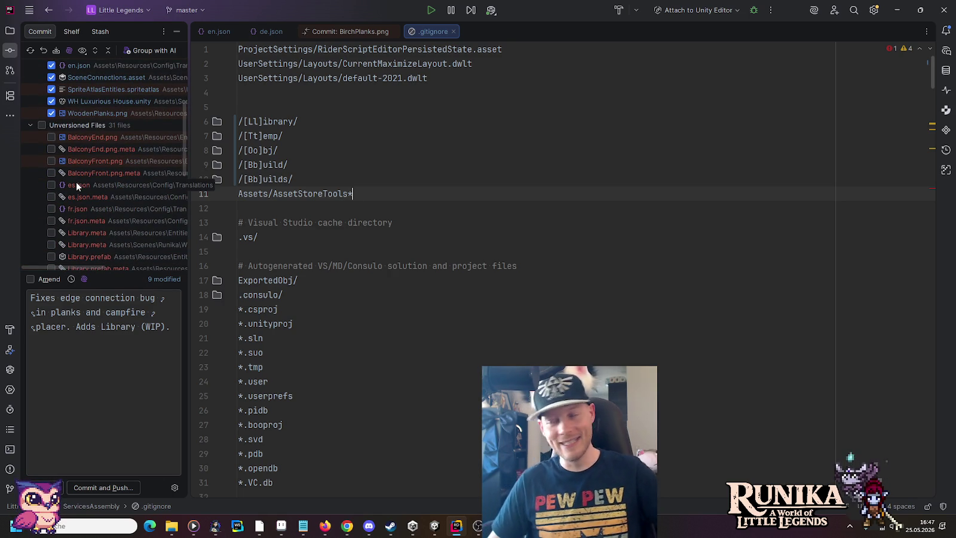
click(51, 137)
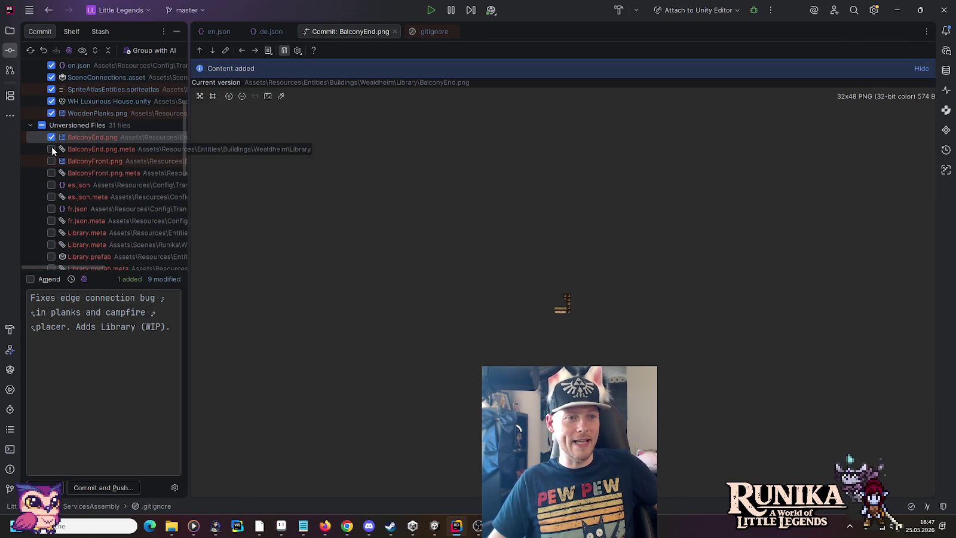
click(52, 149)
click(51, 161)
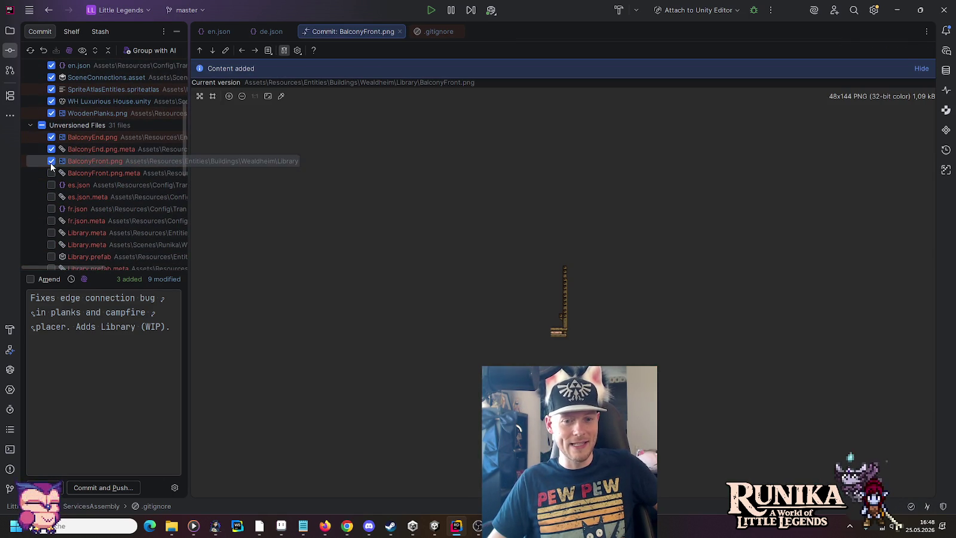
click(51, 173)
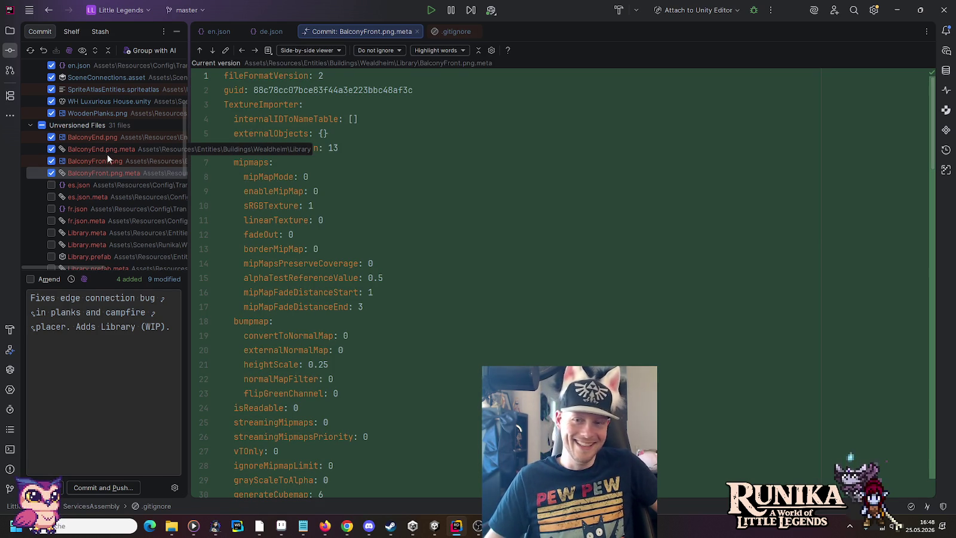
Tick the Resources and Scenes Library.meta files, Library.prefab, Library.unity and their meta files
scroll(107, 156, down, 2)
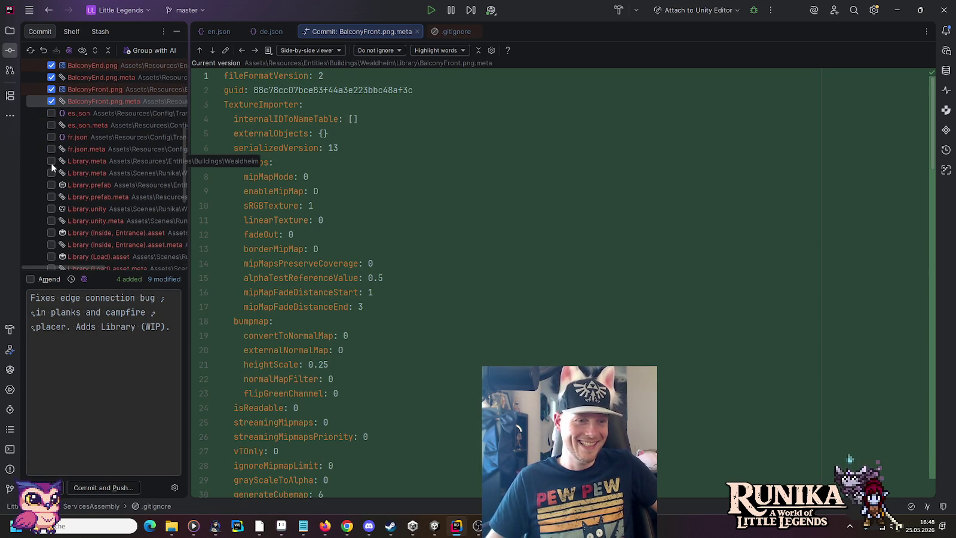
click(51, 161)
click(51, 172)
click(51, 185)
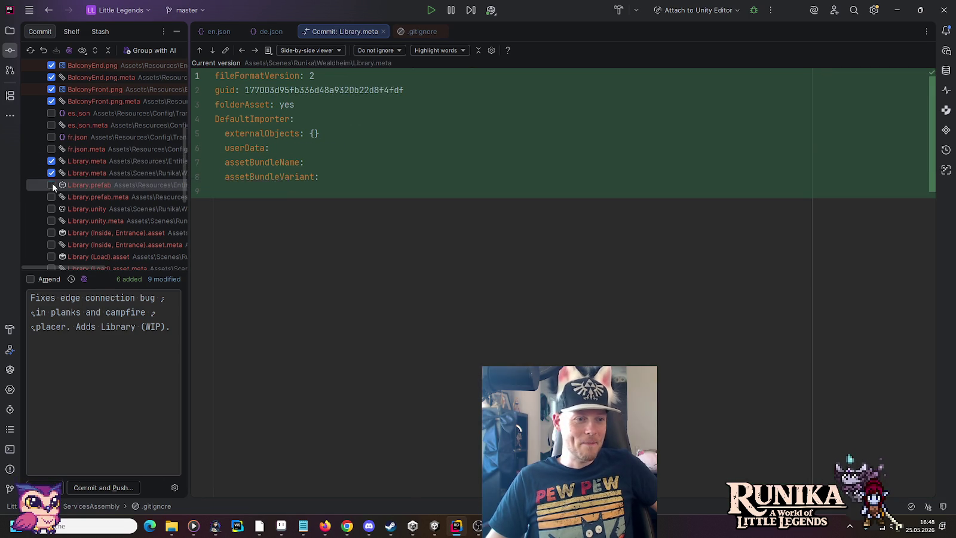
click(51, 197)
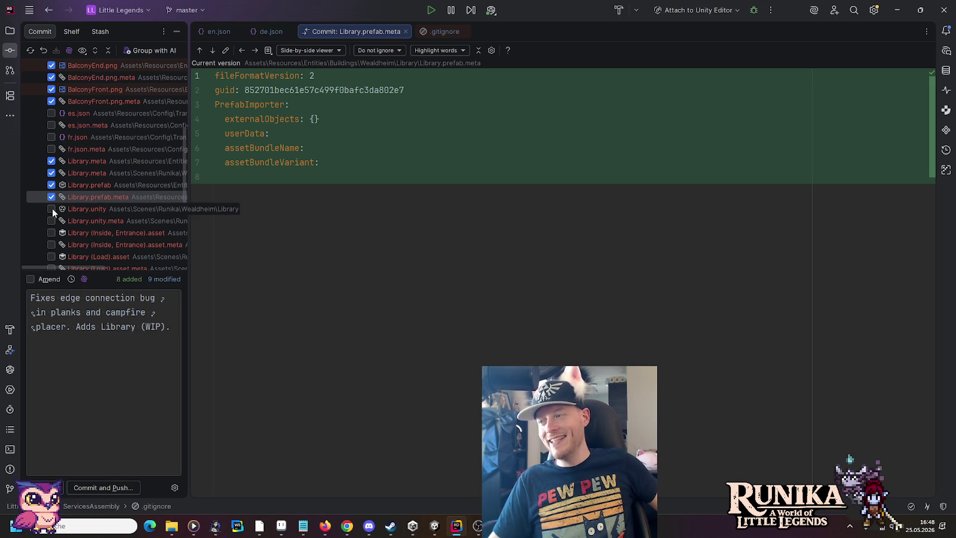
click(52, 208)
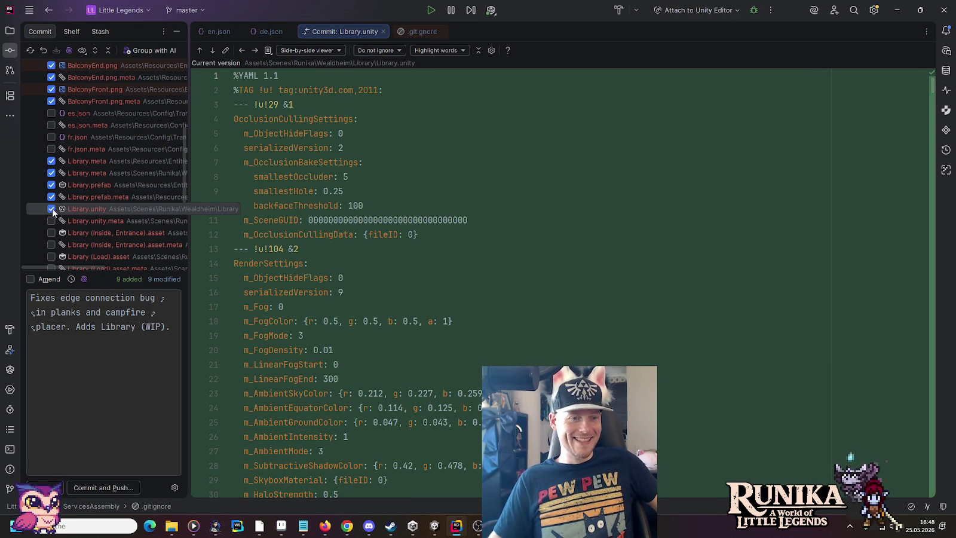
click(52, 220)
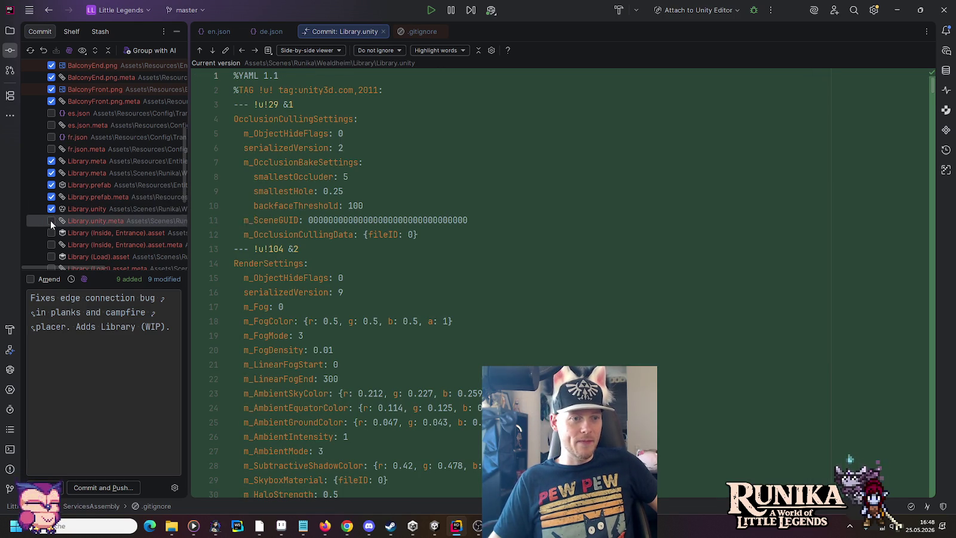
Include the Library (Inside, Entrance), (Load) and (Outside) connection assets with their meta files
click(52, 233)
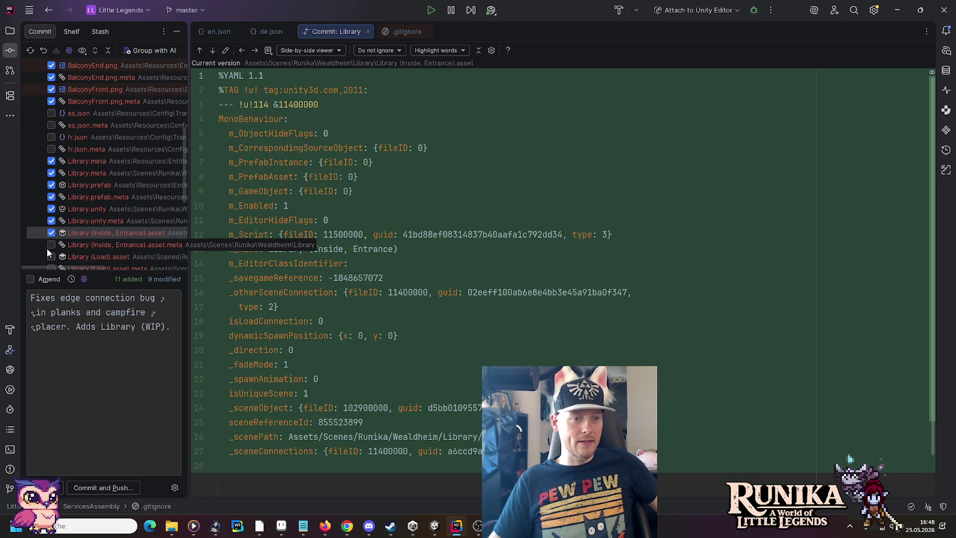
click(51, 244)
scroll(53, 215, down, 3)
click(52, 186)
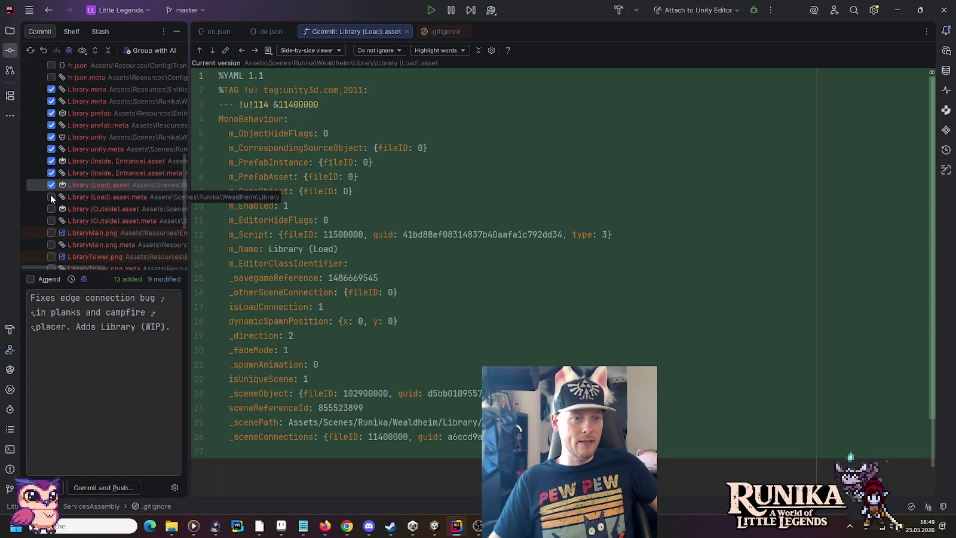
click(51, 197)
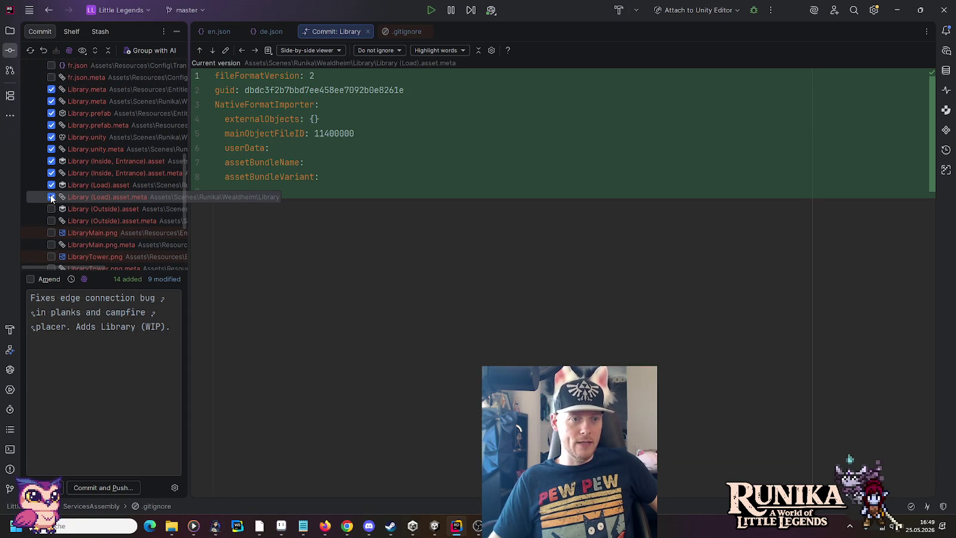
click(51, 208)
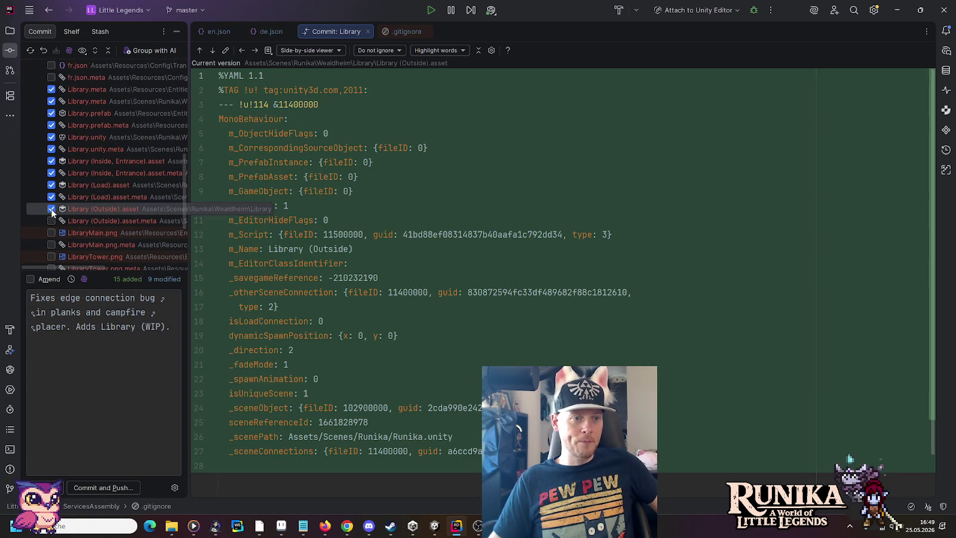
click(51, 221)
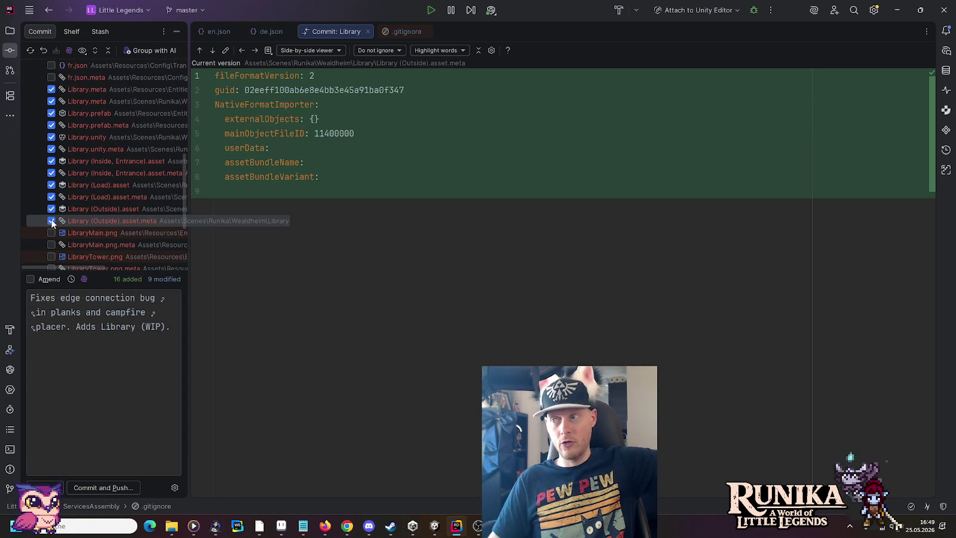
Include the LibraryMain and LibraryTower sprites with their .png.meta files
scroll(51, 220, down, 1)
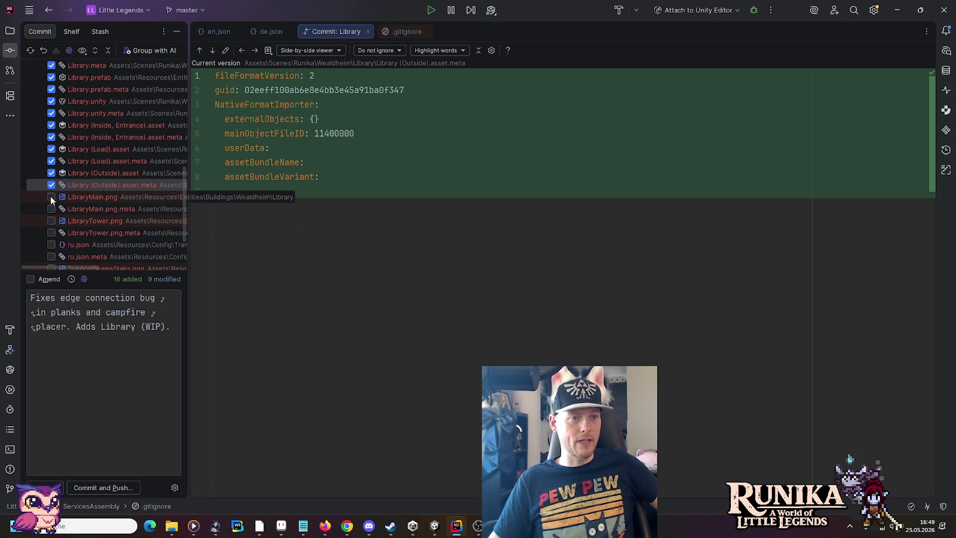
click(52, 197)
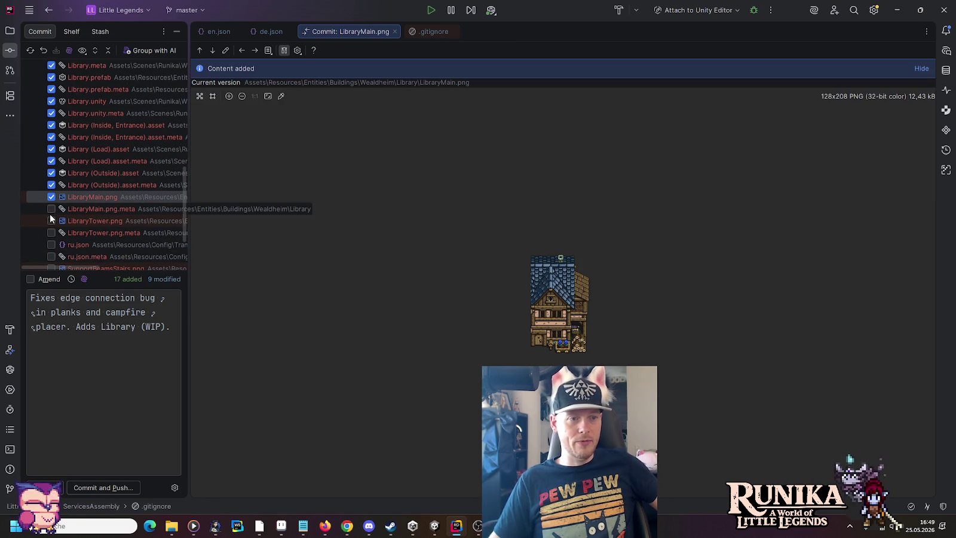
click(51, 209)
click(52, 220)
click(52, 233)
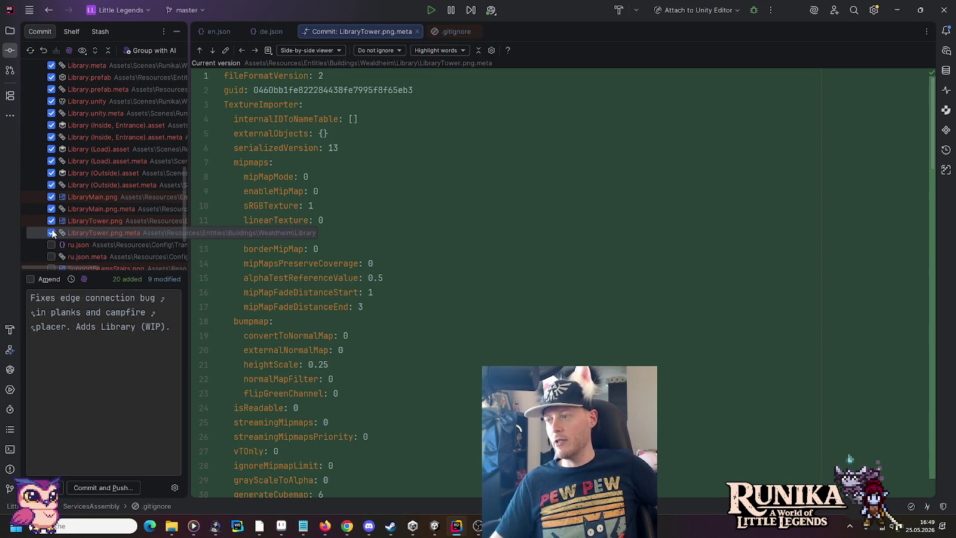
Include the SupportBeamsStairs and VerticalSupportBeam sprites, their meta files, and Wealdheim.meta
scroll(52, 232, down, 3)
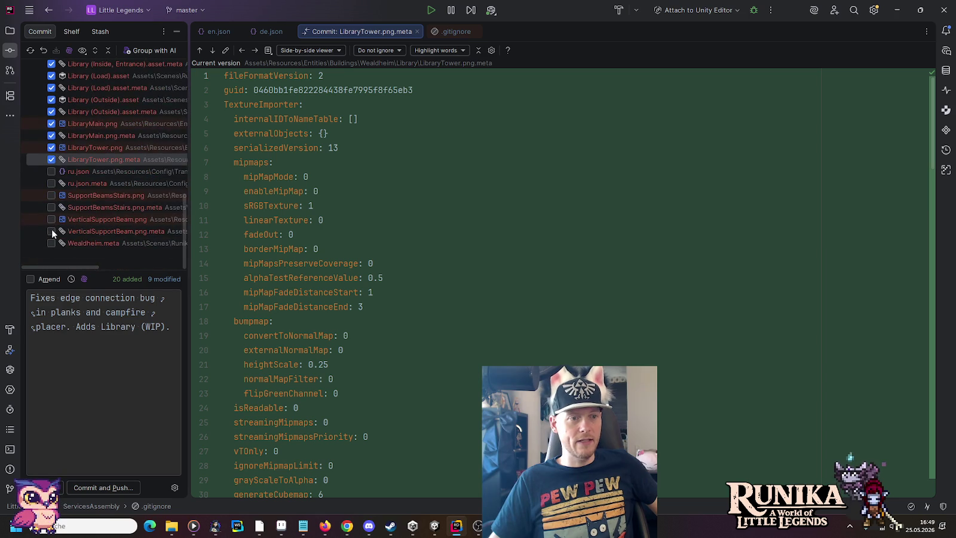
click(51, 195)
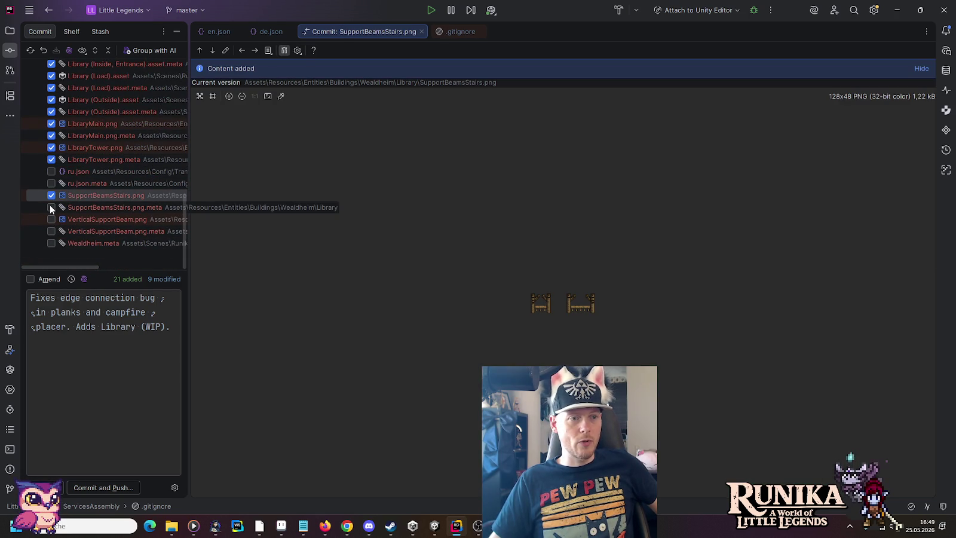
click(51, 207)
click(52, 220)
click(51, 231)
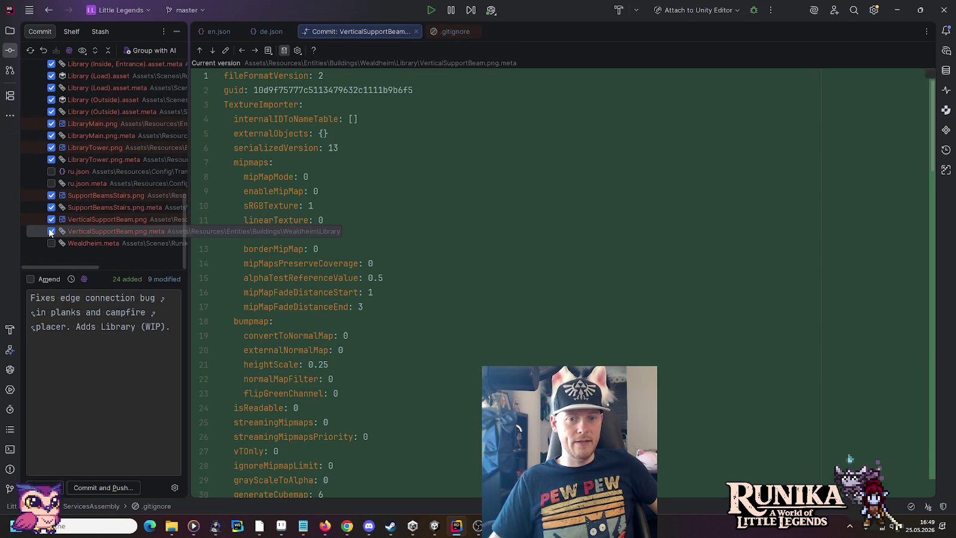
click(52, 243)
Commit the selected files using Commit and Push
click(109, 361)
scroll(128, 190, up, 15)
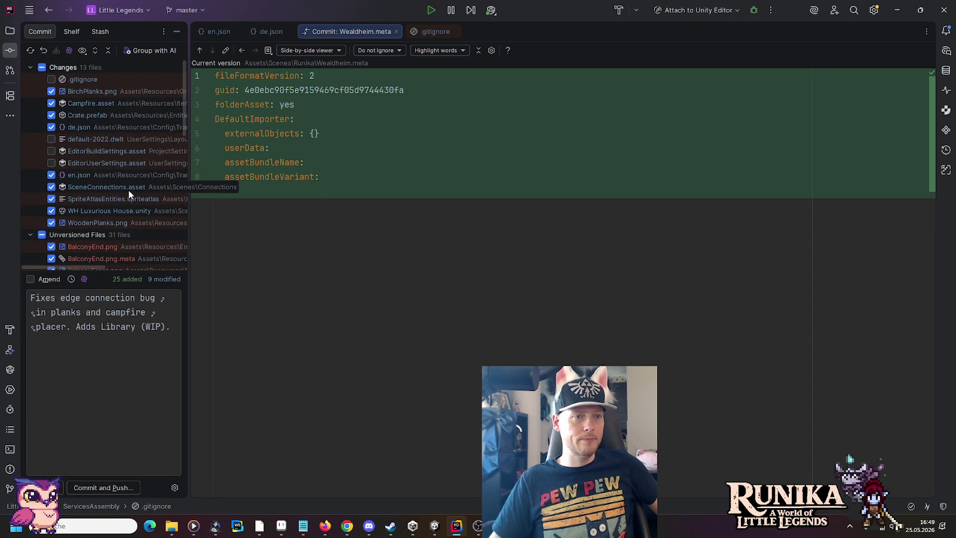
click(102, 488)
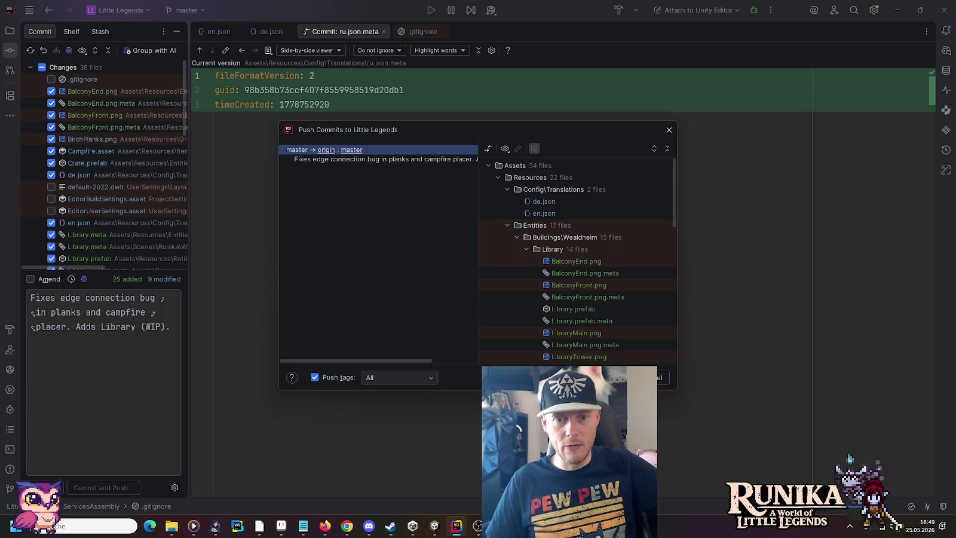
Push the commit to origin/master, close the ru.json.meta diff and .gitignore tabs, then switch to Unity
key(Escape)
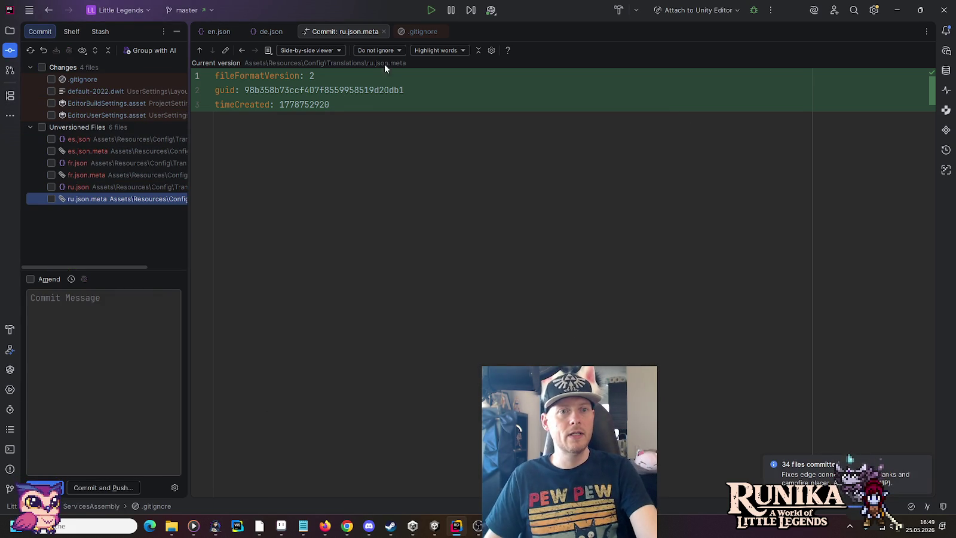
click(383, 31)
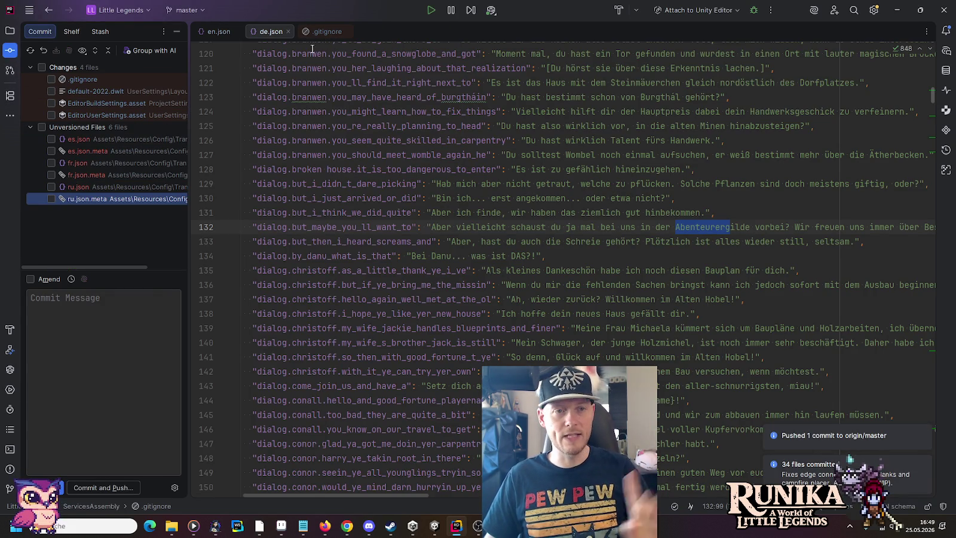
click(348, 31)
click(441, 125)
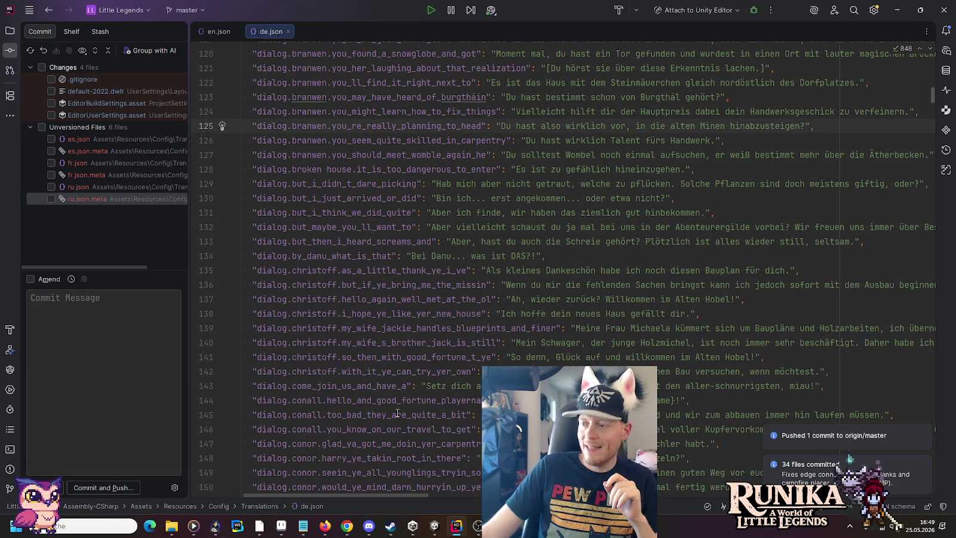
click(434, 525)
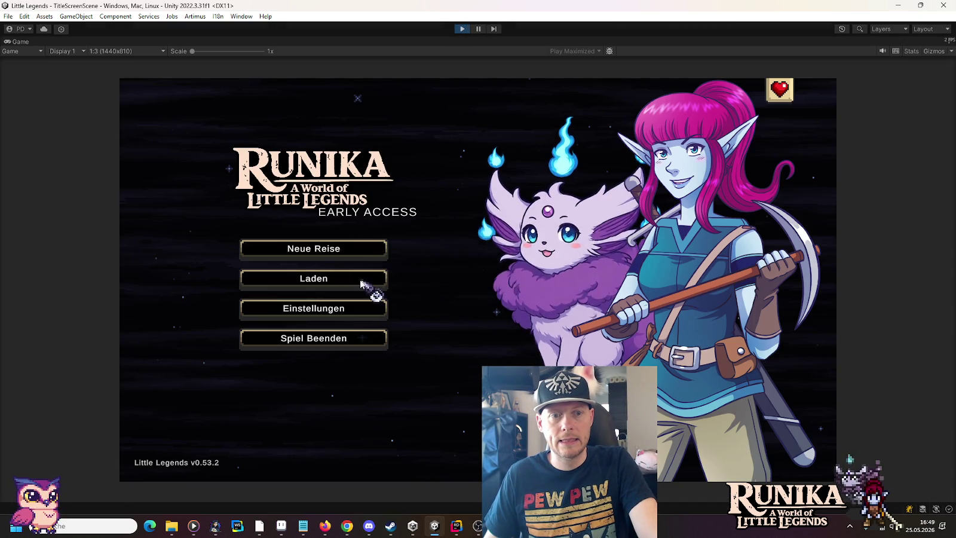
Create a new world named 'intro broken' with a Neelai character, start playing, and continue past the loading hint
click(367, 285)
key(Escape)
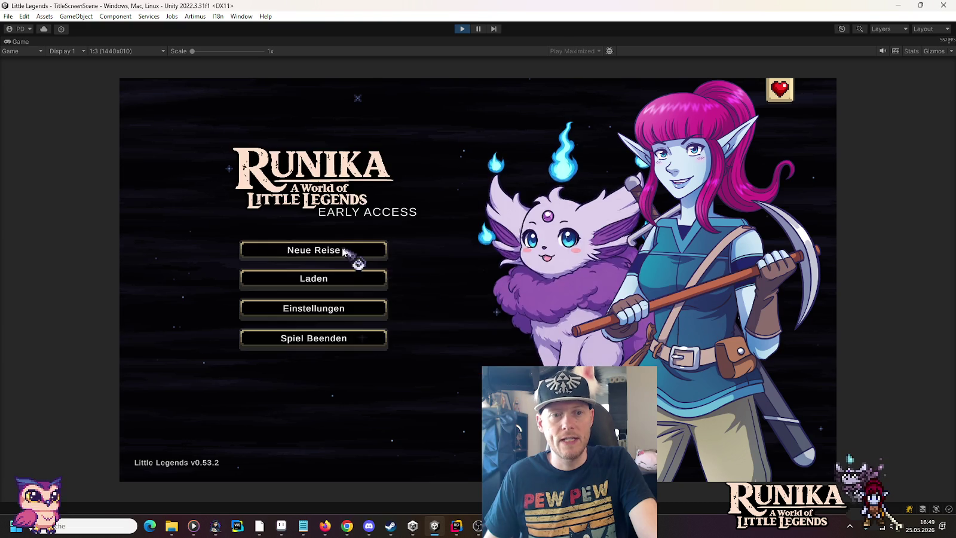
click(354, 251)
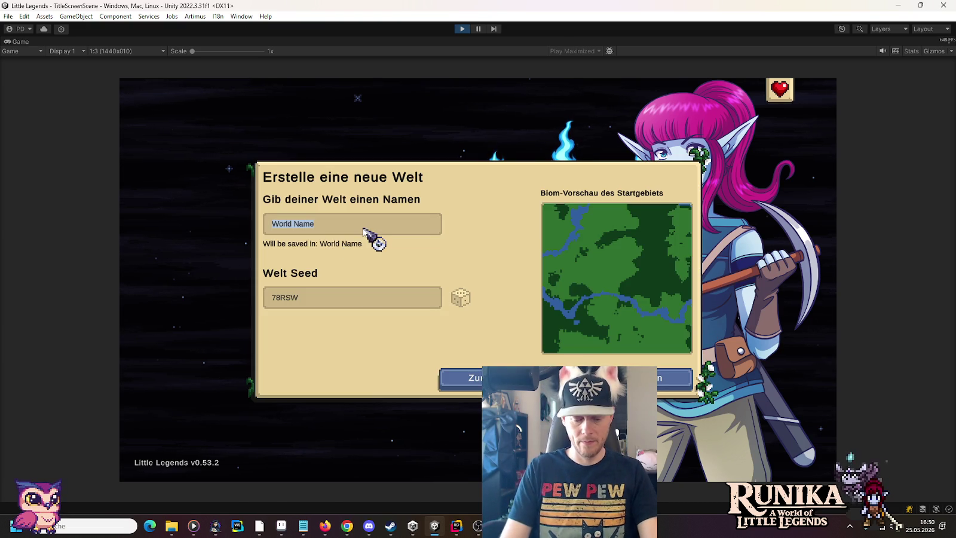
text(intro broken)
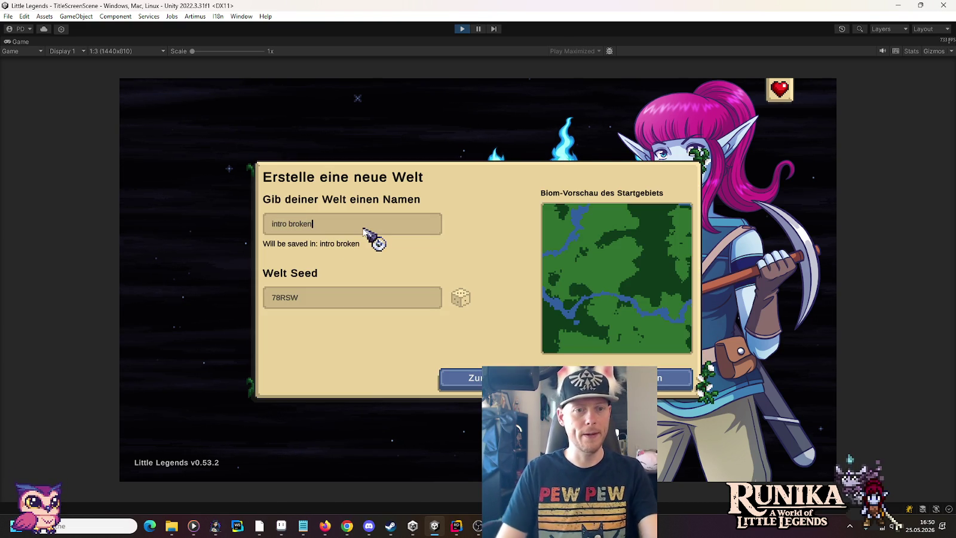
key(Return)
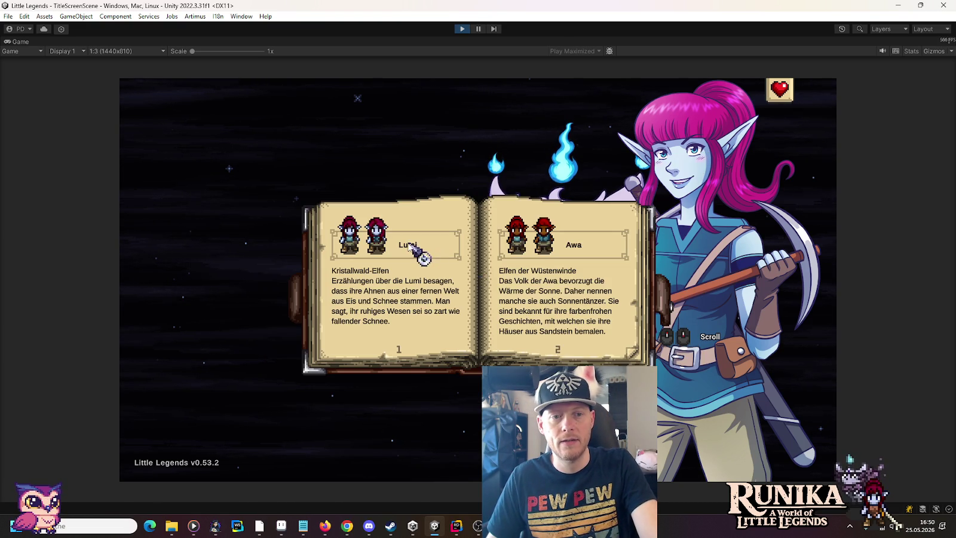
click(403, 242)
click(526, 354)
click(571, 263)
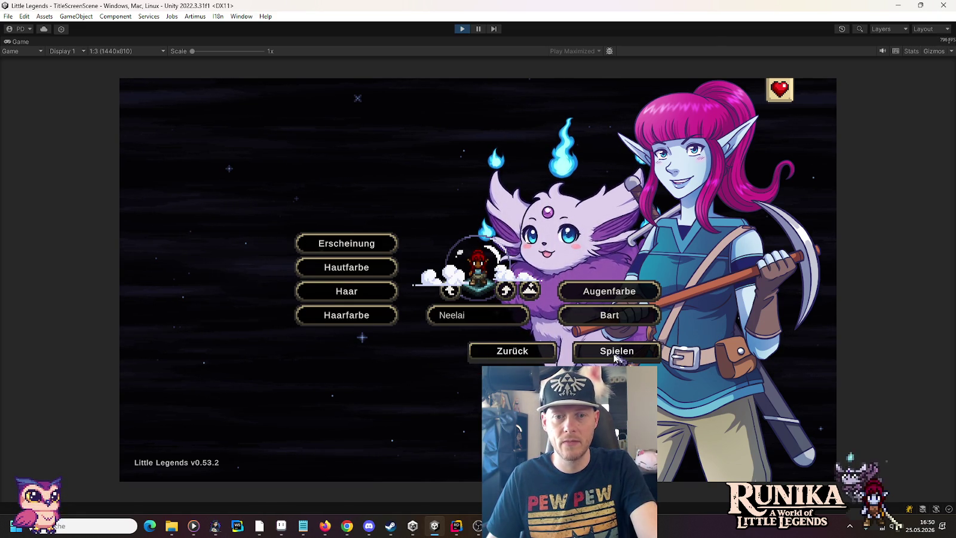
click(614, 355)
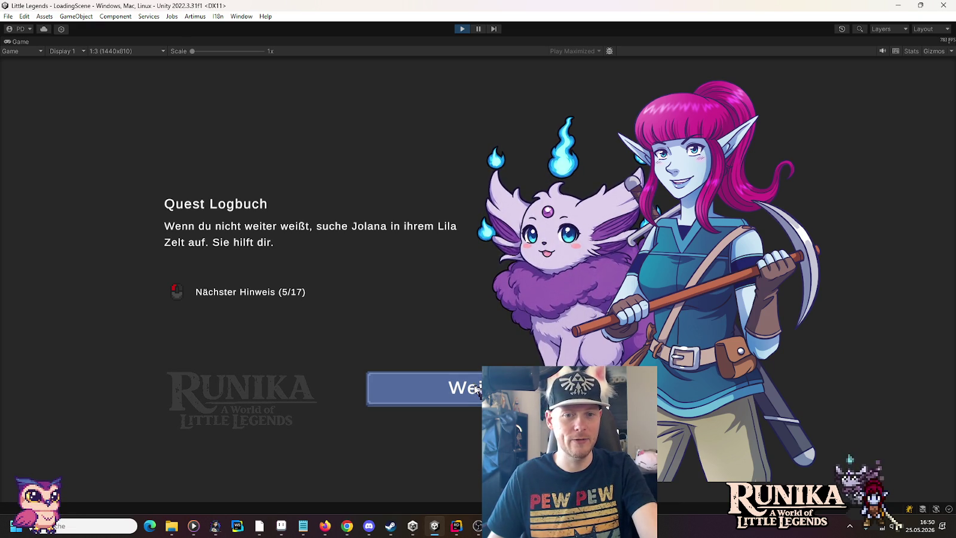
click(477, 390)
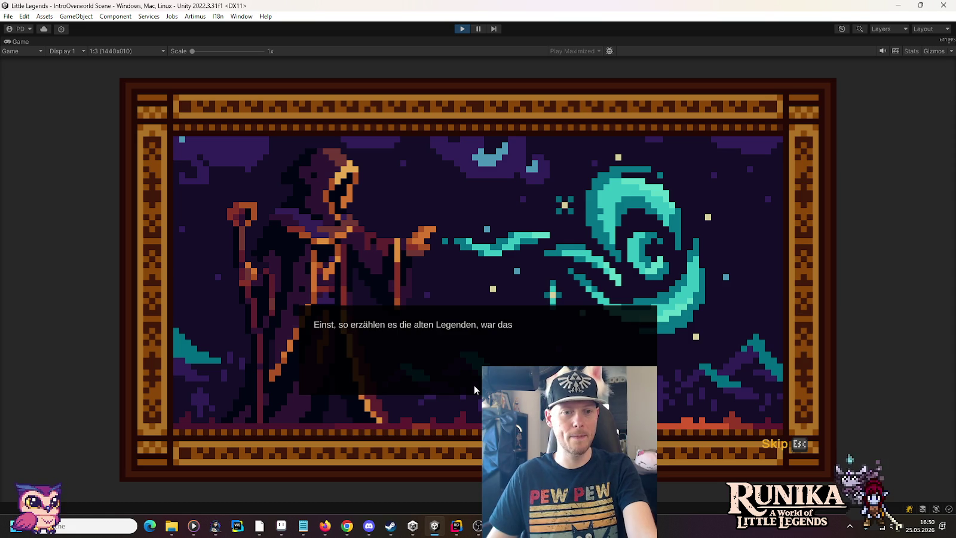
Skip the intro cutscene and advance through the opening dialogue until it closes
key(Escape)
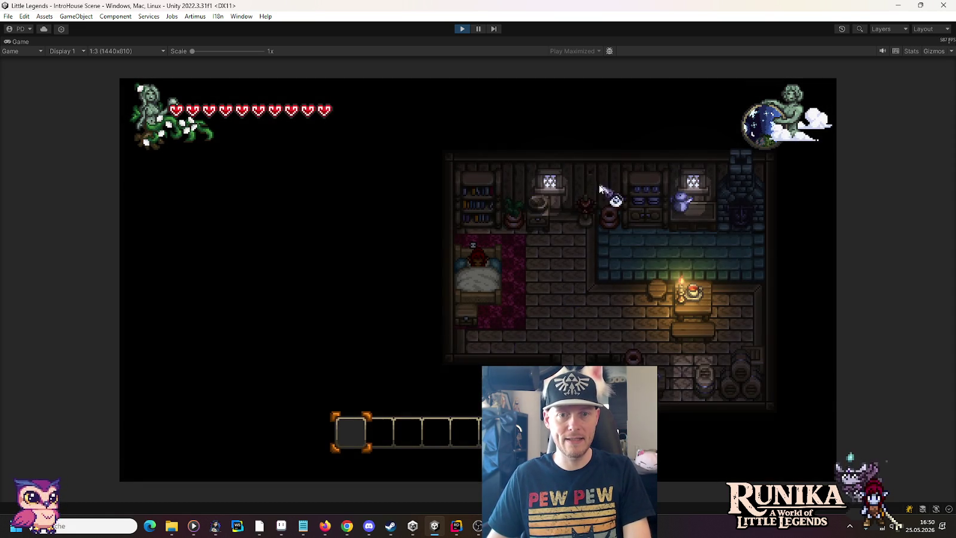
click(690, 347)
click(688, 348)
click(689, 348)
click(689, 348)
click(689, 348)
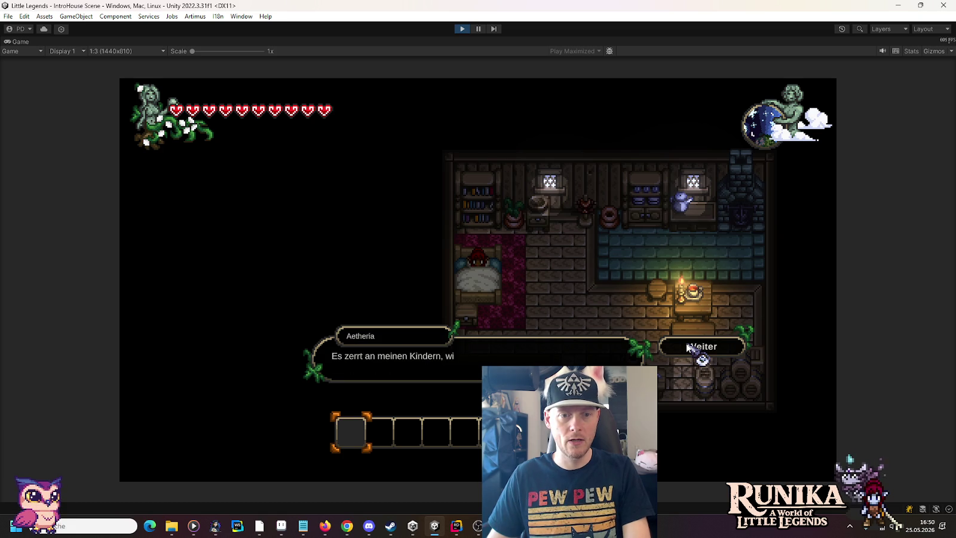
click(688, 347)
click(689, 347)
click(689, 347)
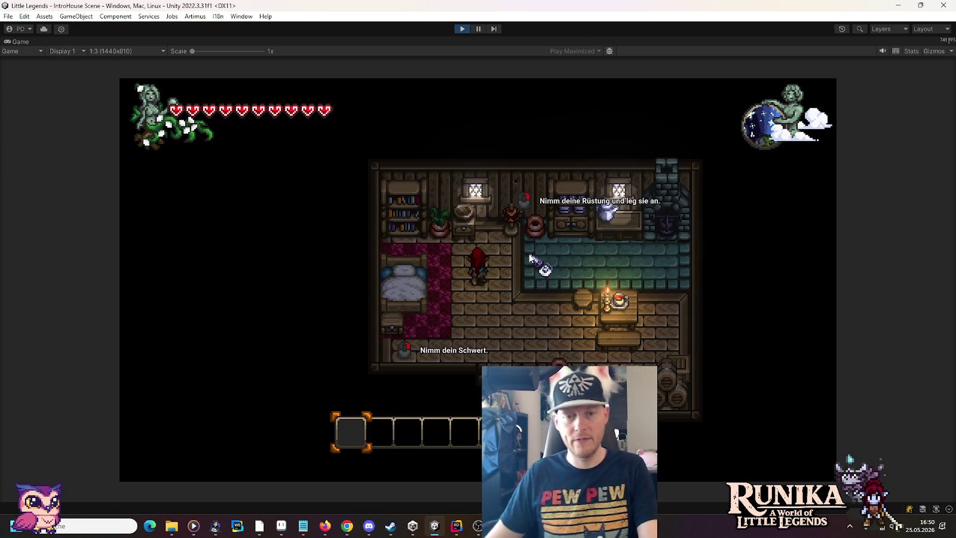
Save and quit from the pause menu, then stop the running game
key(Escape)
click(495, 331)
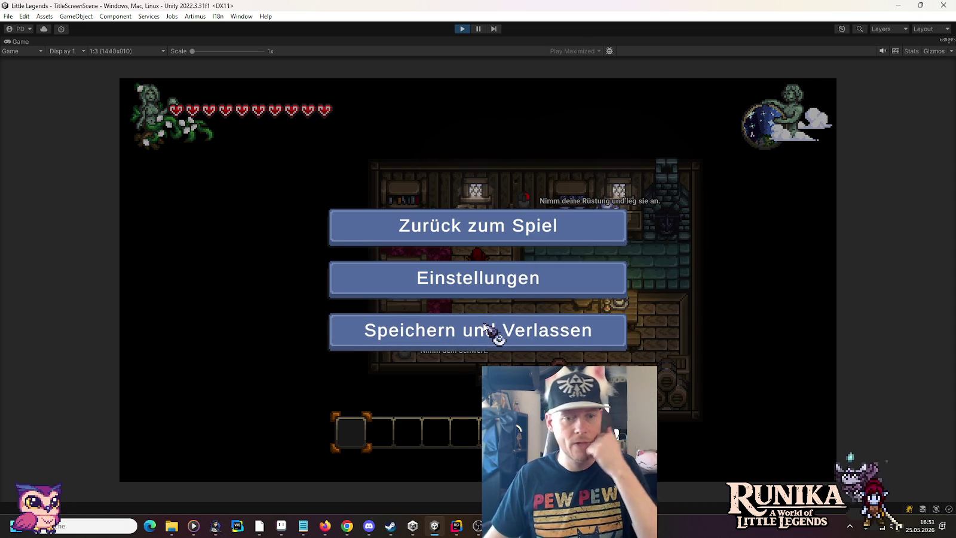
click(460, 30)
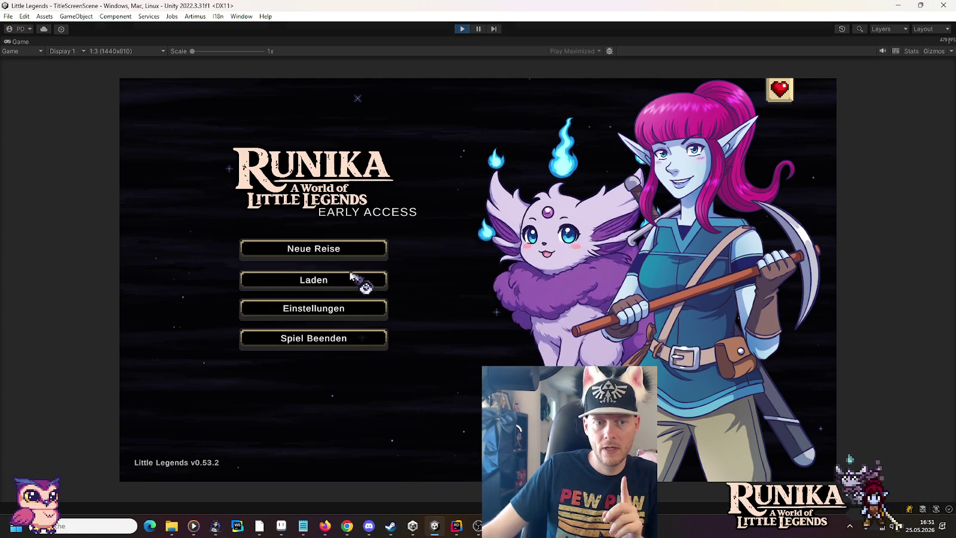
Load the zt45z45z save, walk the player to the counter by the sword, then stop Play mode
click(363, 281)
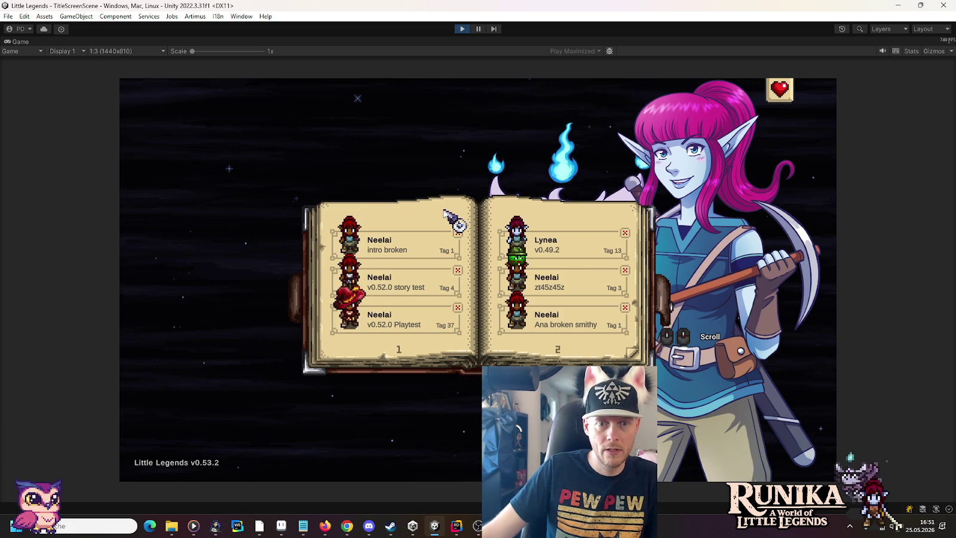
click(547, 283)
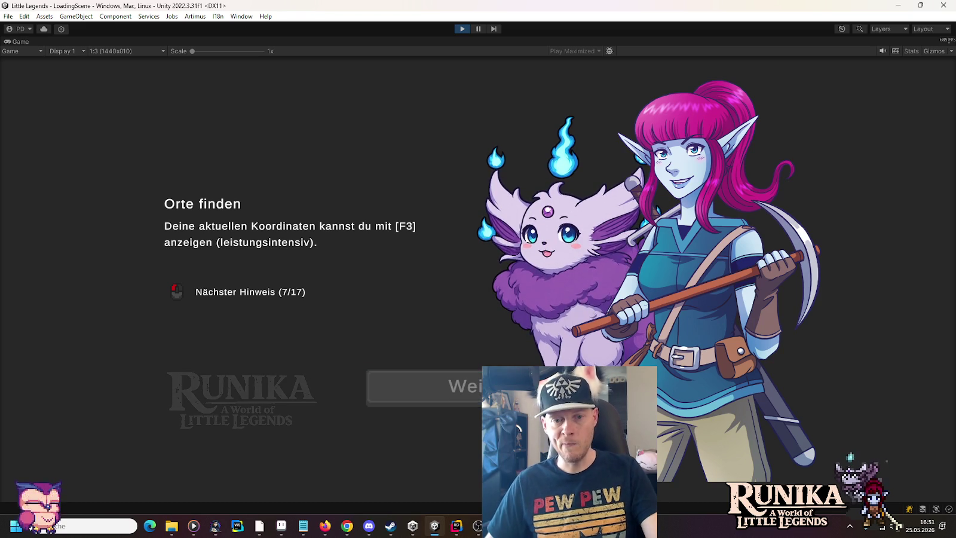
key(w)
key(d)
key(s)
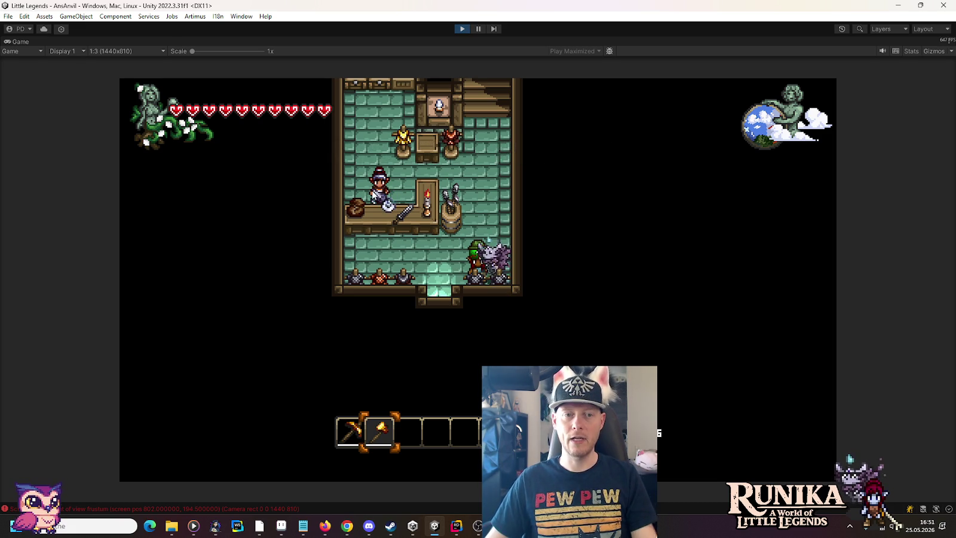
click(389, 201)
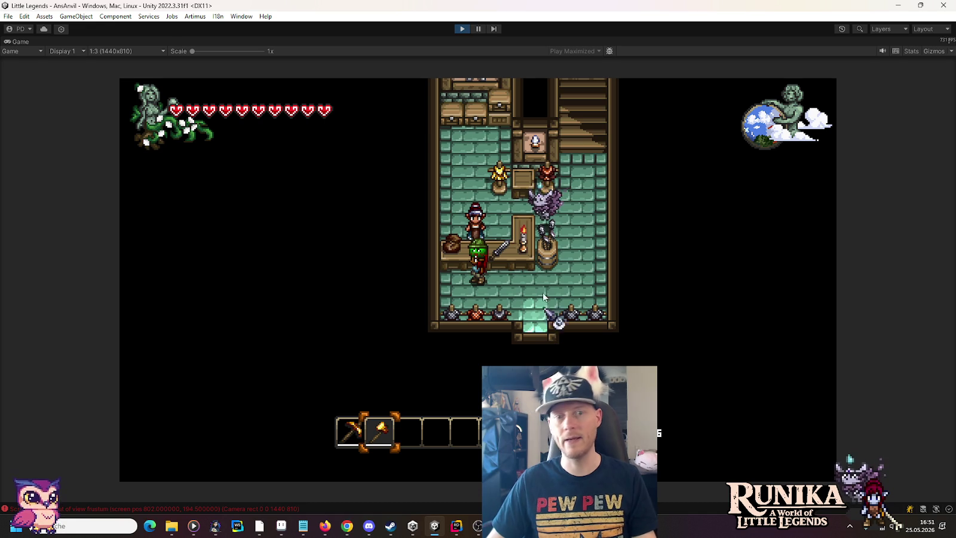
click(462, 28)
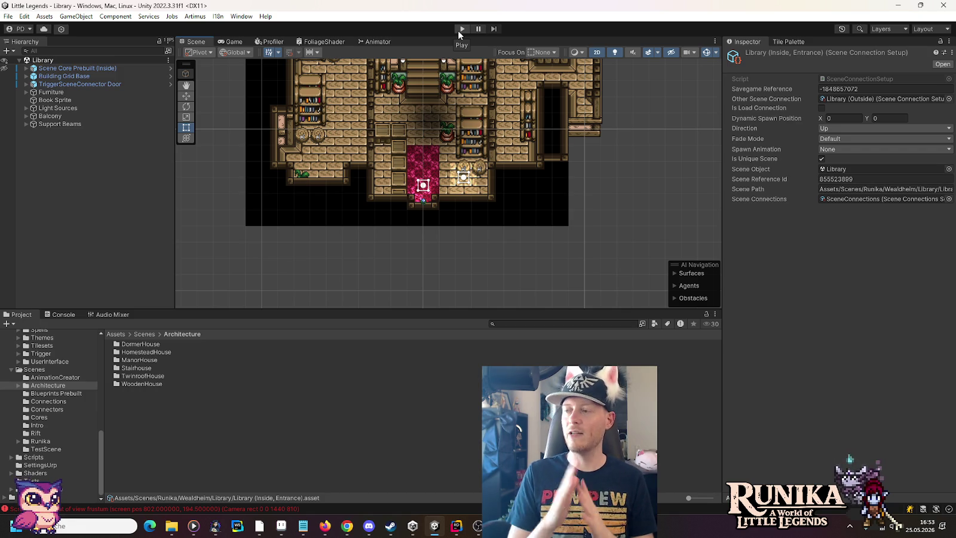
Open EntitySetup.cs via Search Everywhere ('EntSetup') and insert new lines after the allowStaticUsage field
click(457, 527)
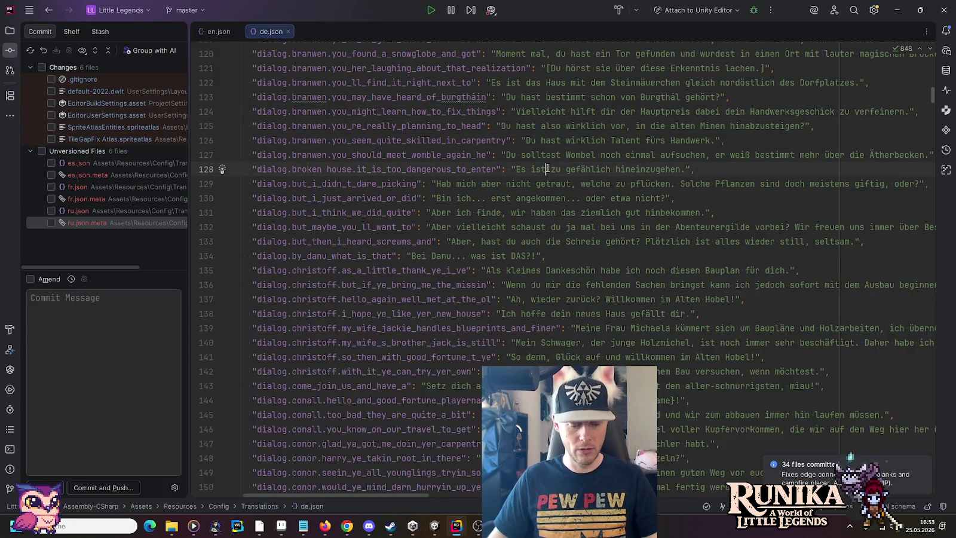
key(shift)
key(shift)
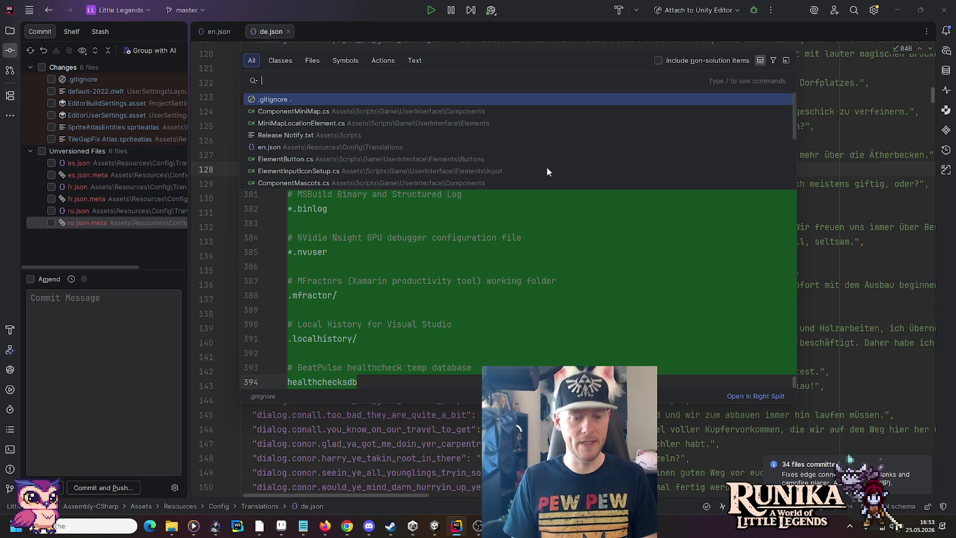
text(EntSetup)
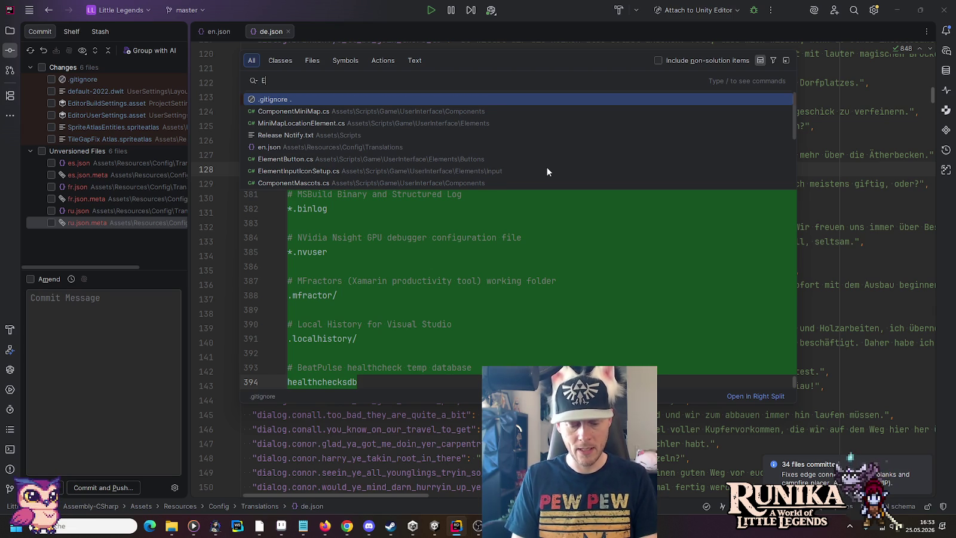
key(Return)
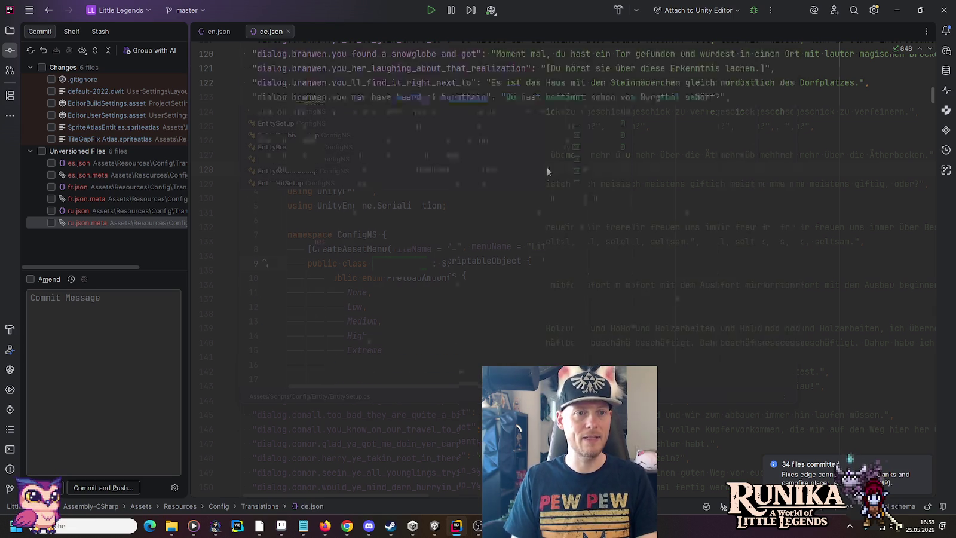
scroll(546, 171, down, 10)
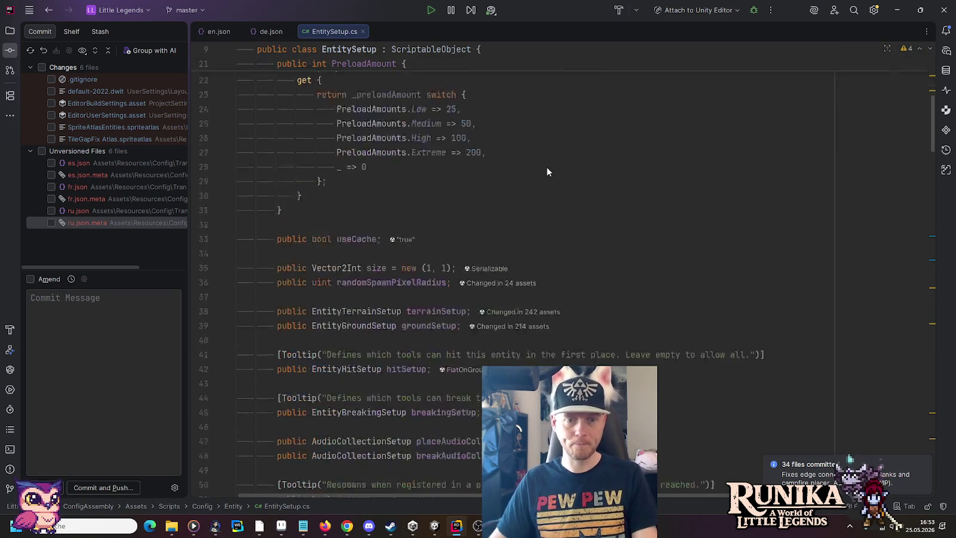
scroll(547, 171, down, 1)
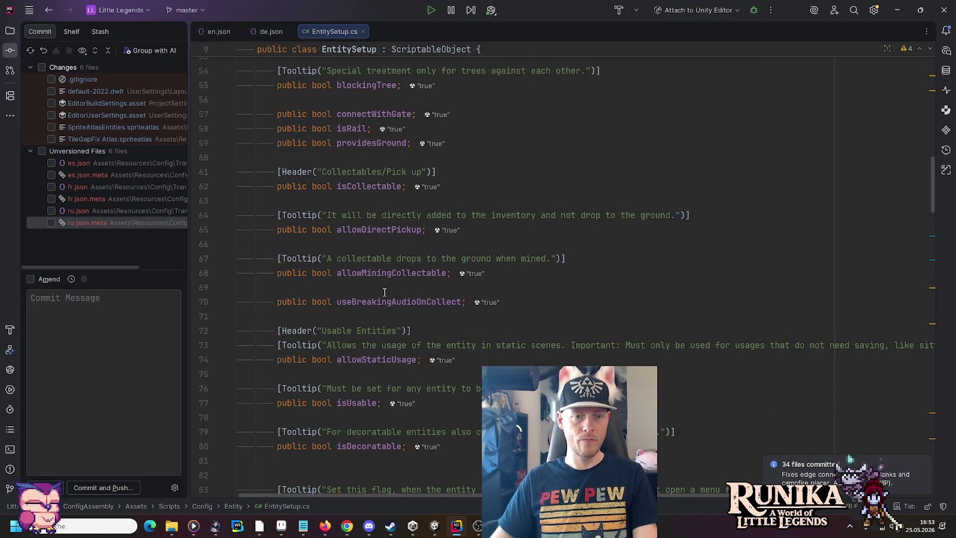
scroll(385, 291, down, 2)
click(384, 273)
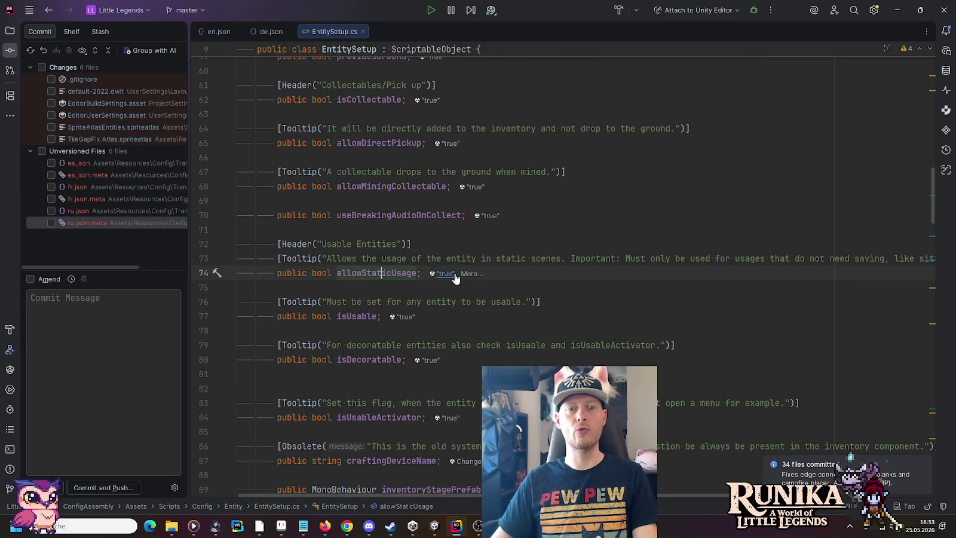
click(546, 273)
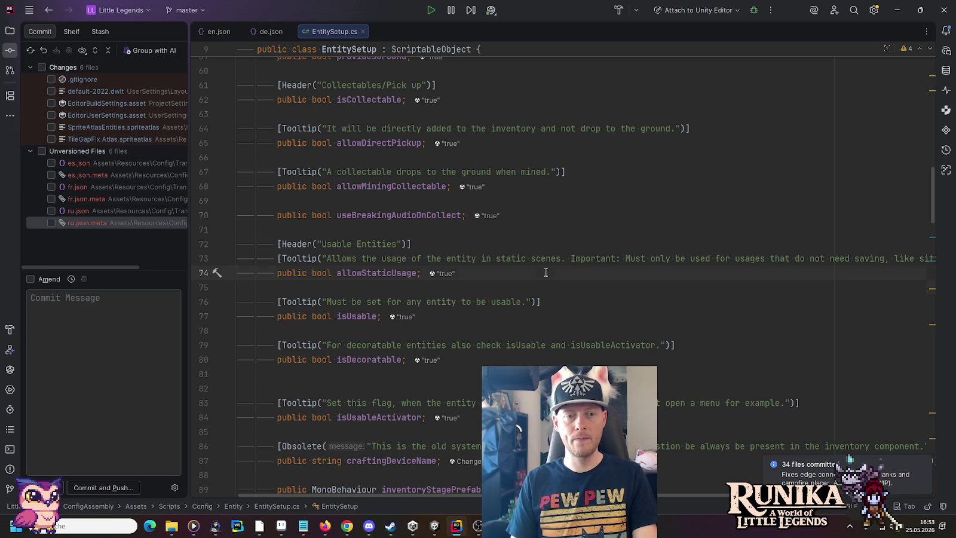
key(Return)
key(Return)
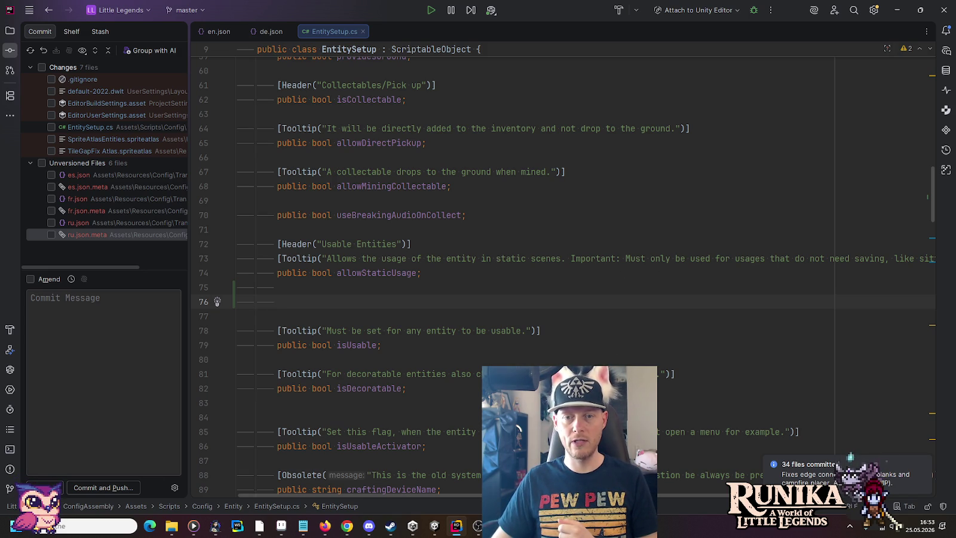
Declare 'public bool allowLockedUsage;' and begin a [Tooltip("Only applicable in generated...")] line above it
drag(605, 495, 705, 496)
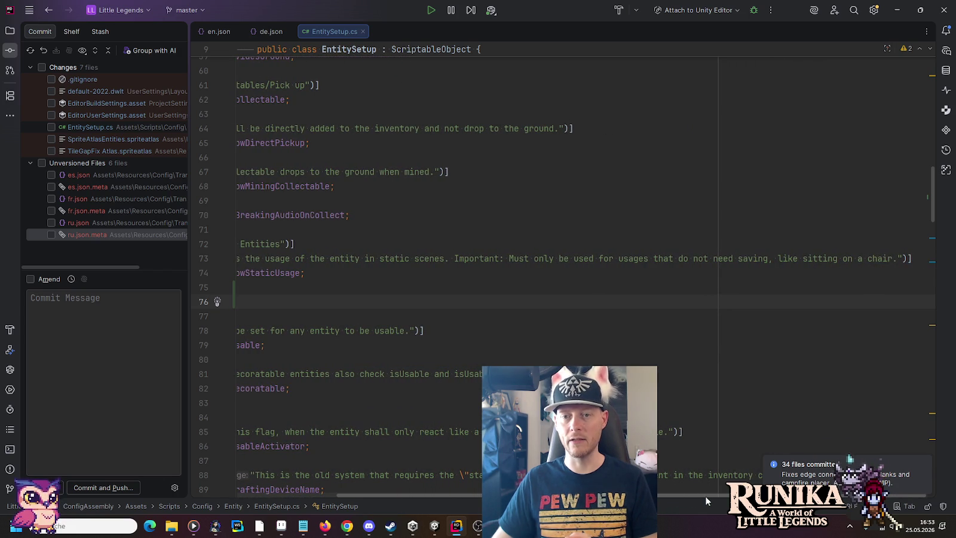
scroll(350, 311, left, 3)
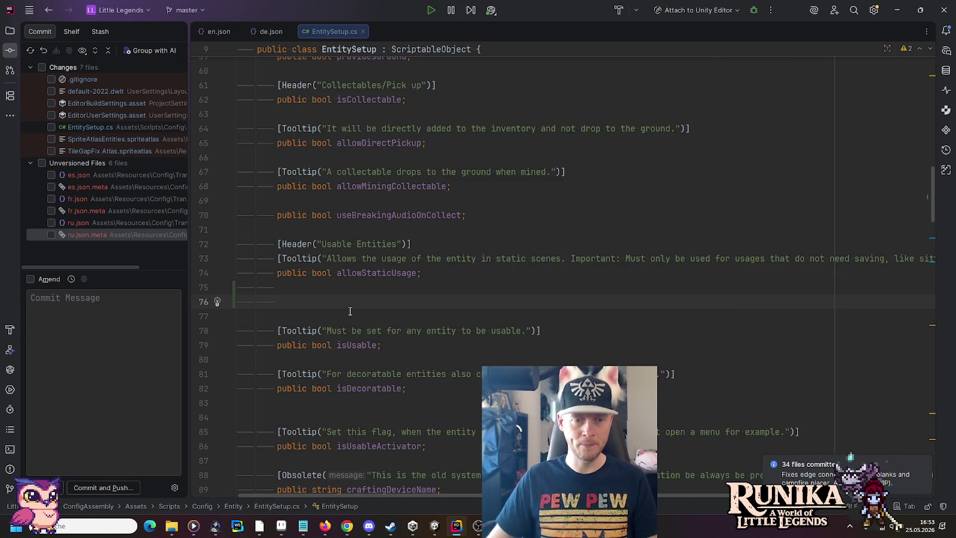
text(public bool all)
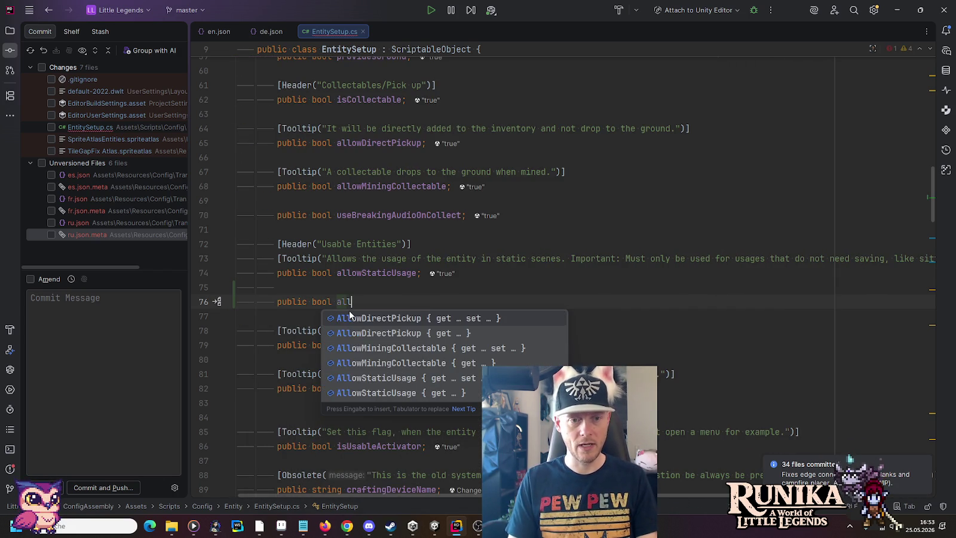
text(owLocked)
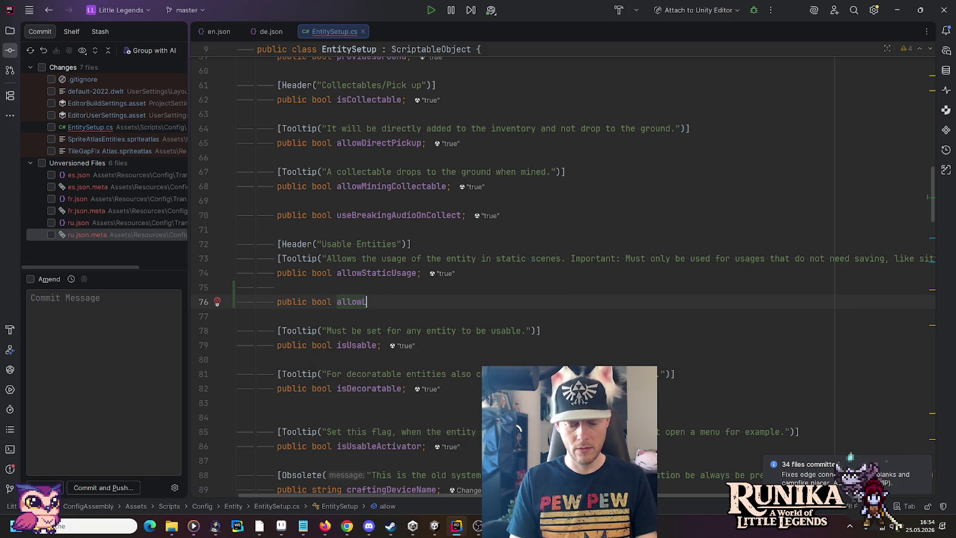
text(Usage;)
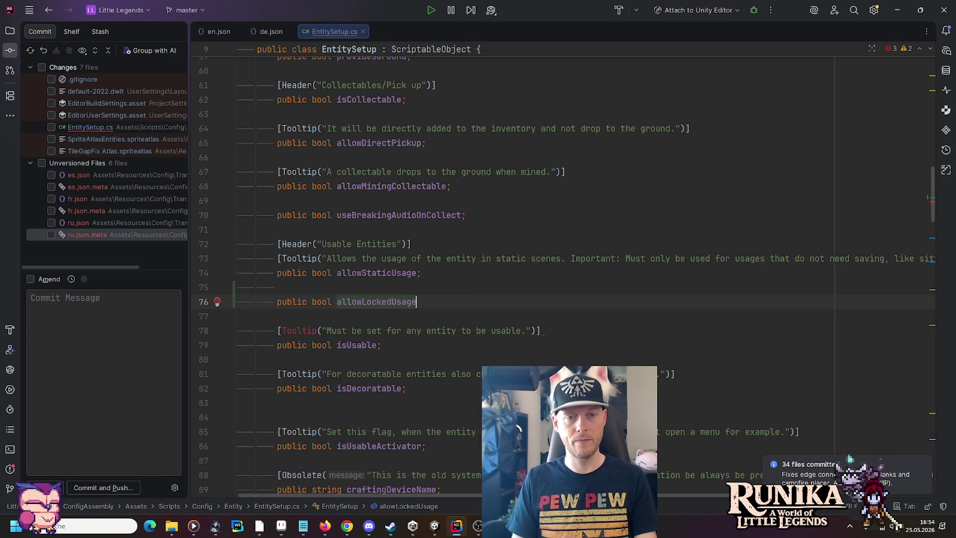
key(Up)
key(Return)
text([)
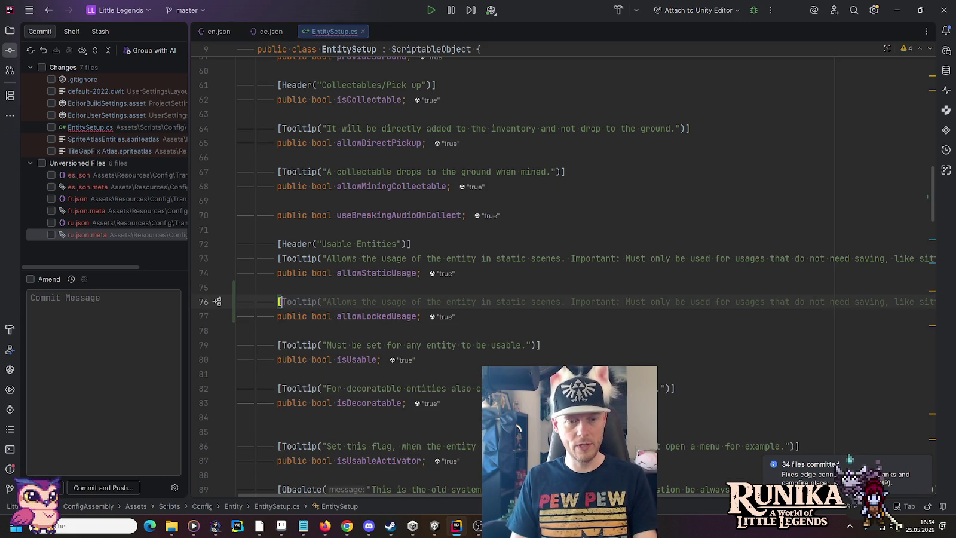
text(Tooltip()
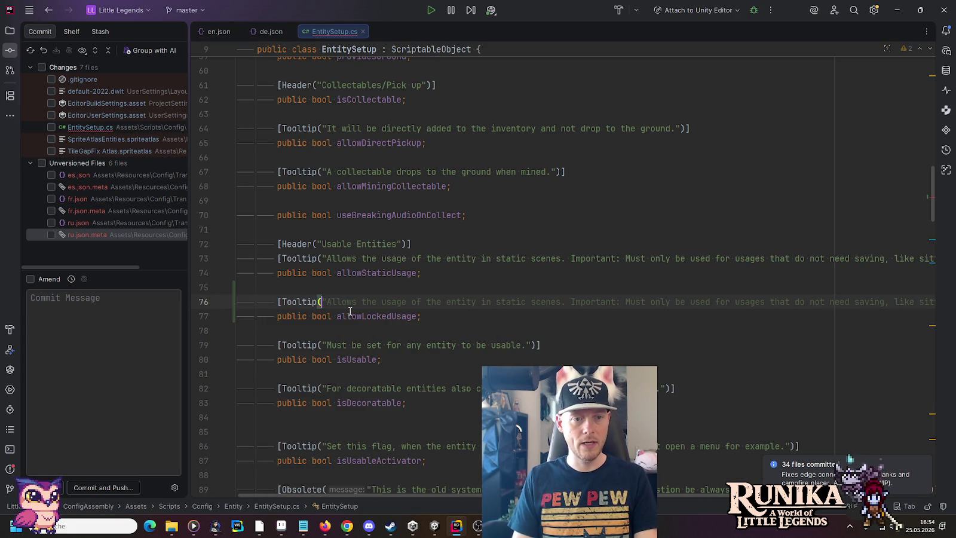
text("Only)
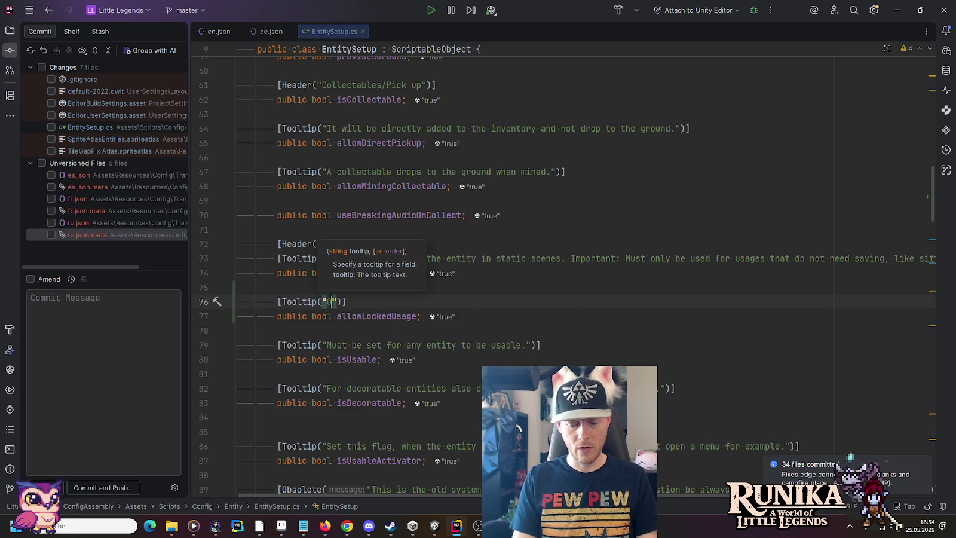
text( applicable )
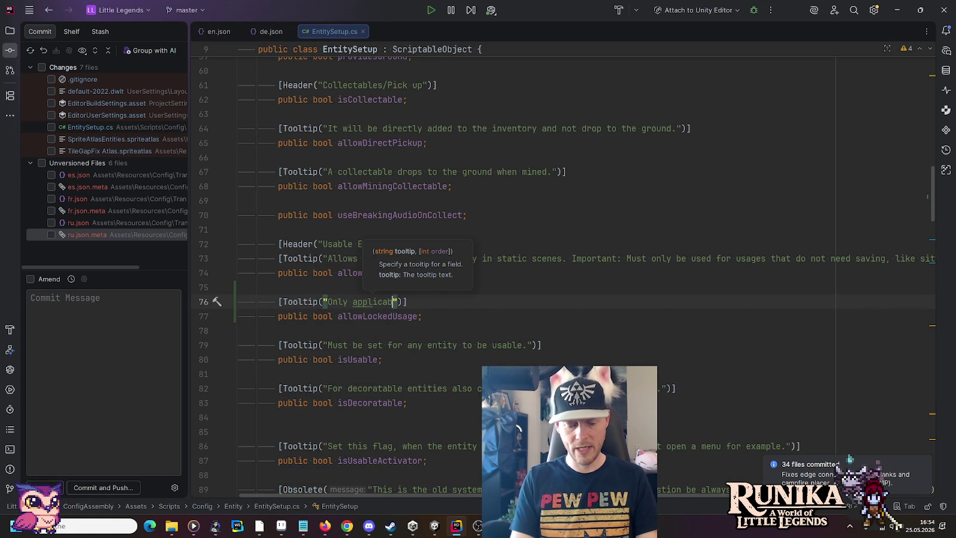
text(in )
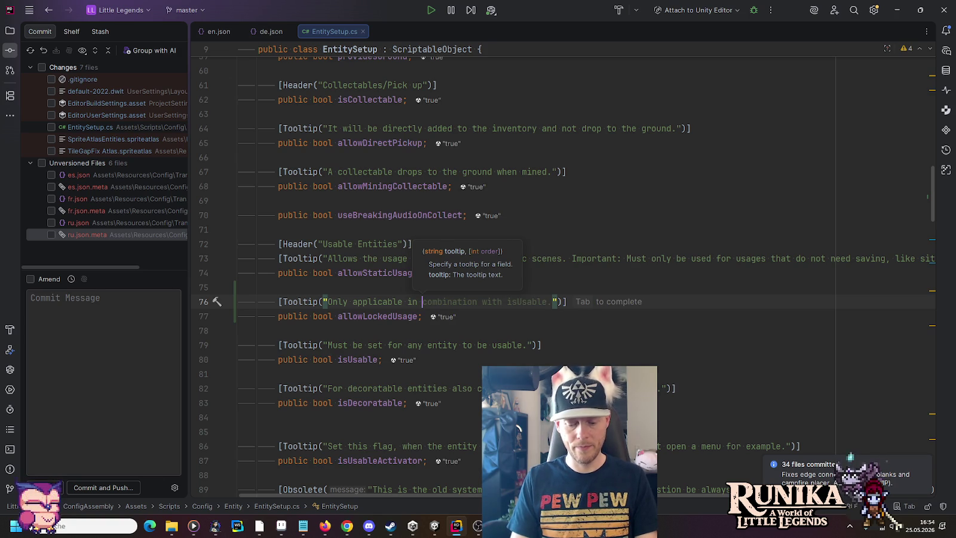
text(generated)
Rewrite the tooltip opening from 'Only applicable in generated' to 'Generated & prebuilt scenes-only'
click(422, 302)
key(ctrl+shift+Left)
key(ctrl+shift+Left)
key(ctrl+shift+Left)
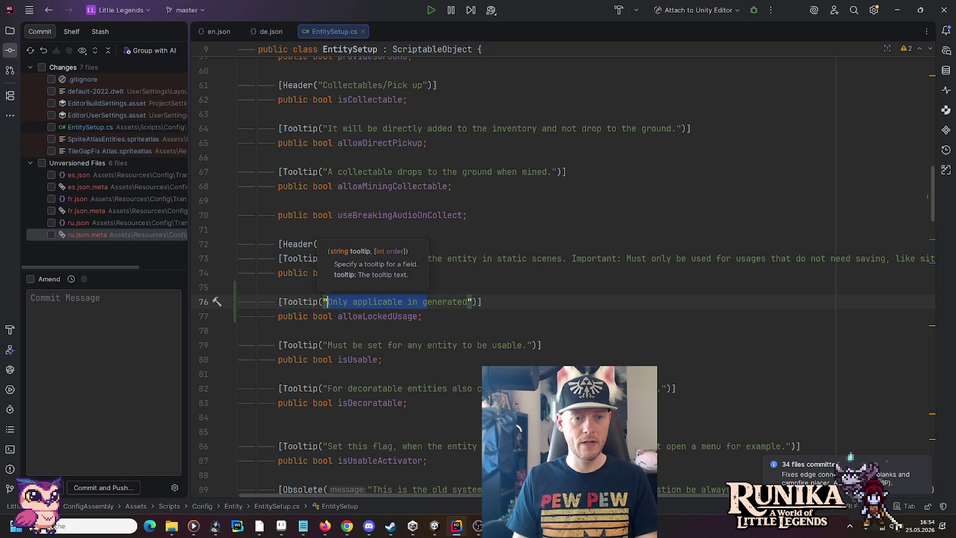
key(BackSpace)
key(Delete)
text(G)
key(ctrl+Right)
text(& )
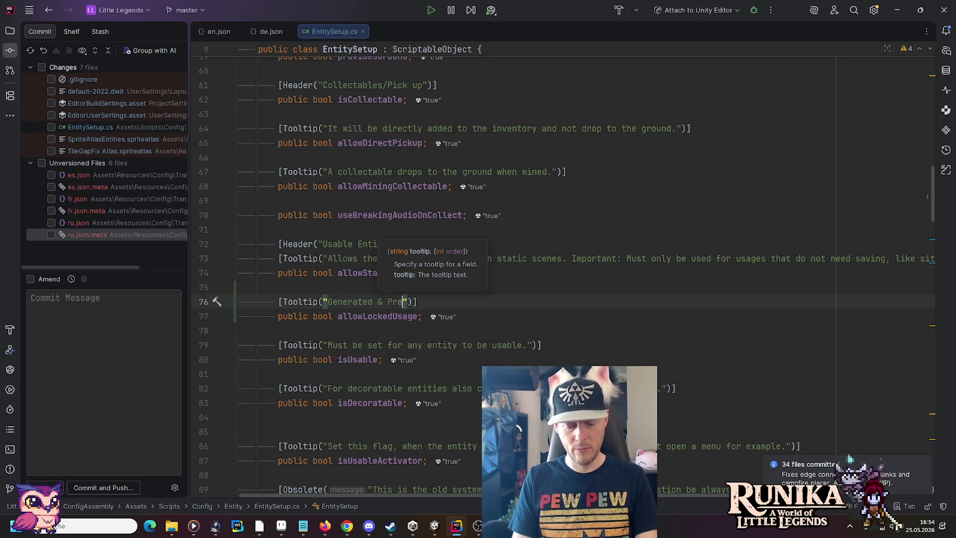
text(prebuilt sc)
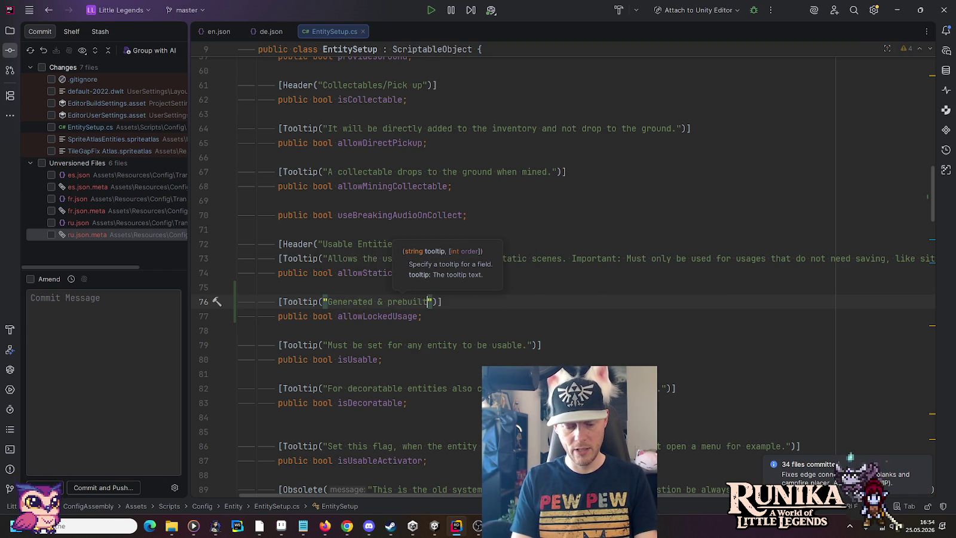
text(enes)
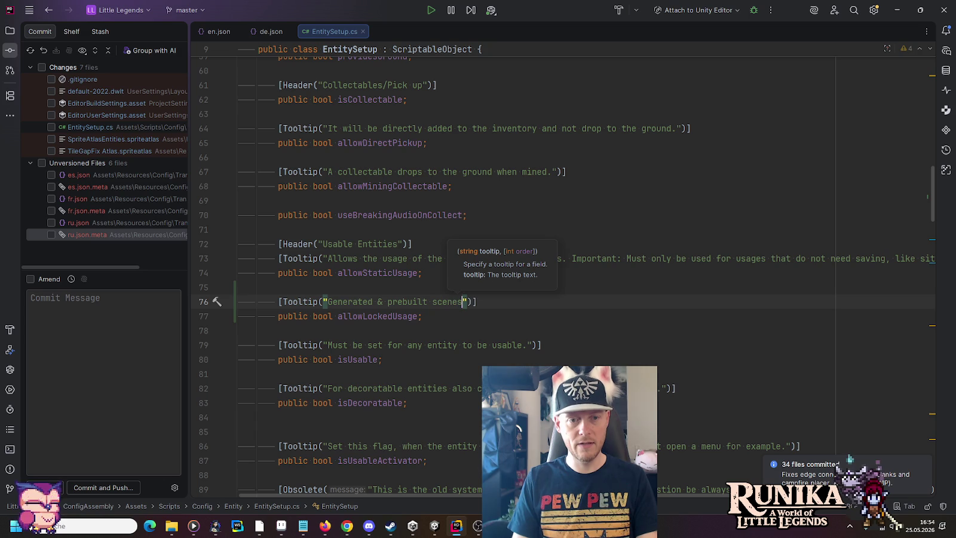
text(-only:)
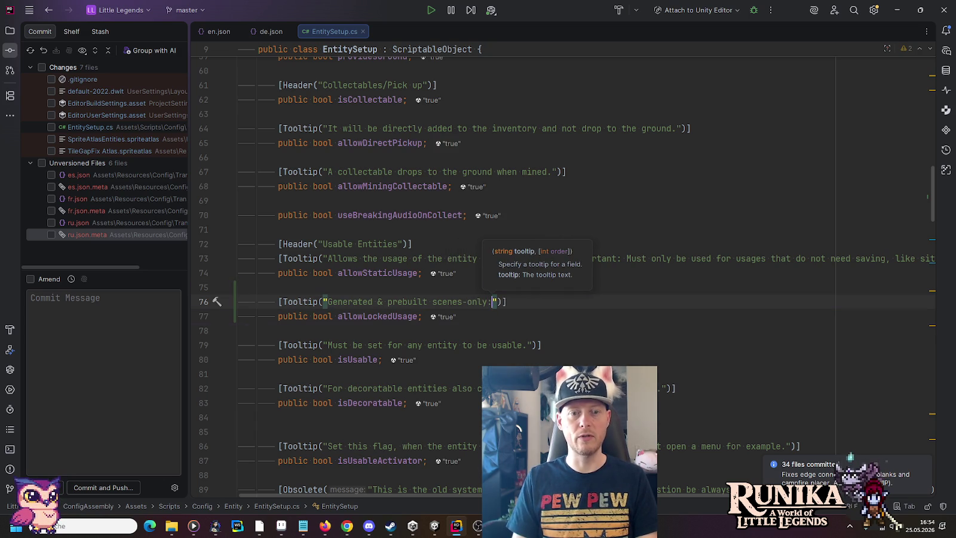
Remove the hyphen and accept the AI completion: 'Allows the usage of the entity even if it is locked.'
click(467, 301)
key(BackSpace)
text(,)
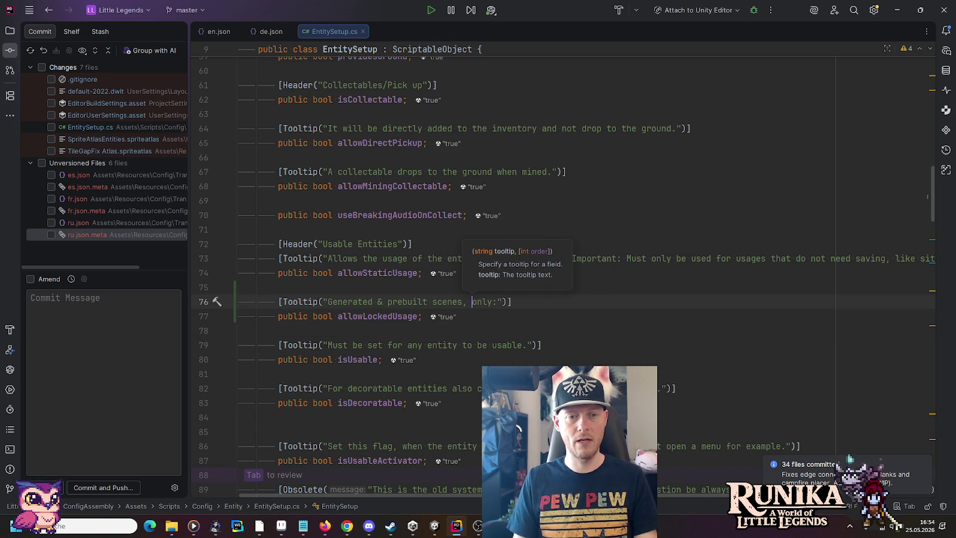
click(467, 301)
key(BackSpace)
key(Right)
key(Right)
key(Right)
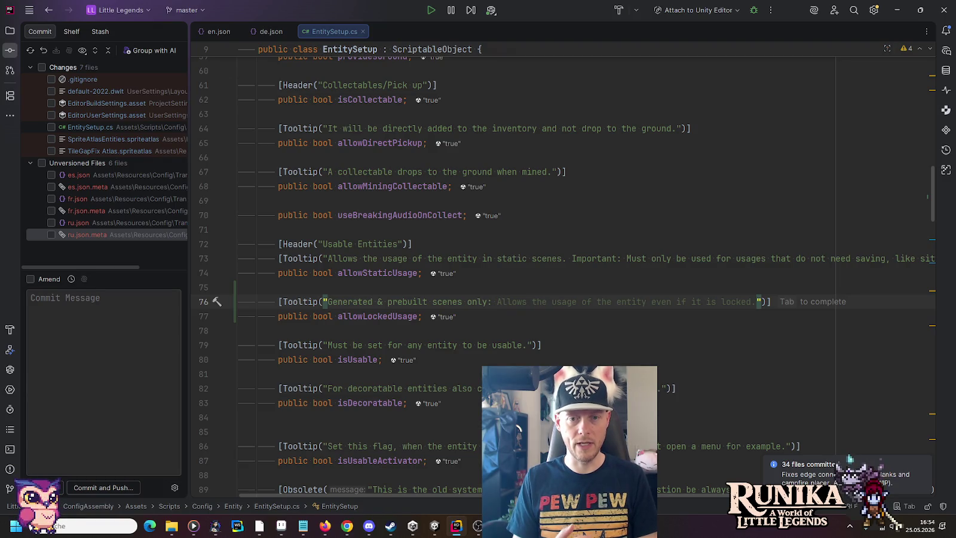
key(Tab)
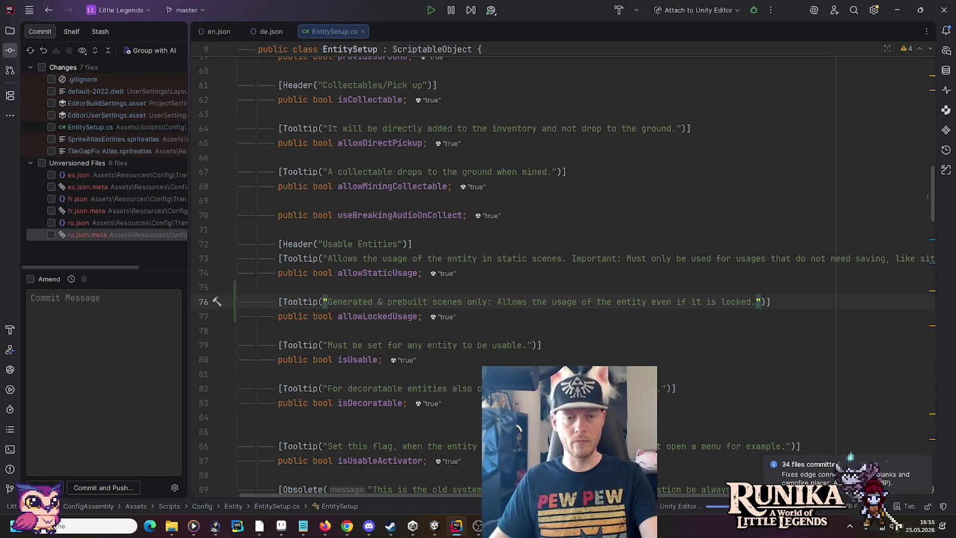
right_click(352, 273)
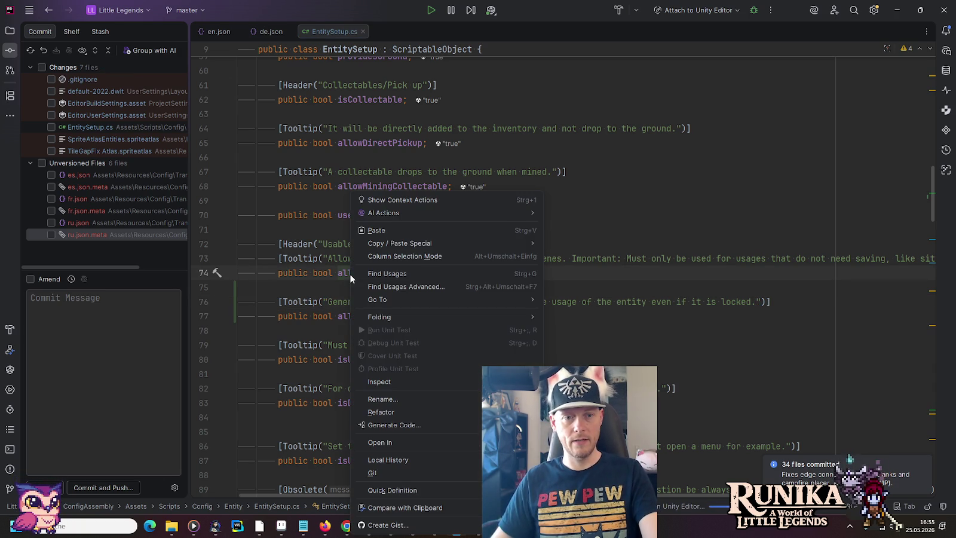
Find usages of allowStaticUsage and add 'allowLockedUsage = allowLockedUsage,' after its assignment in EntitySetup
click(384, 273)
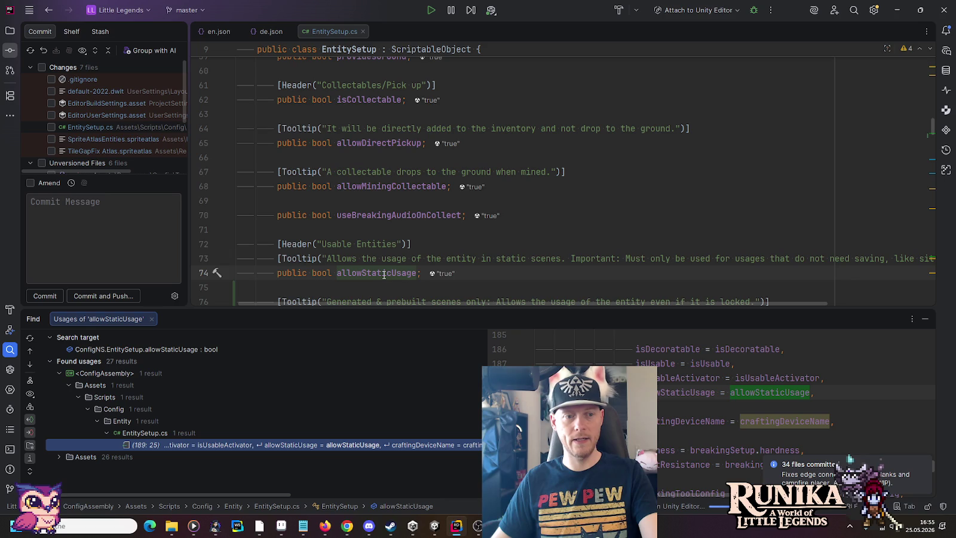
click(200, 446)
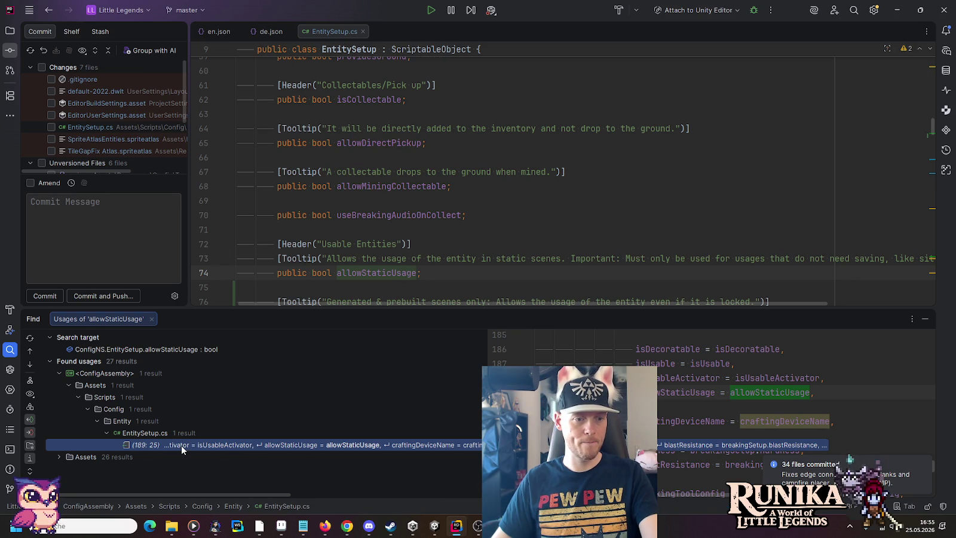
mouse_move(374, 272)
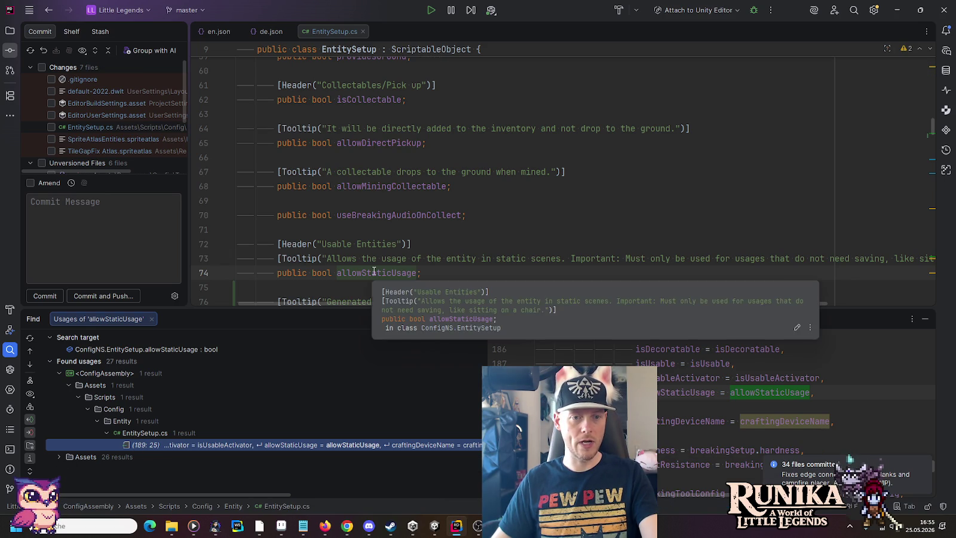
scroll(374, 272, down, 9)
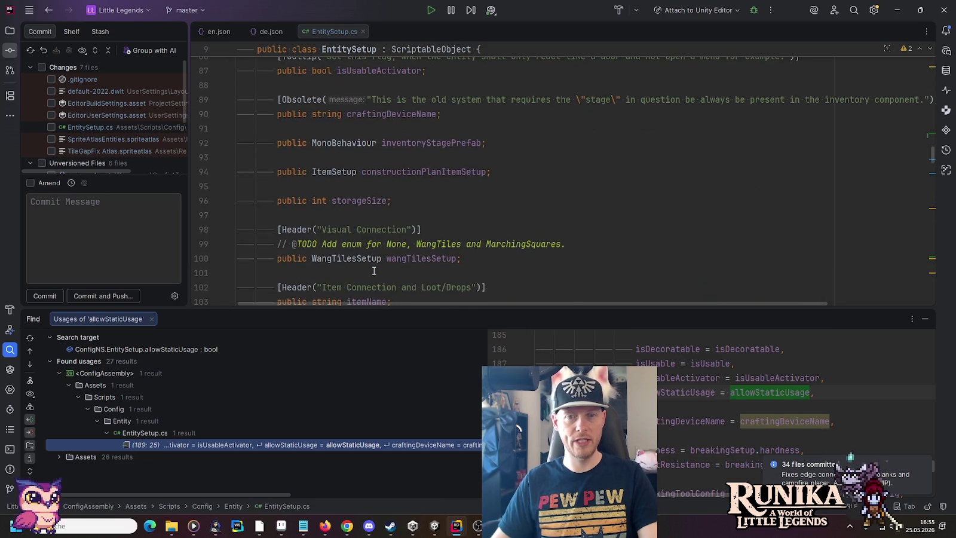
scroll(374, 271, down, 15)
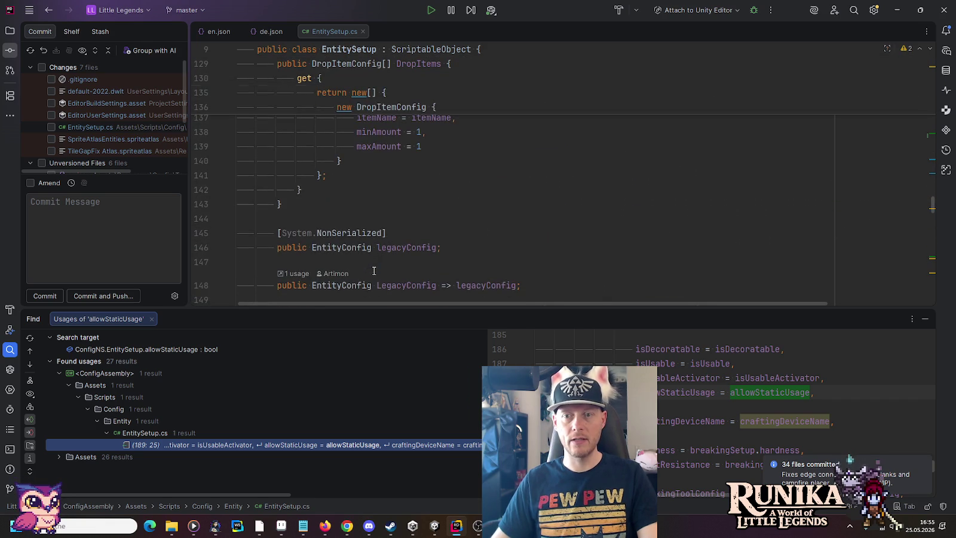
scroll(374, 271, up, 3)
click(933, 138)
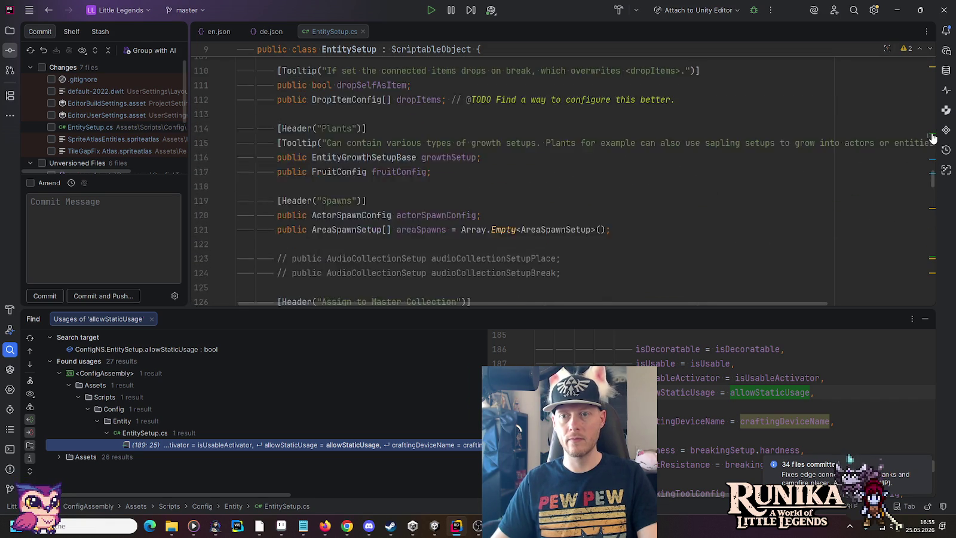
double_click(331, 446)
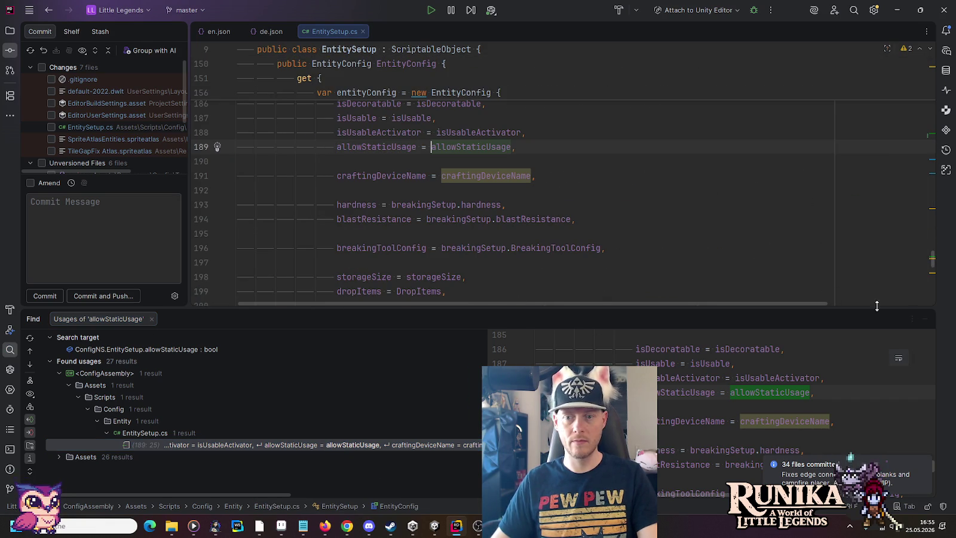
key(shift+Escape)
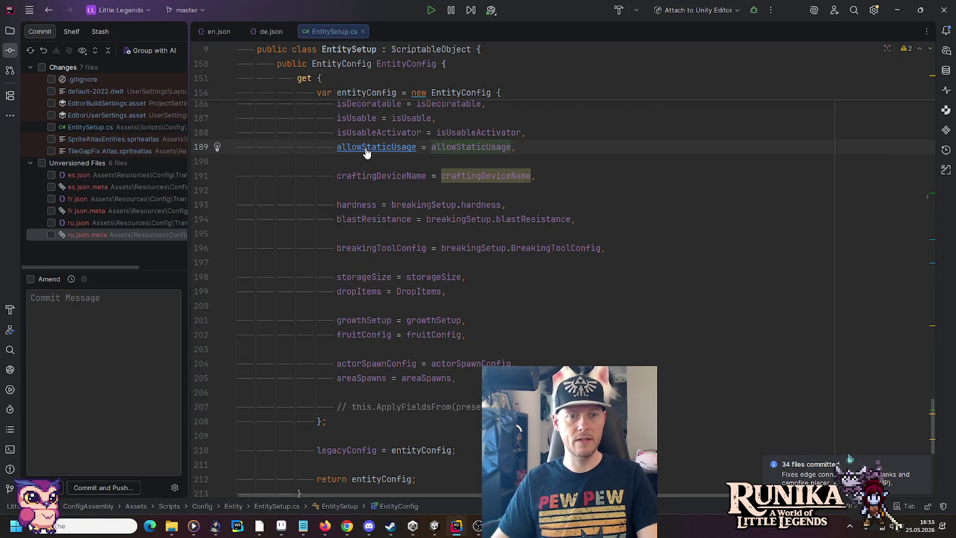
click(561, 150)
key(Return)
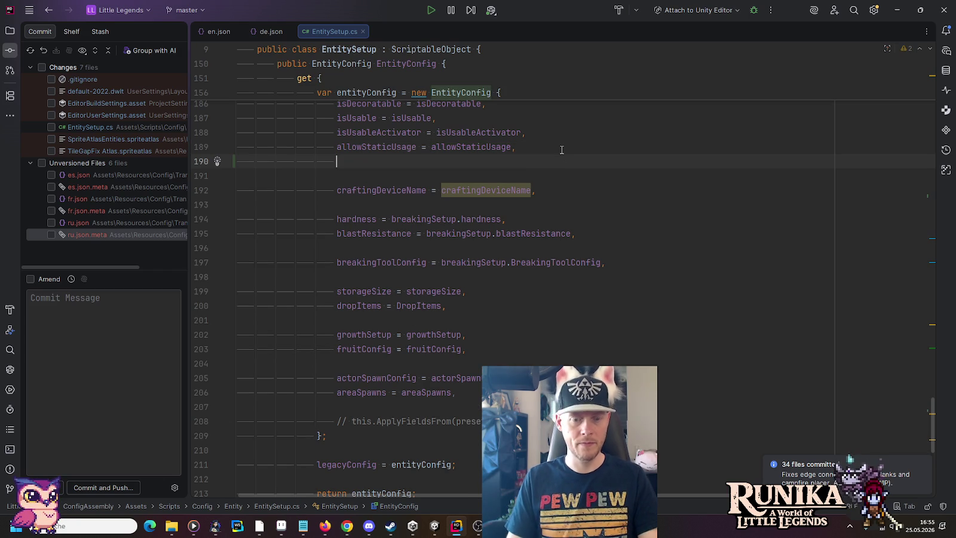
text(allo)
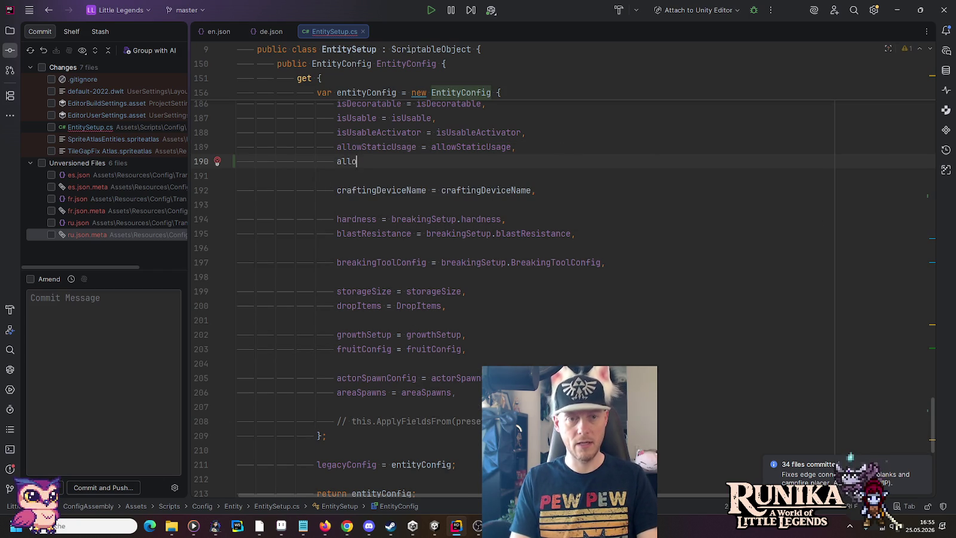
text(w)
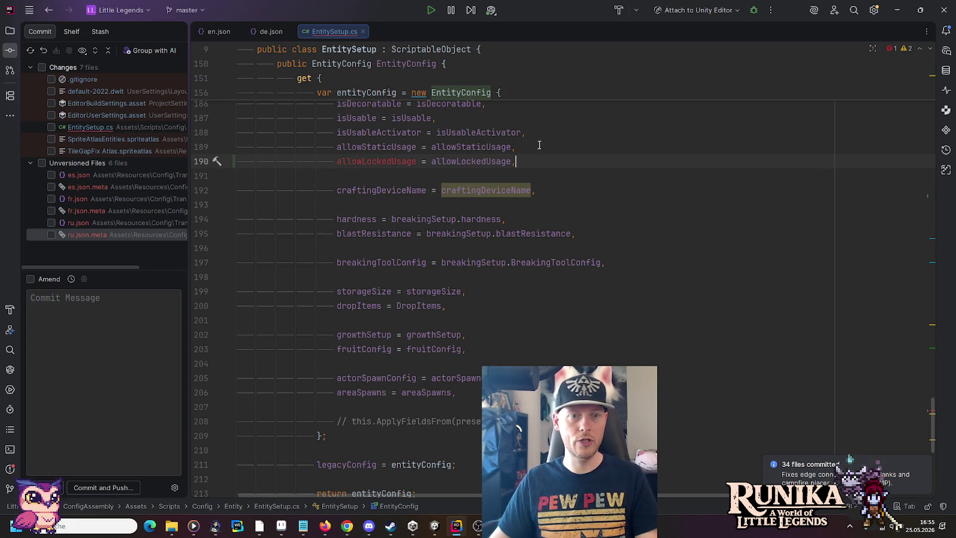
Declare 'public bool allowLockedUsage;' below allowStaticUsage in EntityConfig.cs
ctrl+click(409, 151)
click(533, 213)
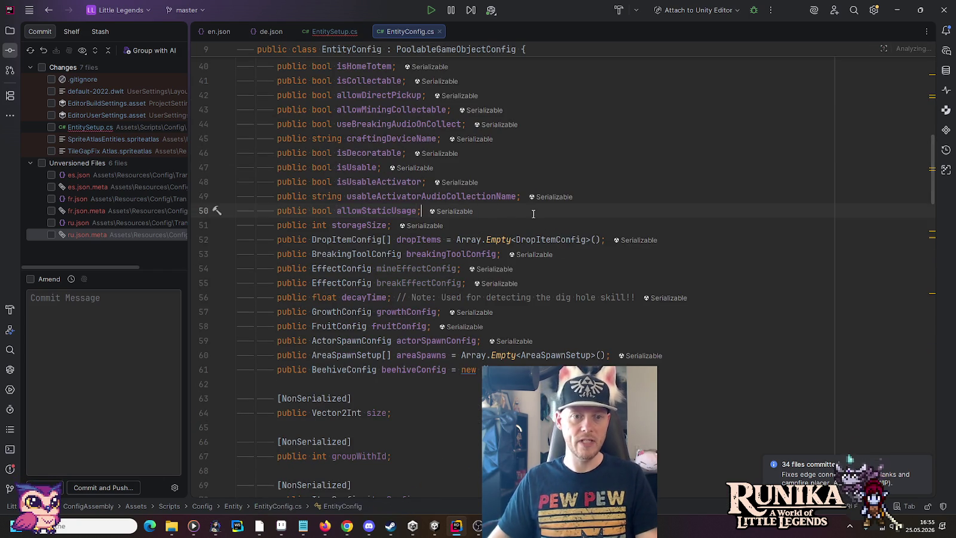
key(Return)
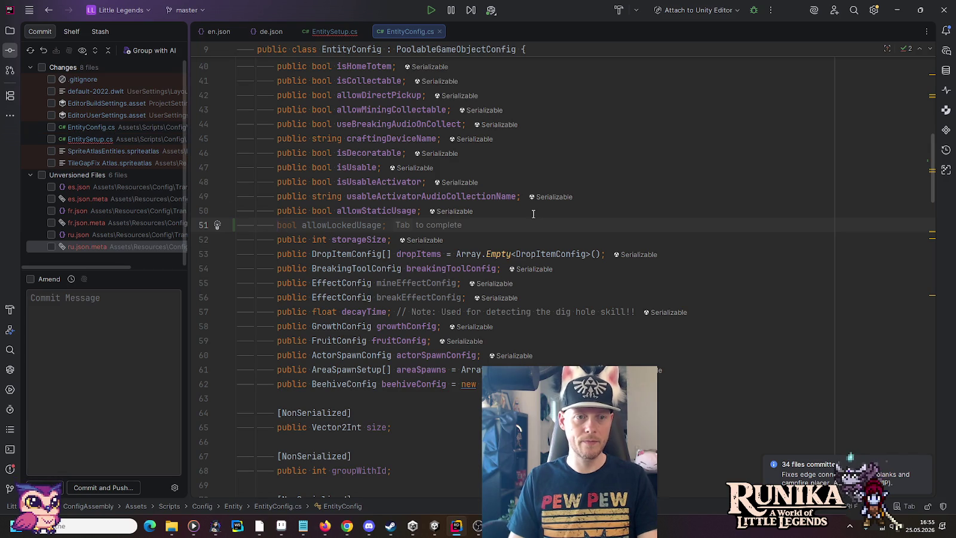
text(pu)
key(Tab)
key(Tab)
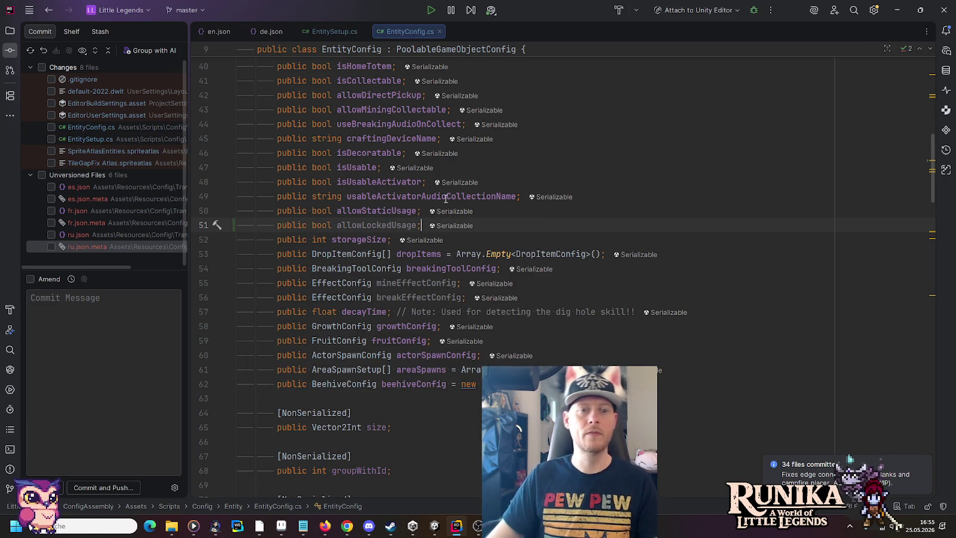
right_click(391, 211)
Find usages of EntityConfig's allowStaticUsage and open the ActorInteractPlayer hits at lines 396 and 457
click(426, 273)
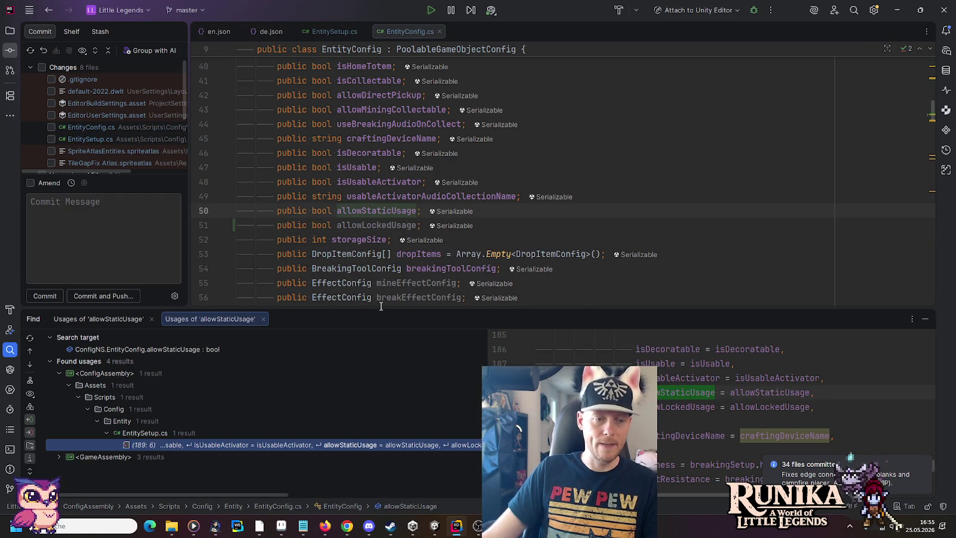
click(56, 458)
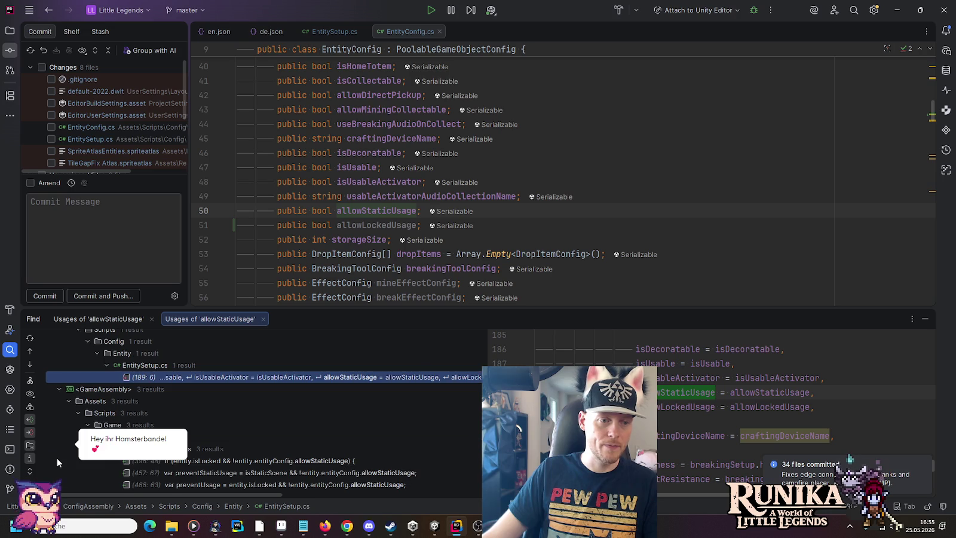
click(290, 447)
double_click(290, 446)
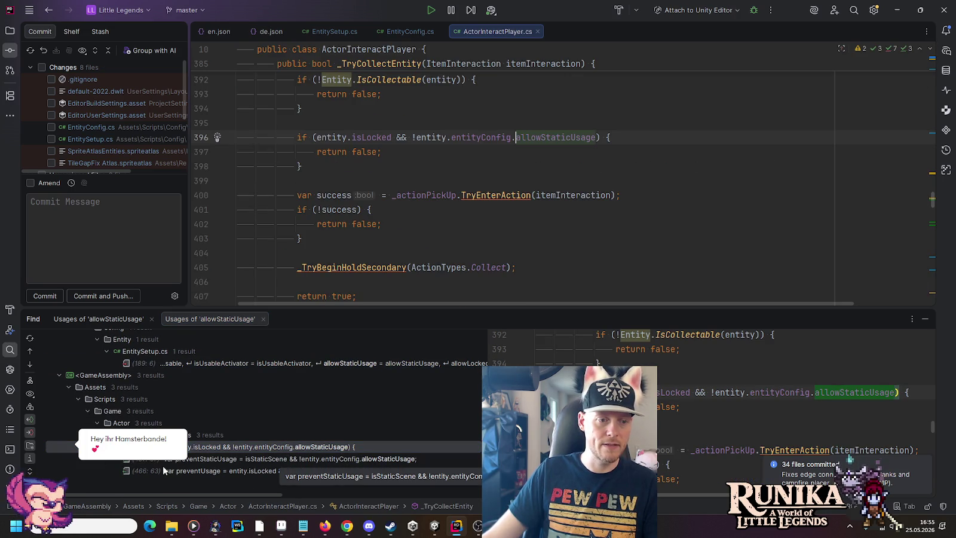
scroll(368, 174, up, 3)
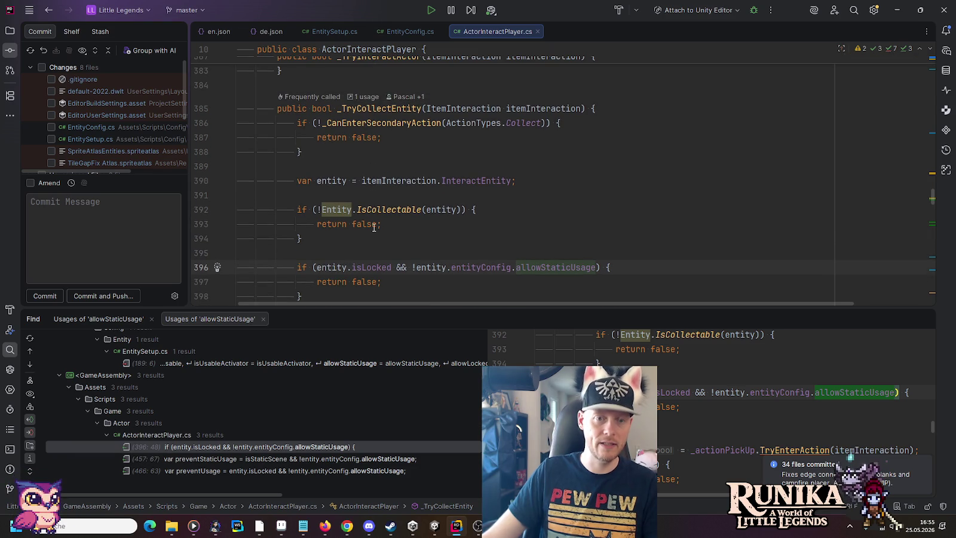
scroll(374, 228, down, 2)
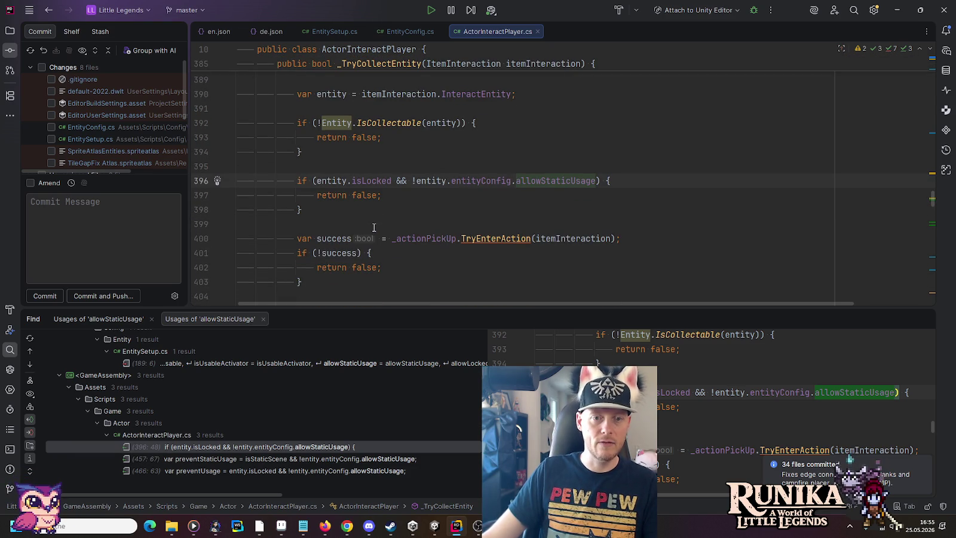
double_click(181, 458)
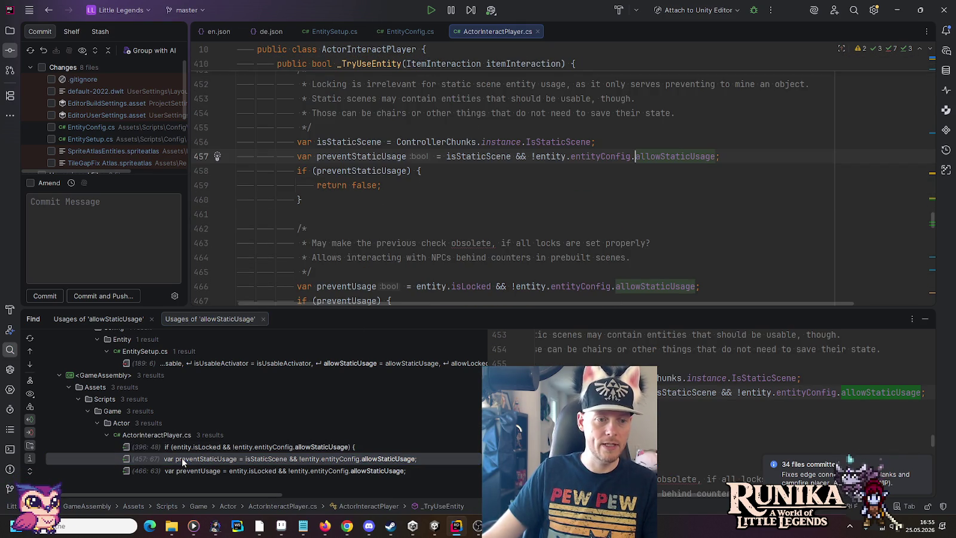
Close the usages panel and review the preventUsage check in _TryUseEntity
click(924, 320)
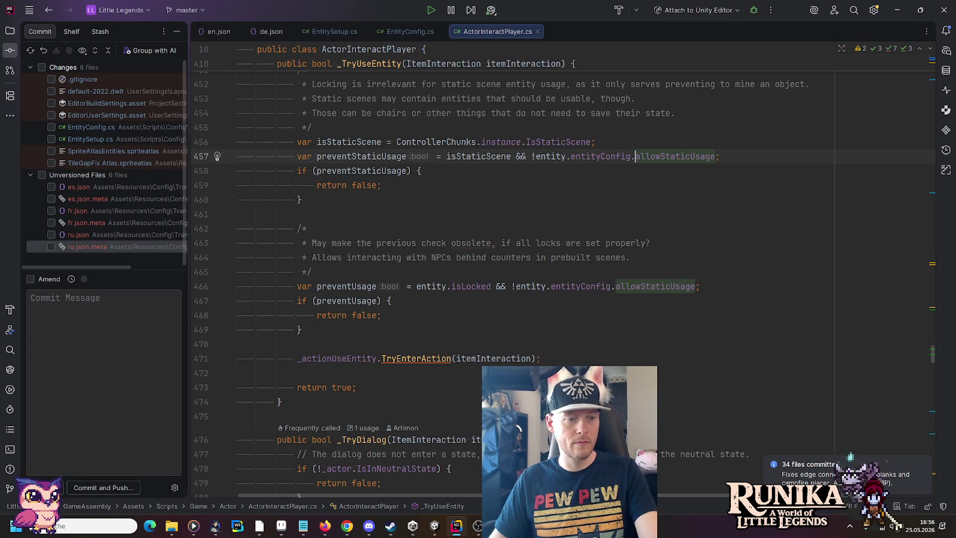
click(9, 352)
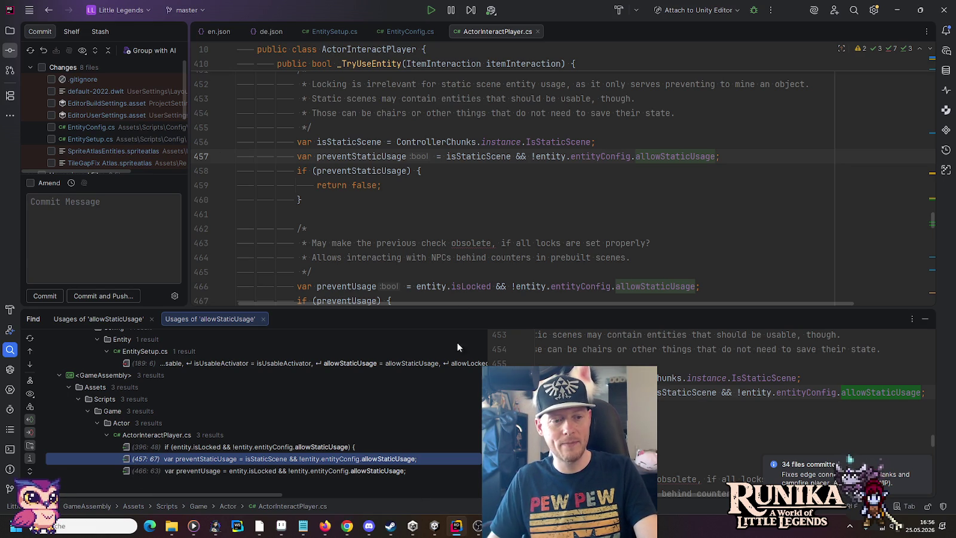
click(925, 318)
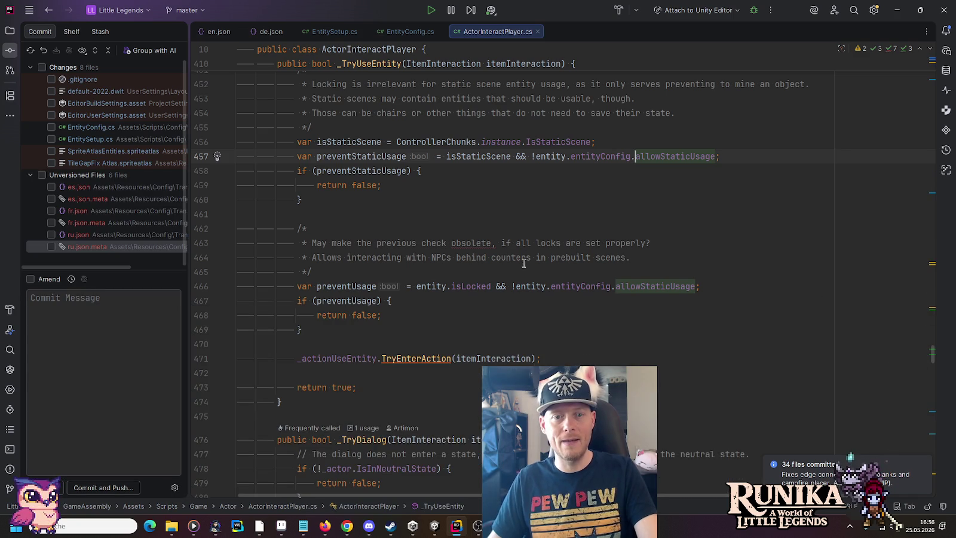
scroll(524, 263, up, 1)
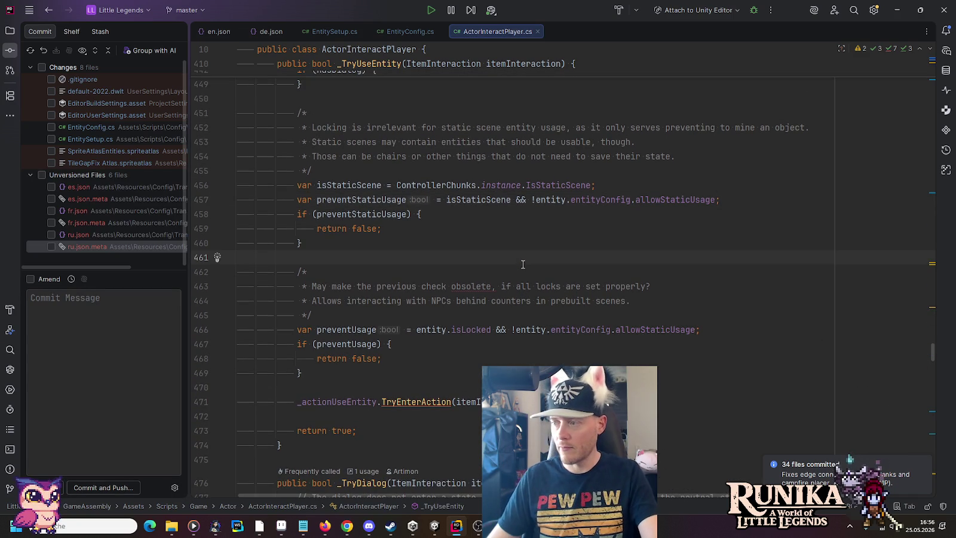
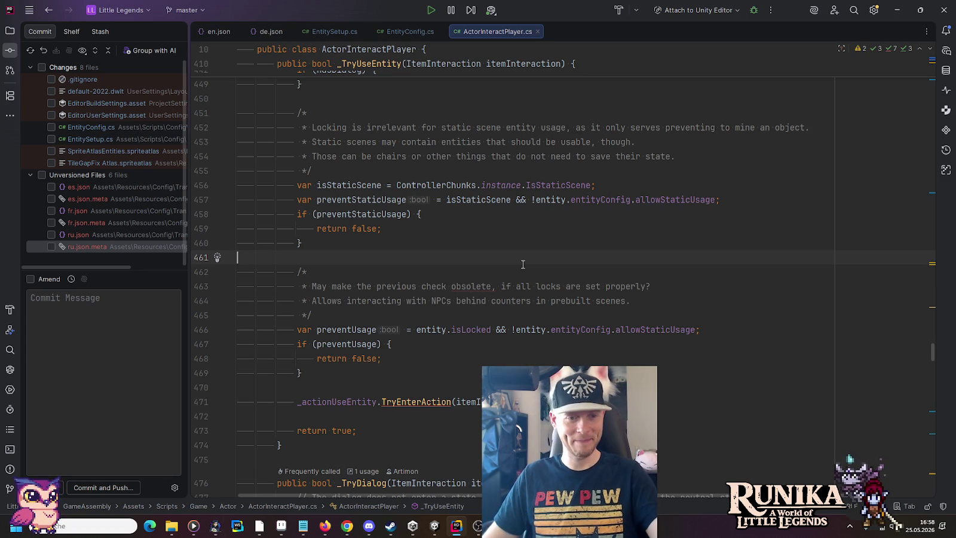
Look over the static-scene check and the usages of isStaticScene
click(431, 236)
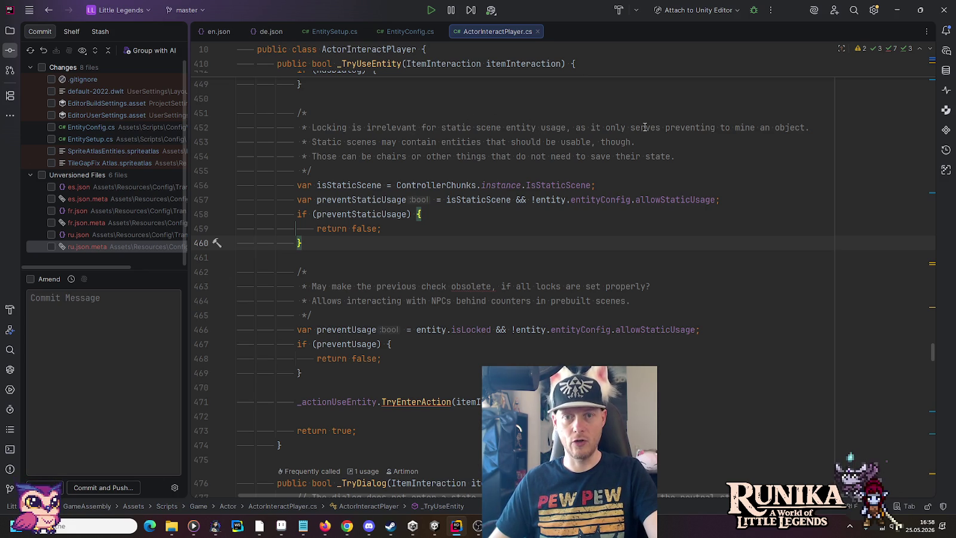
click(813, 124)
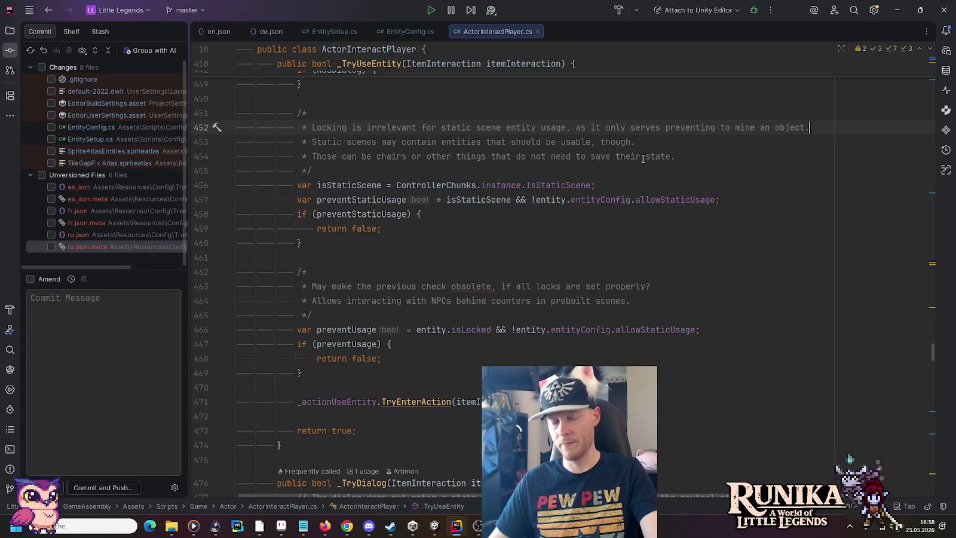
click(557, 186)
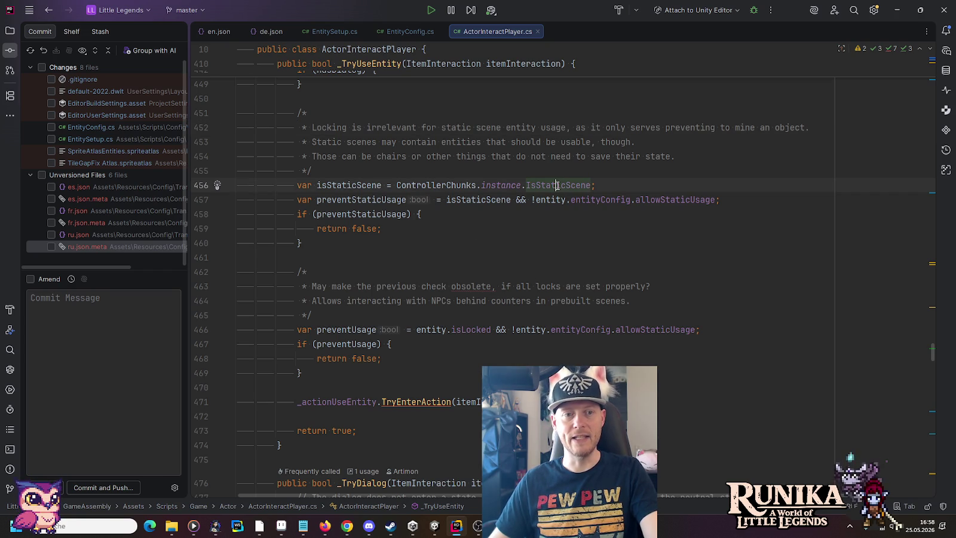
double_click(338, 185)
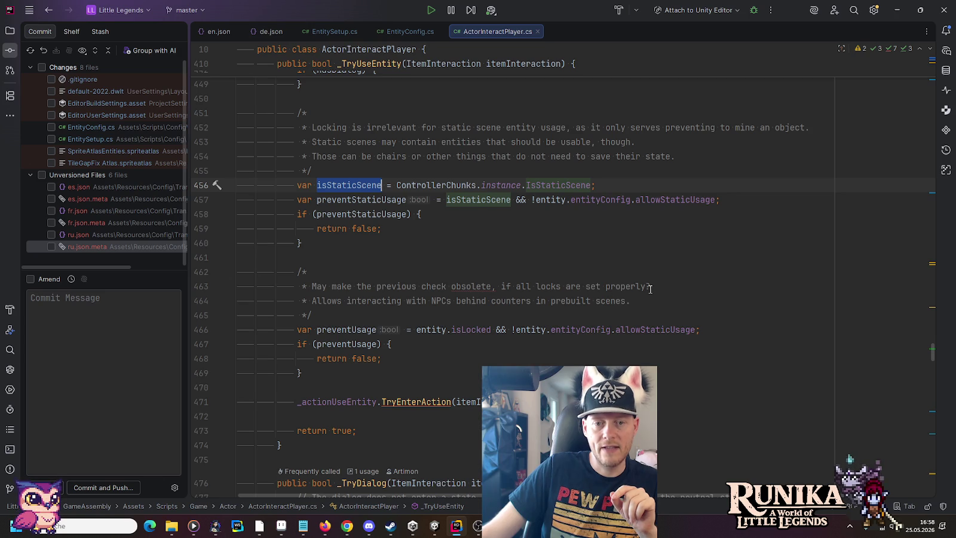
scroll(358, 261, down, 1)
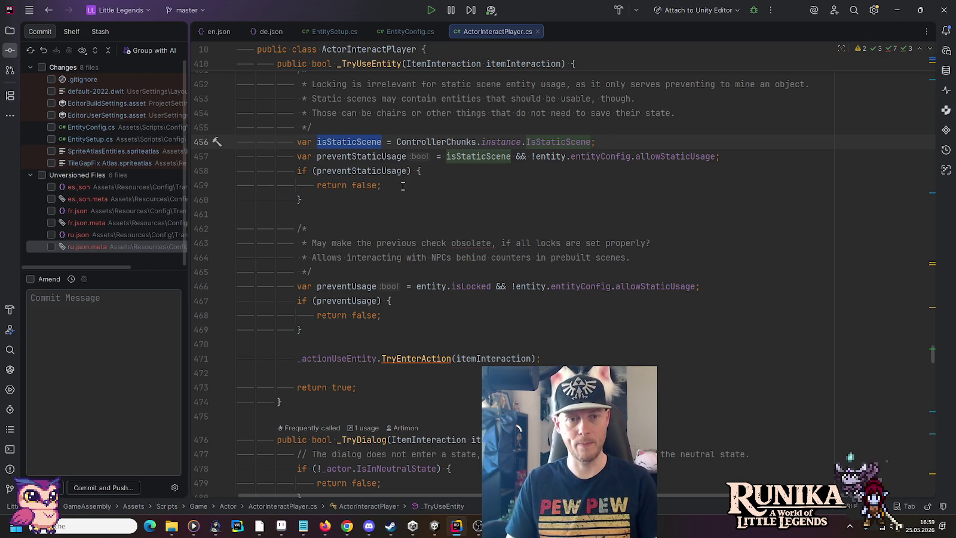
Add preventDynamicUsage = entity.isLocked && !entity.entityConfig.allowLockedUsage after the static-scene check, then switch to Discord
key(Down)
key(Down)
key(Down)
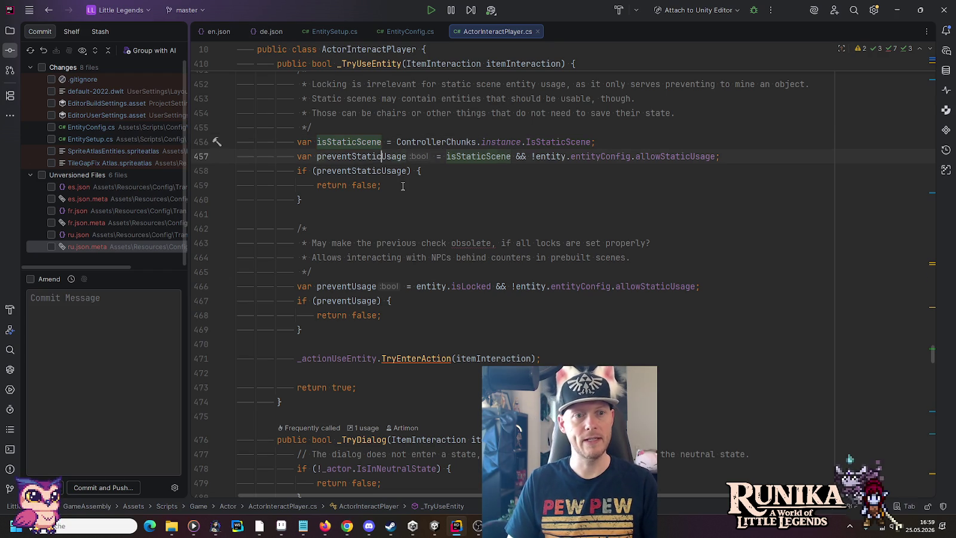
key(Down)
key(Return)
key(Return)
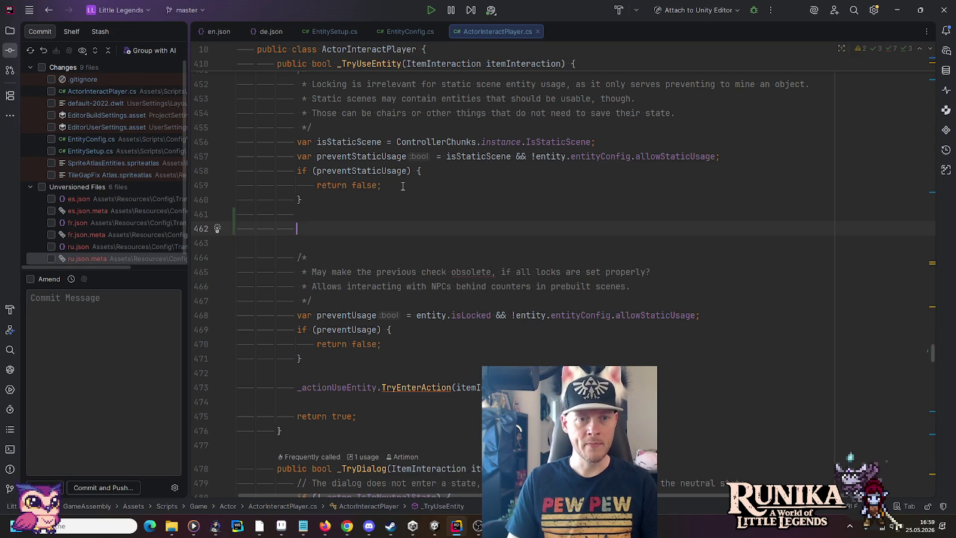
text(var )
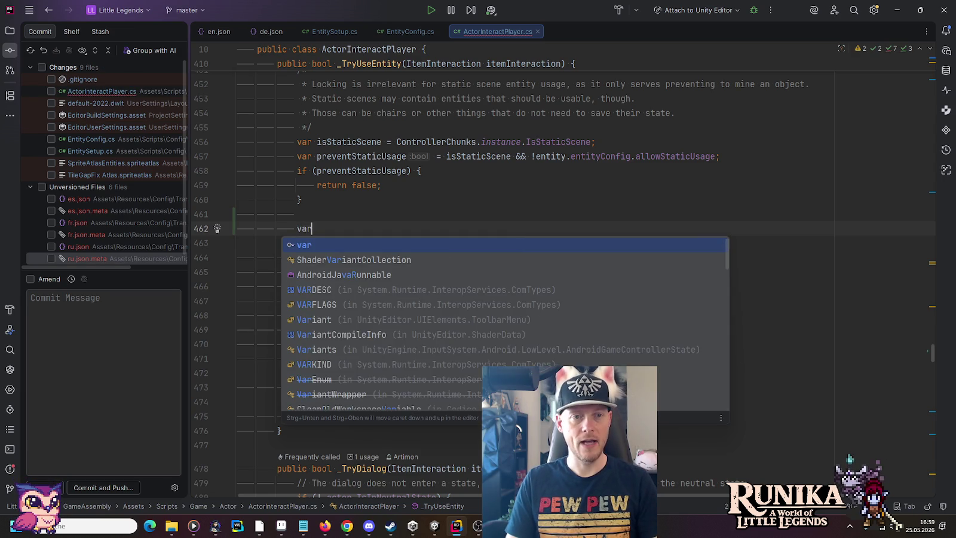
text(prevent)
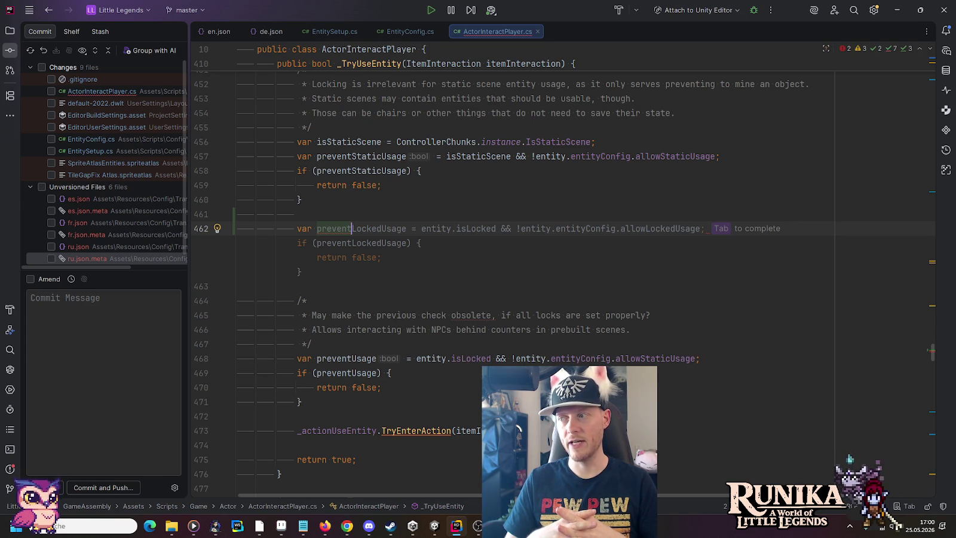
text(Dyn)
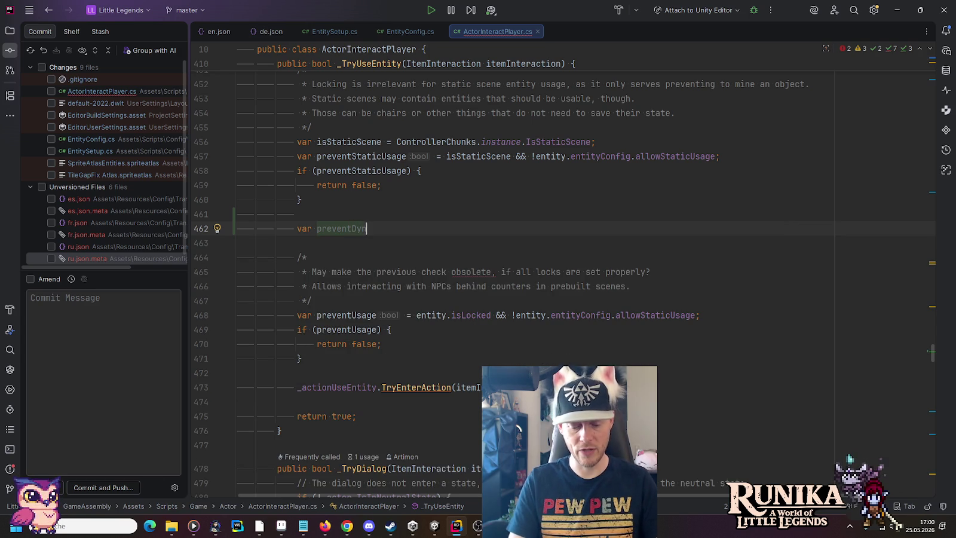
text(micUsage)
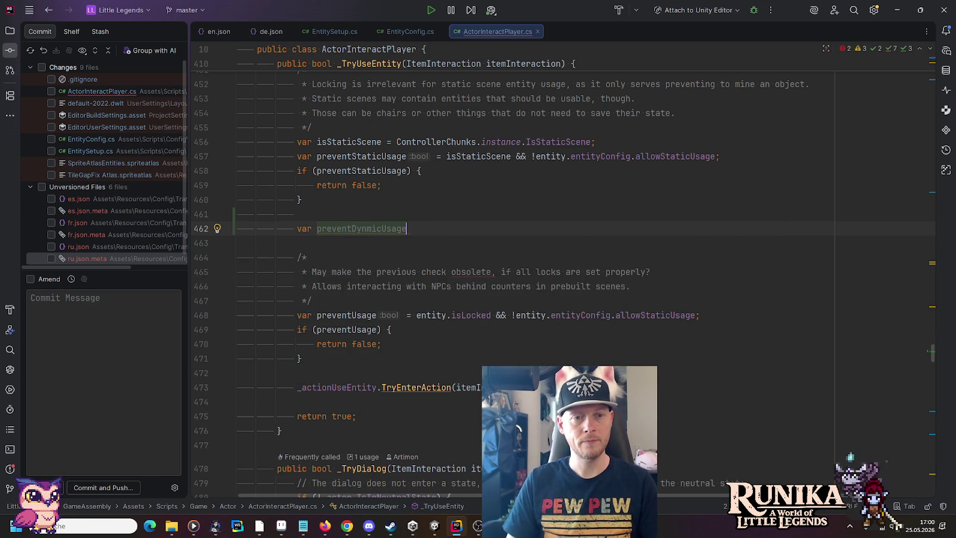
key(Left)
key(Left)
key(Left)
key(Left)
key(Left)
key(Left)
text(a)
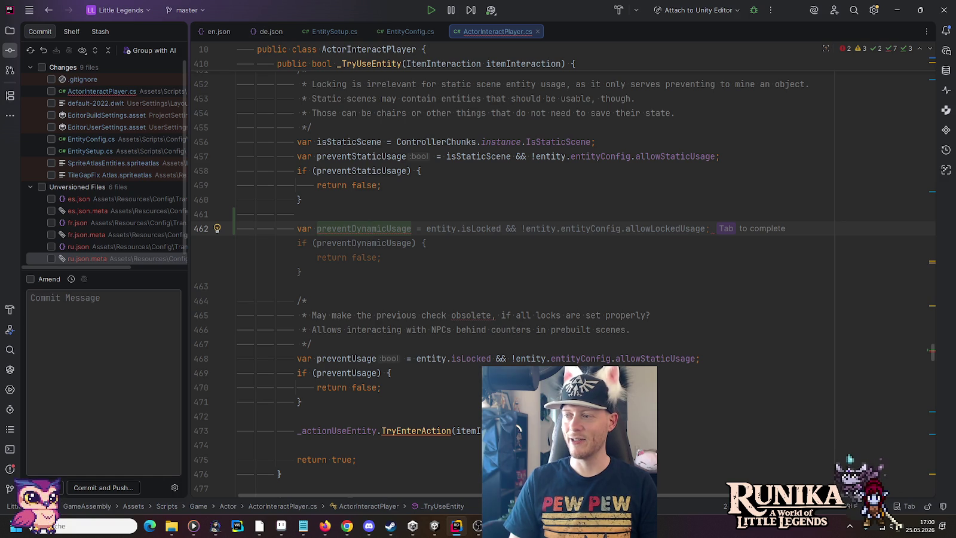
key(Tab)
key(Return)
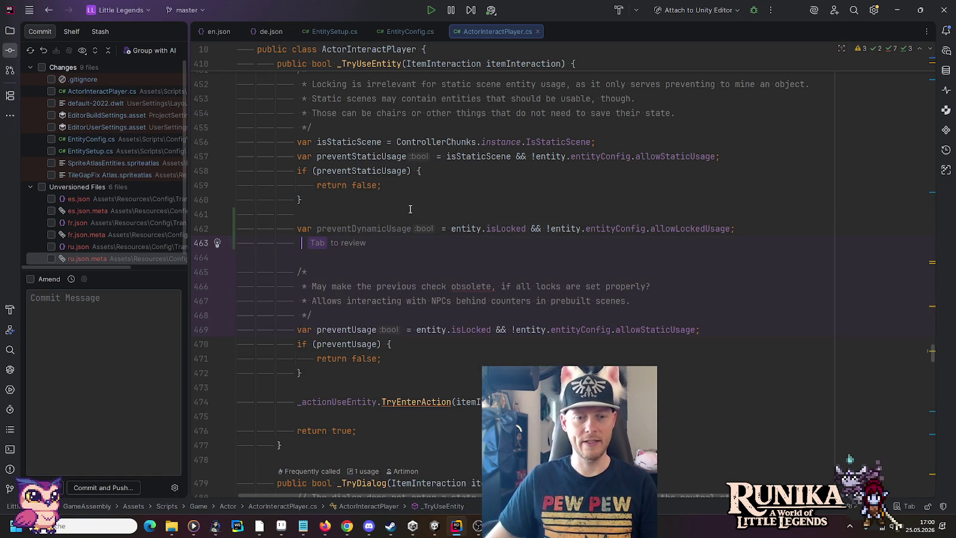
click(369, 527)
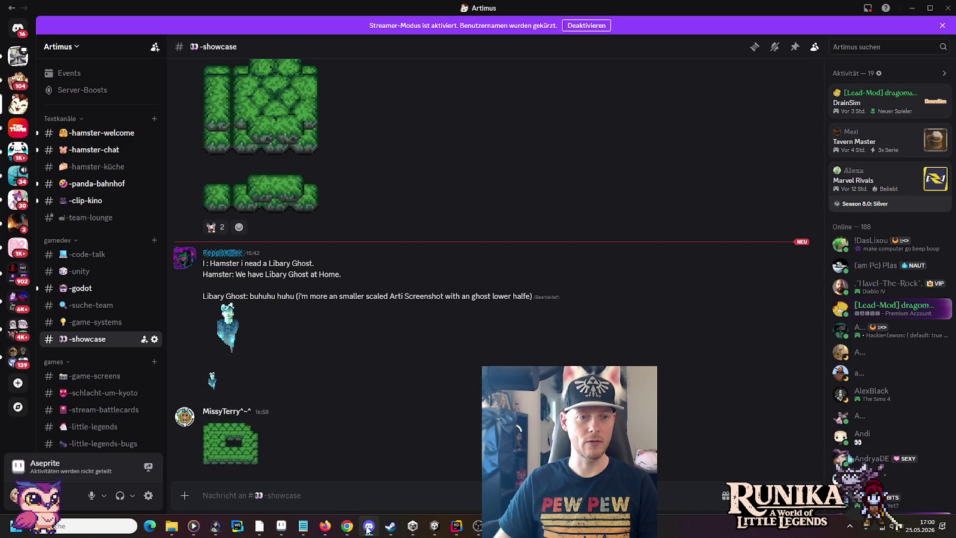
click(221, 452)
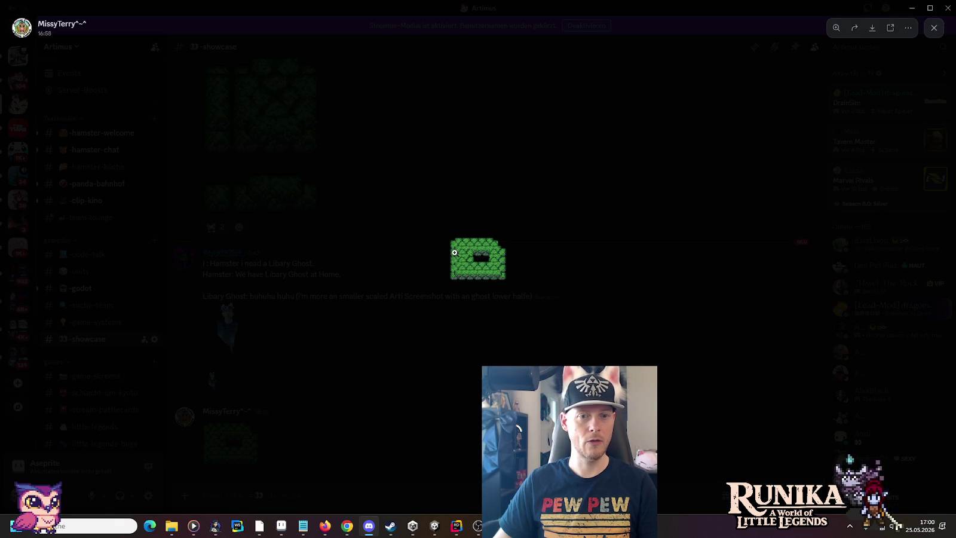
click(483, 263)
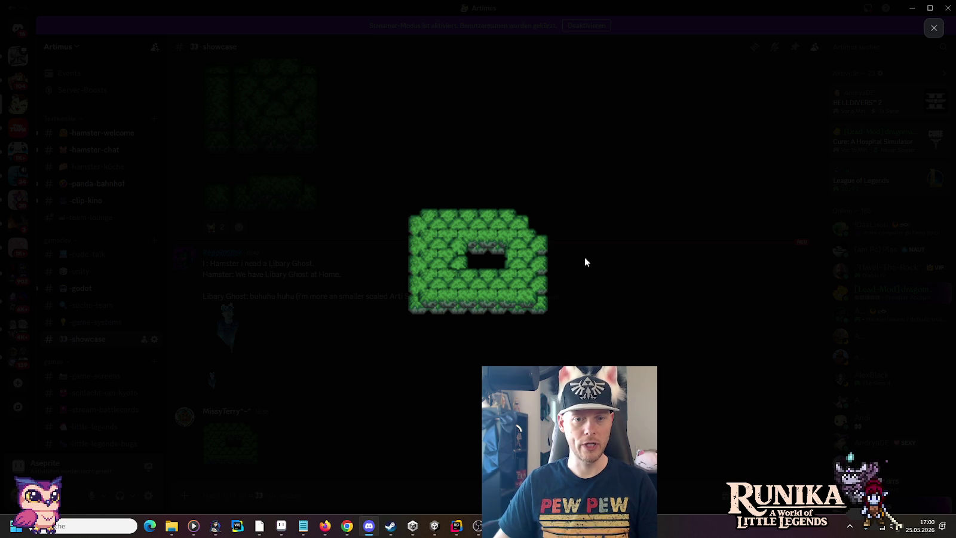
click(912, 28)
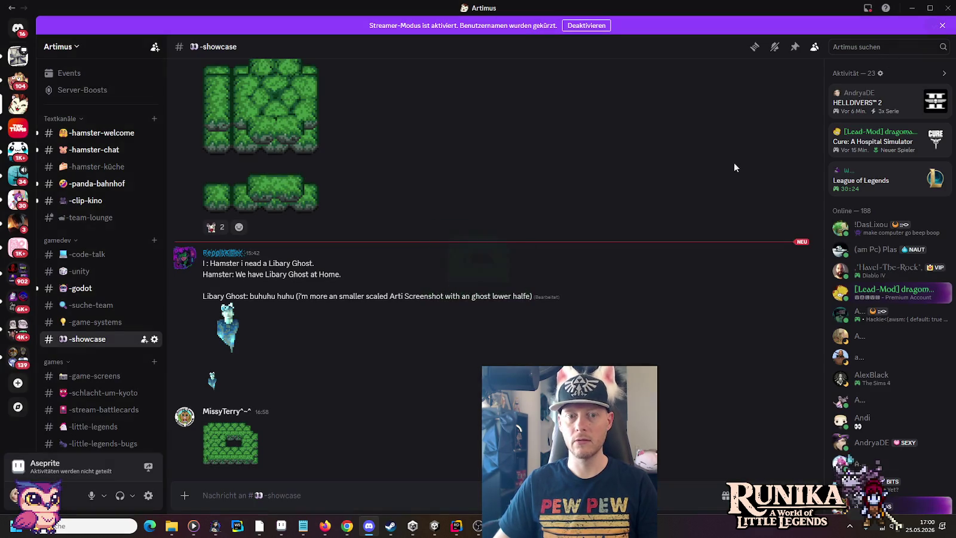
click(306, 387)
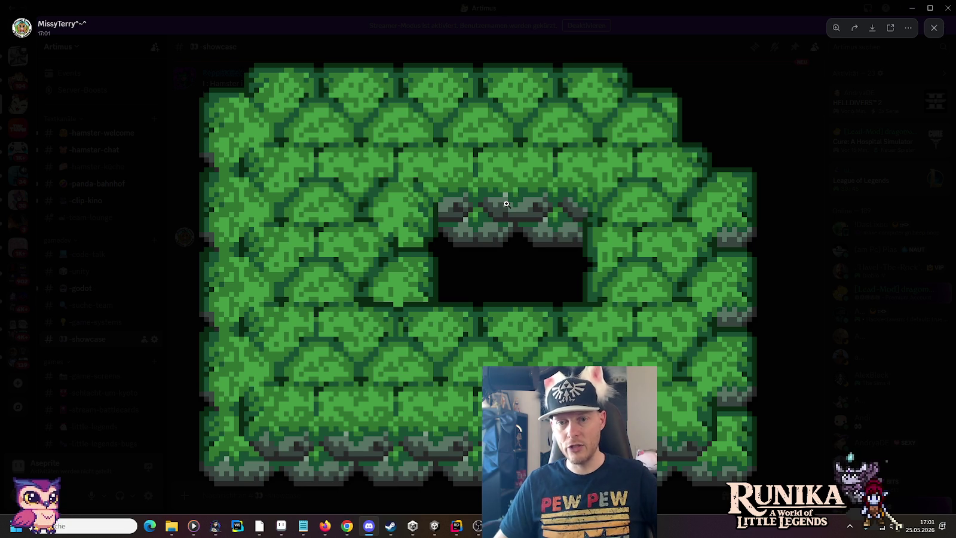
click(154, 301)
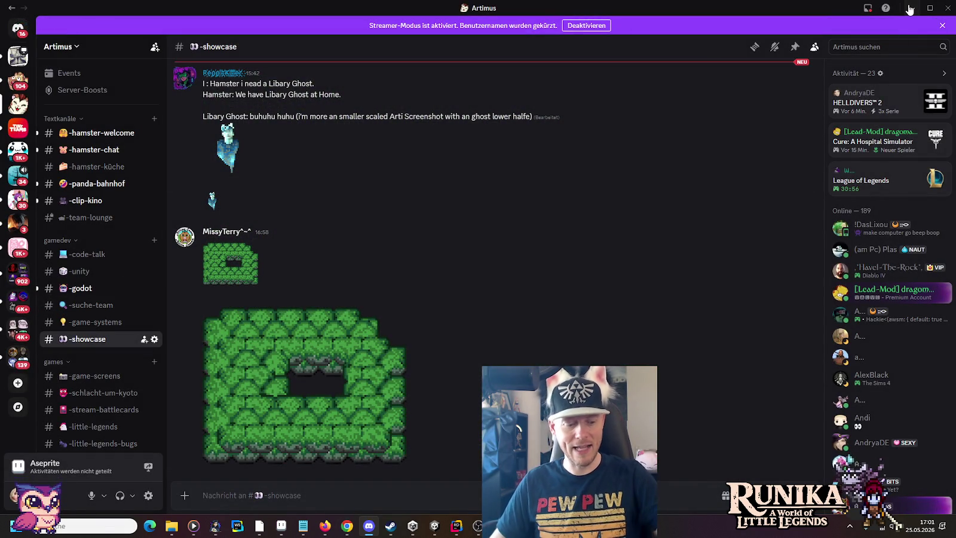
click(909, 8)
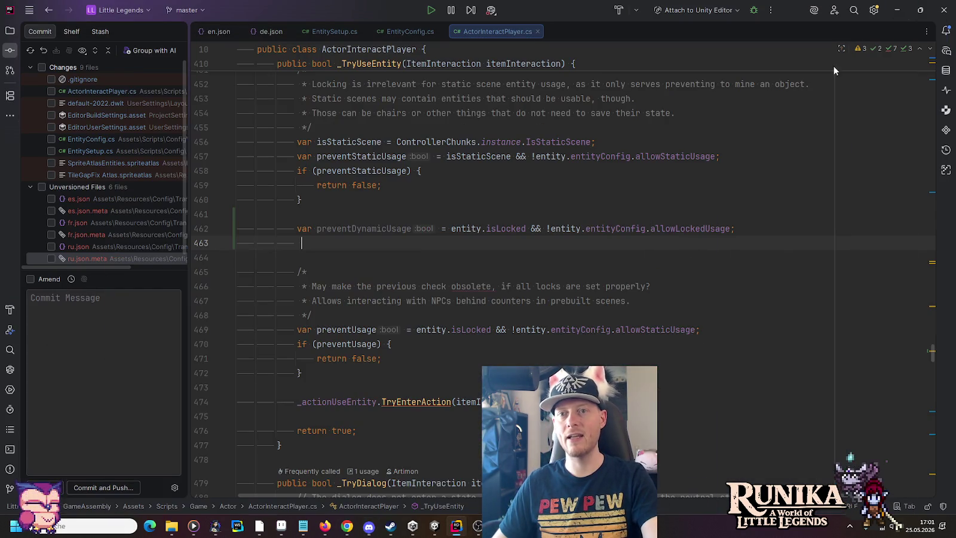
Change preventDynamicUsage's condition on line 462 to !isStaticScene && !entity.entityConfig.allowLockedUsage
click(495, 230)
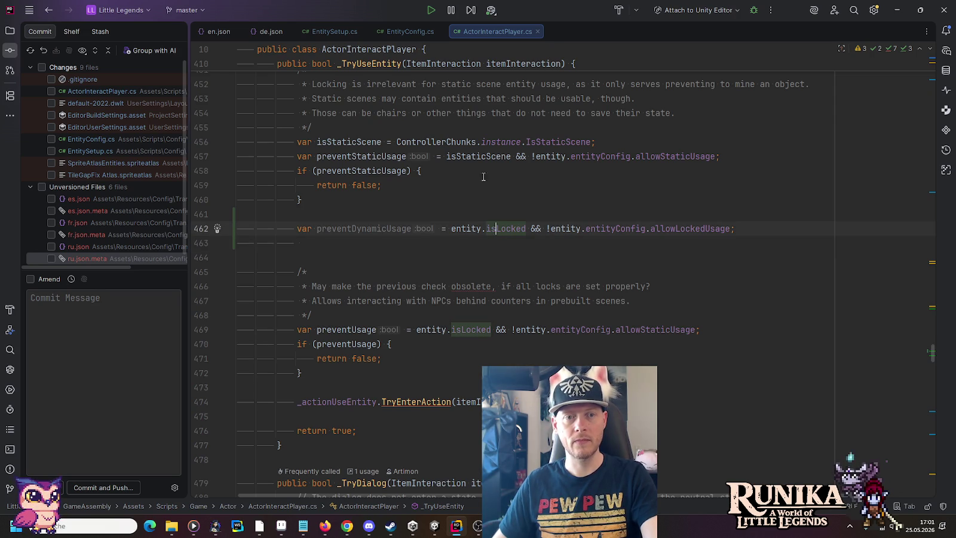
double_click(475, 156)
key(ctrl+c)
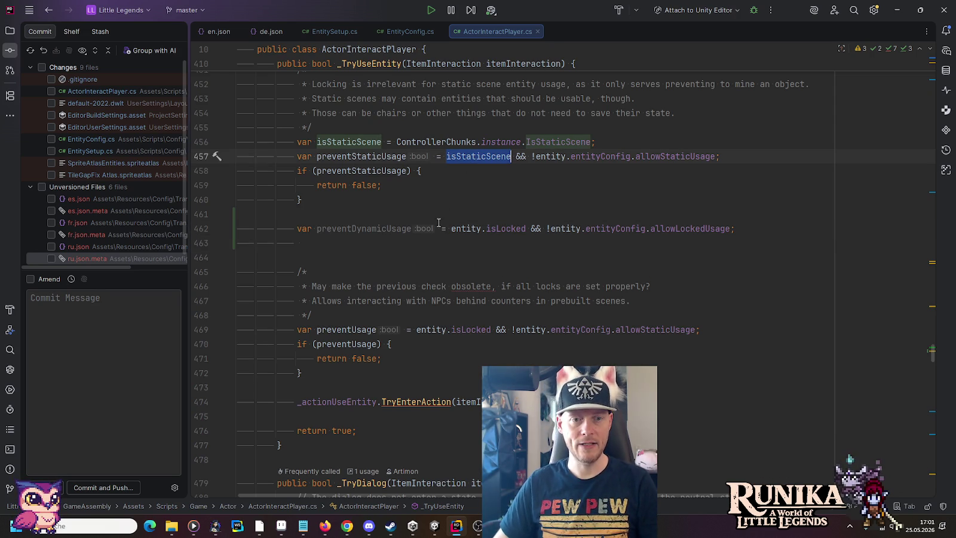
click(452, 229)
text(!)
key(ctrl+v)
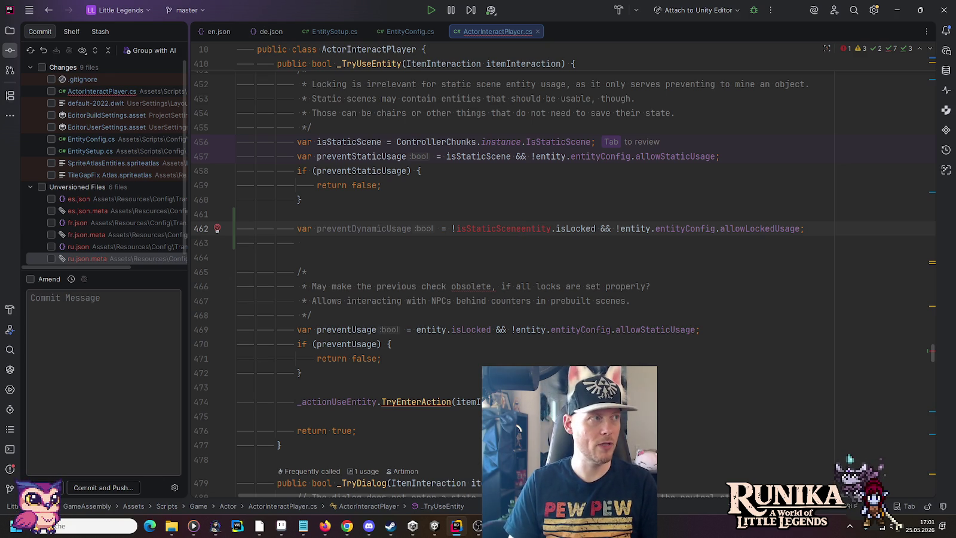
key(ctrl+shift+Right)
key(ctrl+shift+Right)
key(ctrl+shift+Right)
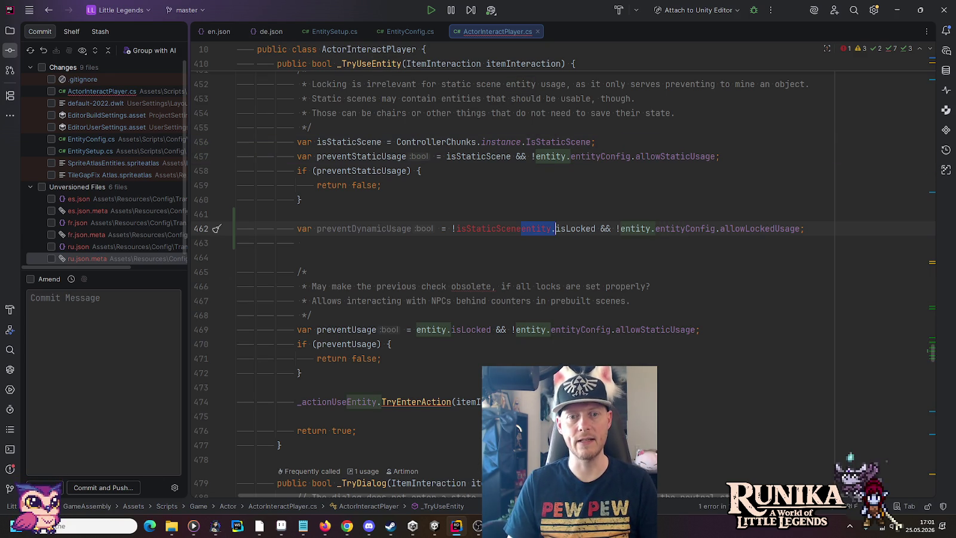
key(ctrl+shift+Left)
key(shift+Left)
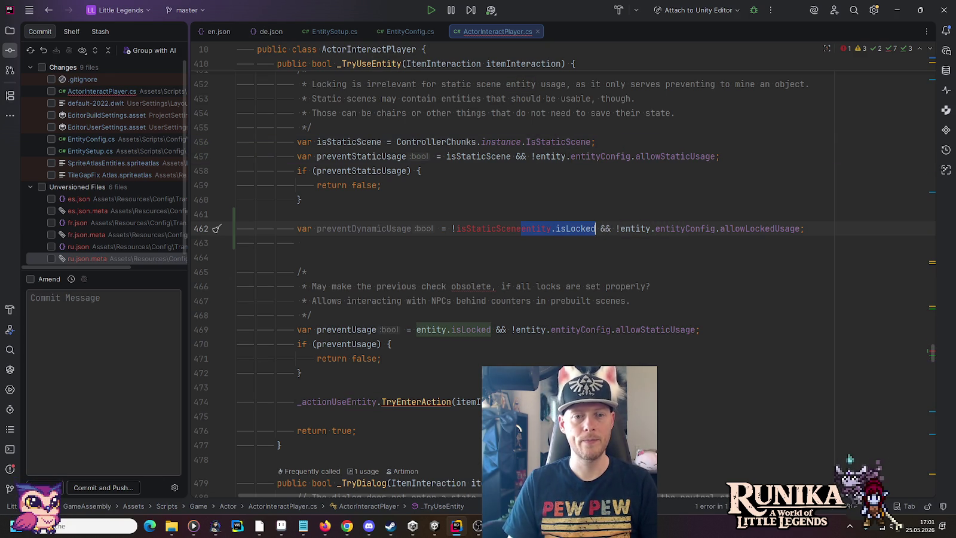
key(BackSpace)
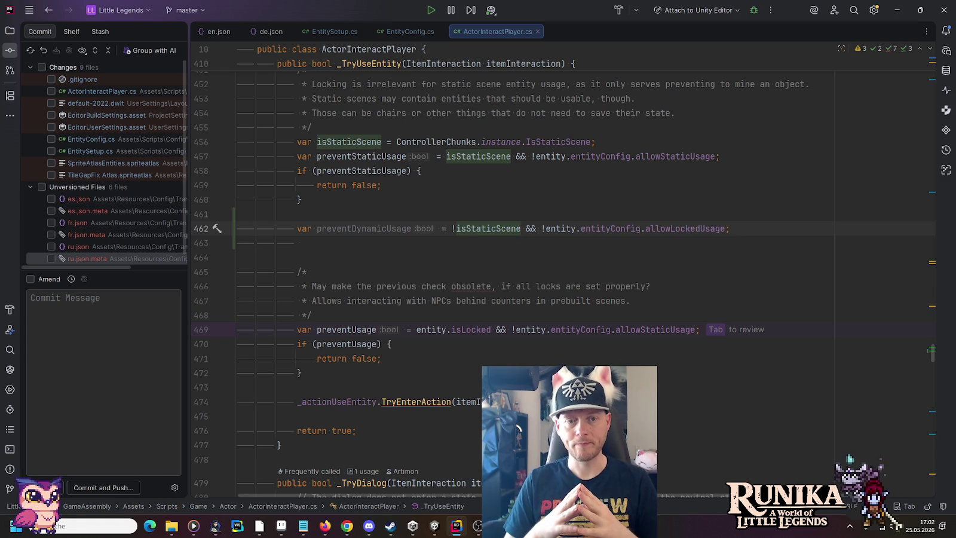
click(237, 214)
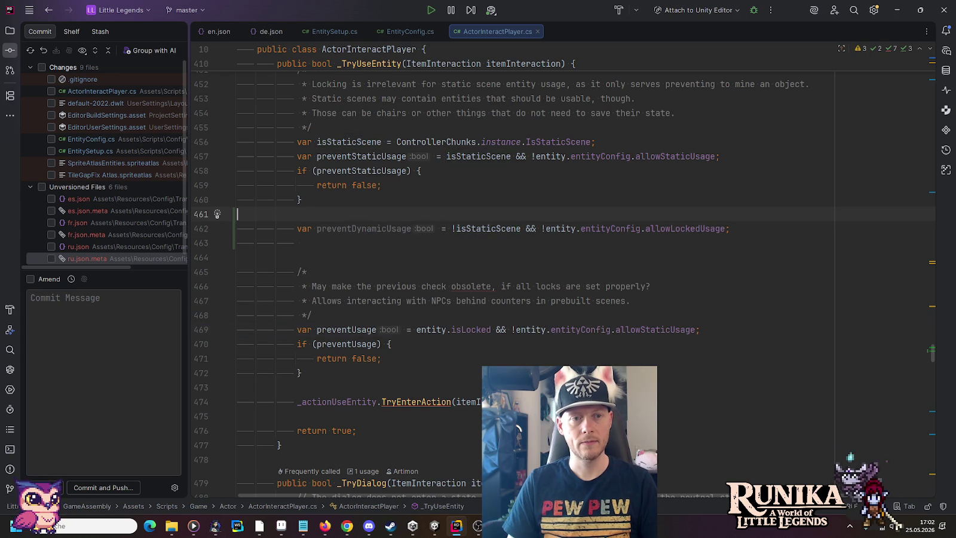
Declare var isDynamicScene = !isStaticScene and use it in place of !isStaticScene in preventDynamicUsage
key(Return)
text(var id)
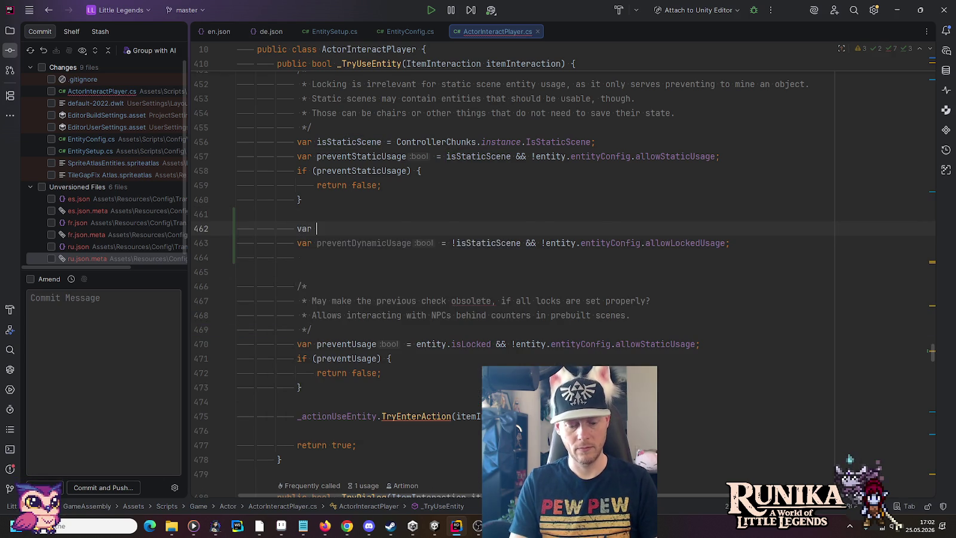
key(BackSpace)
text(sDy)
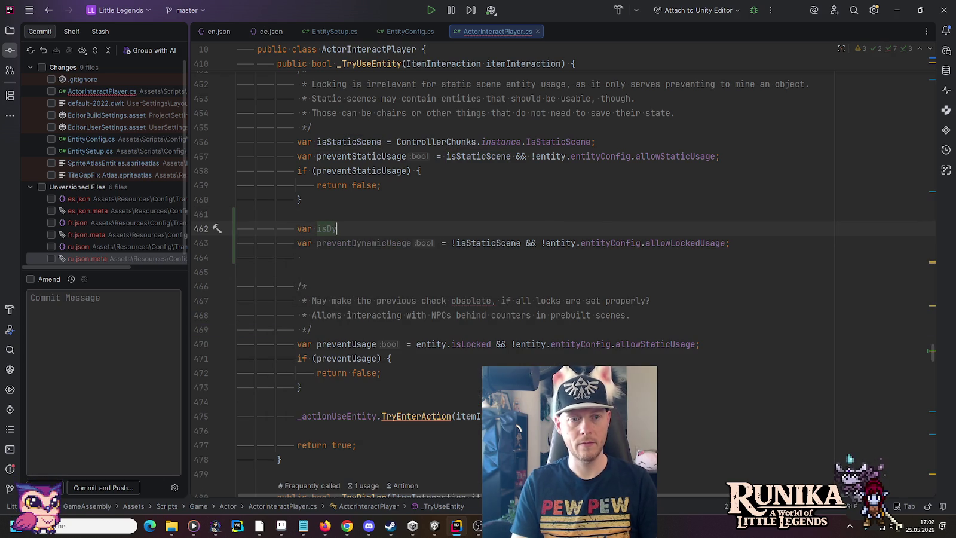
text(na)
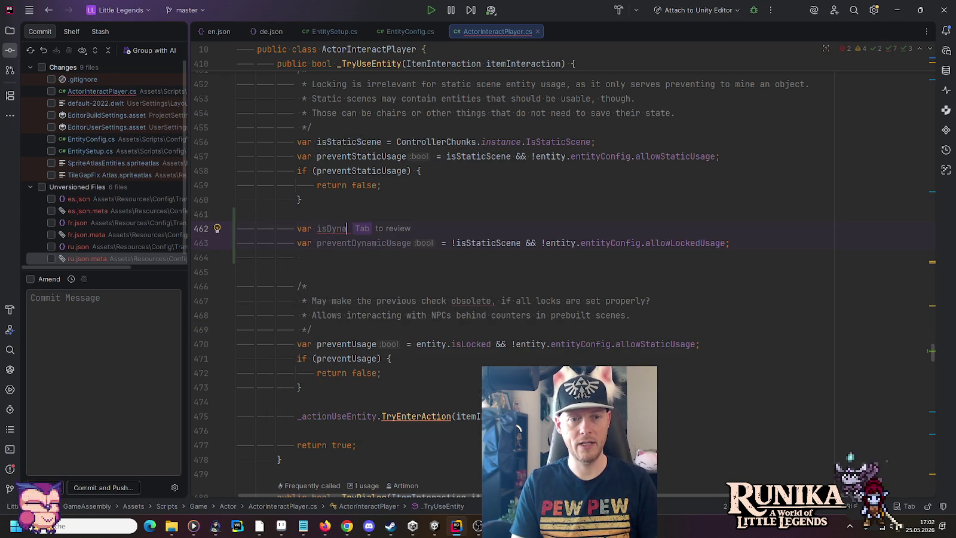
text(micScene)
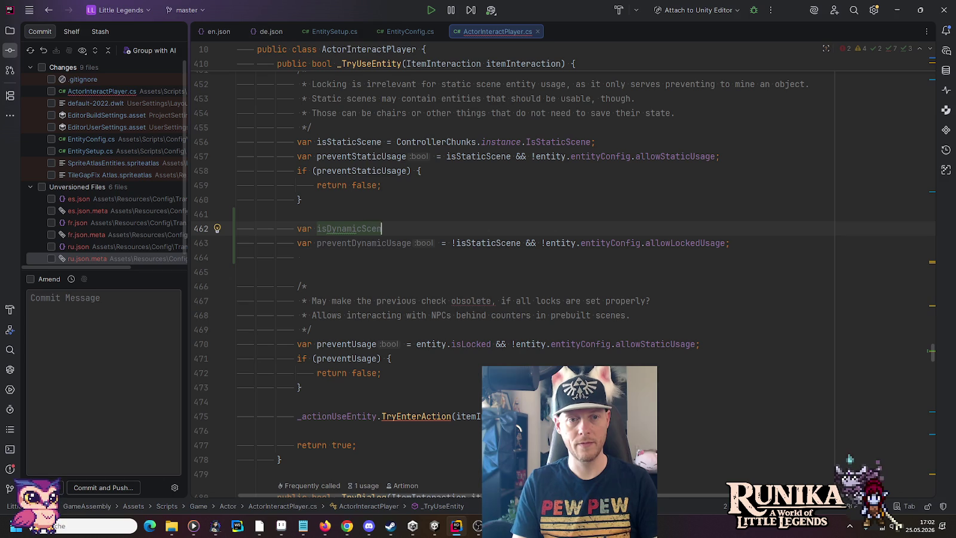
key(Tab)
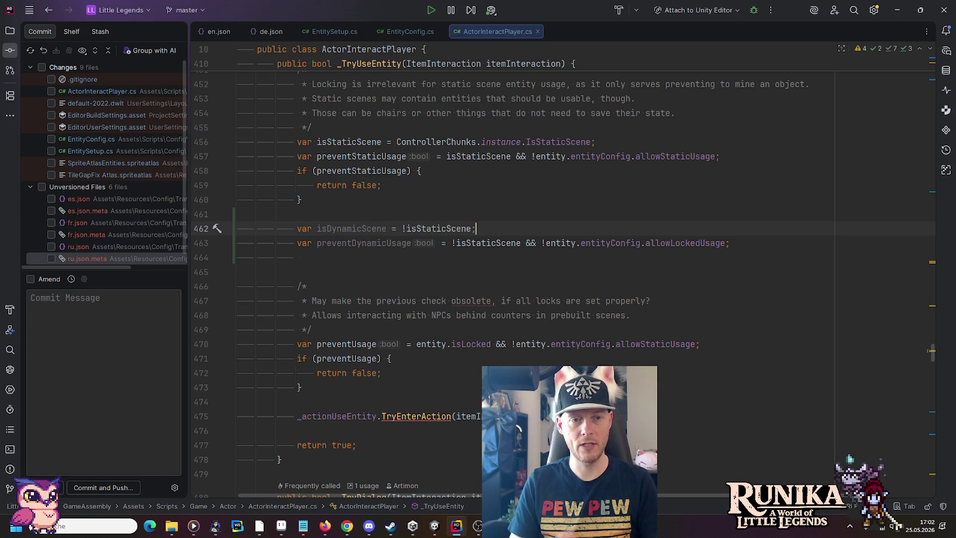
double_click(335, 231)
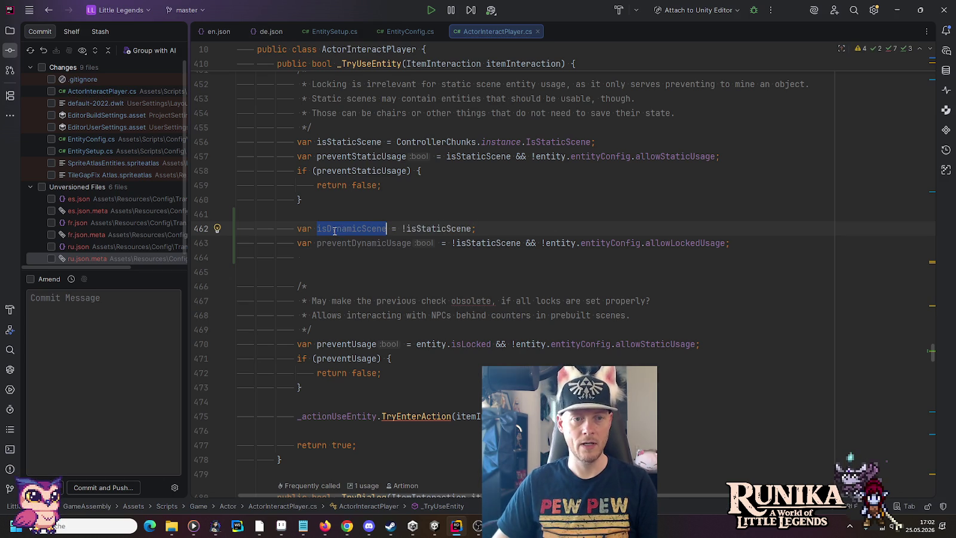
mouse_move(452, 243)
mouse_down()
mouse_move(523, 241)
mouse_move(452, 244)
mouse_up()
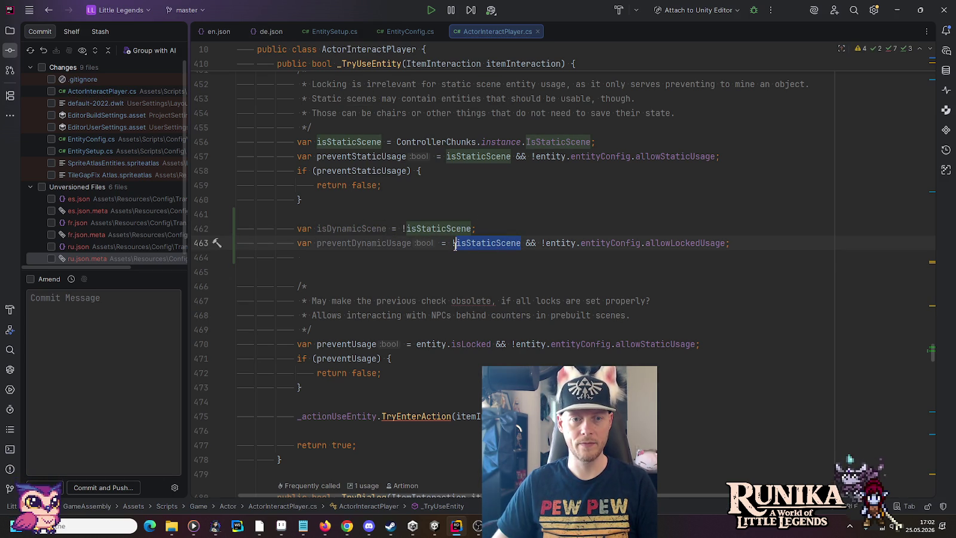
key(ctrl+v)
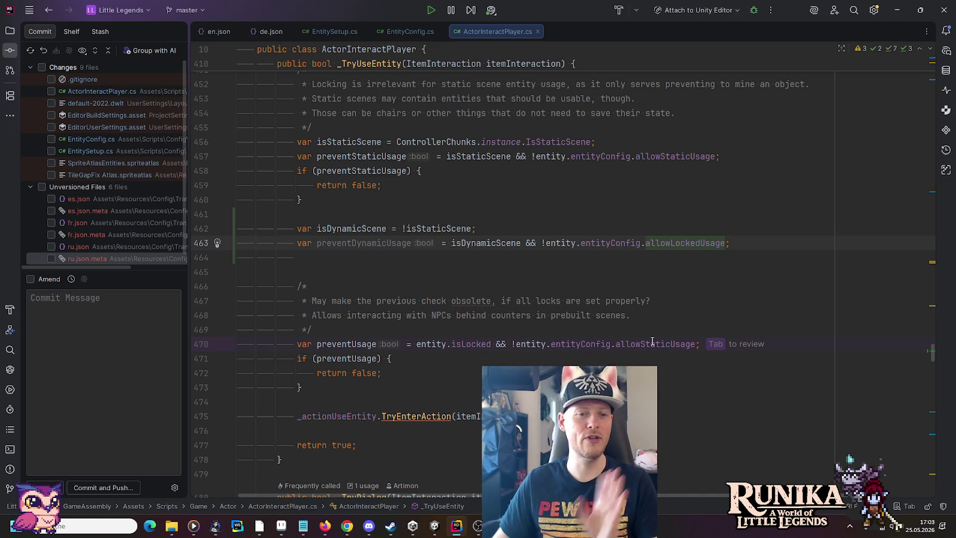
Insert a new line declaring var allowsLockedUsage using the suggested completion
click(417, 344)
key(ctrl+w)
key(ctrl+w)
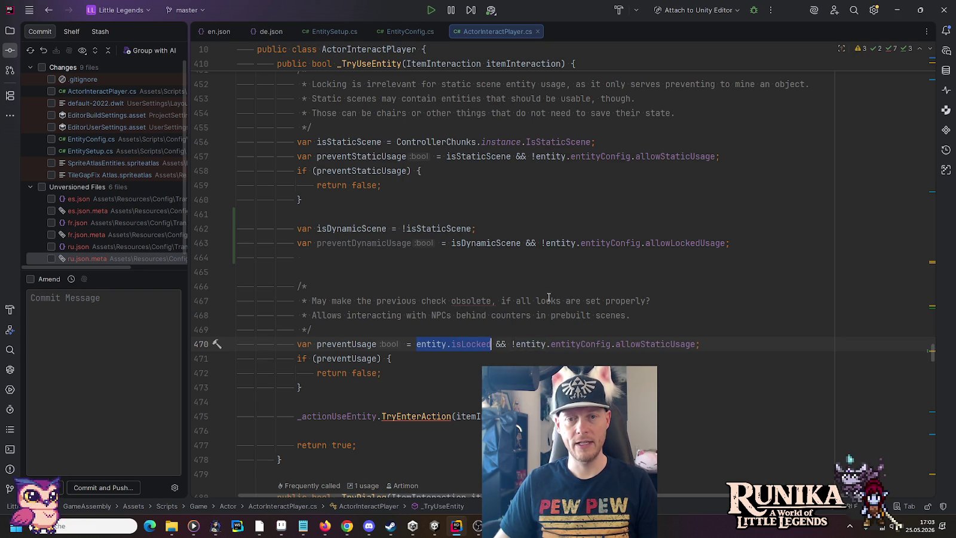
click(593, 233)
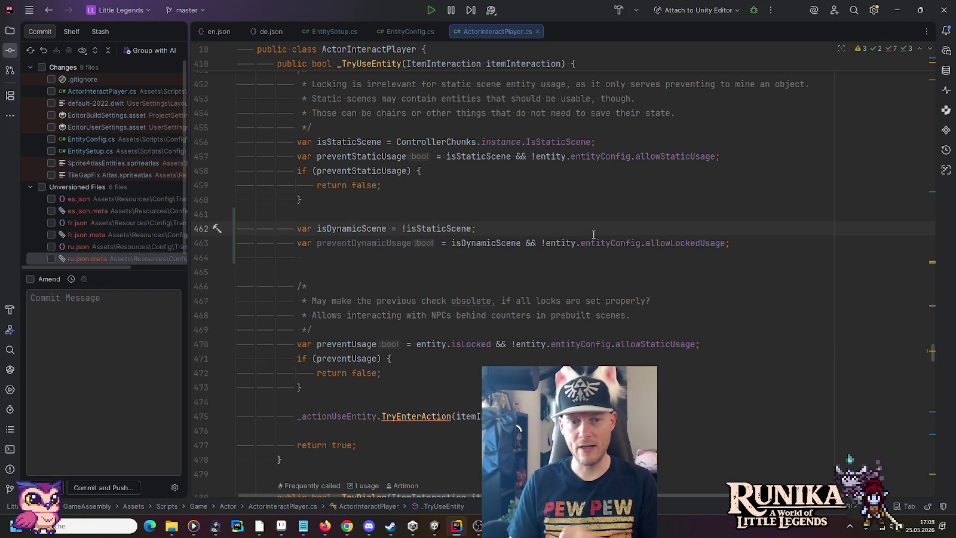
key(Return)
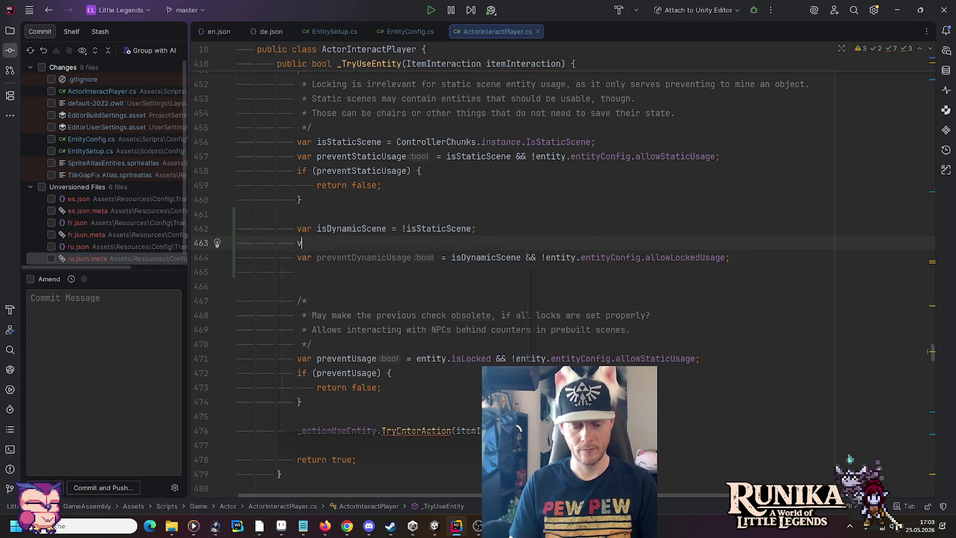
text(var allowsLocked)
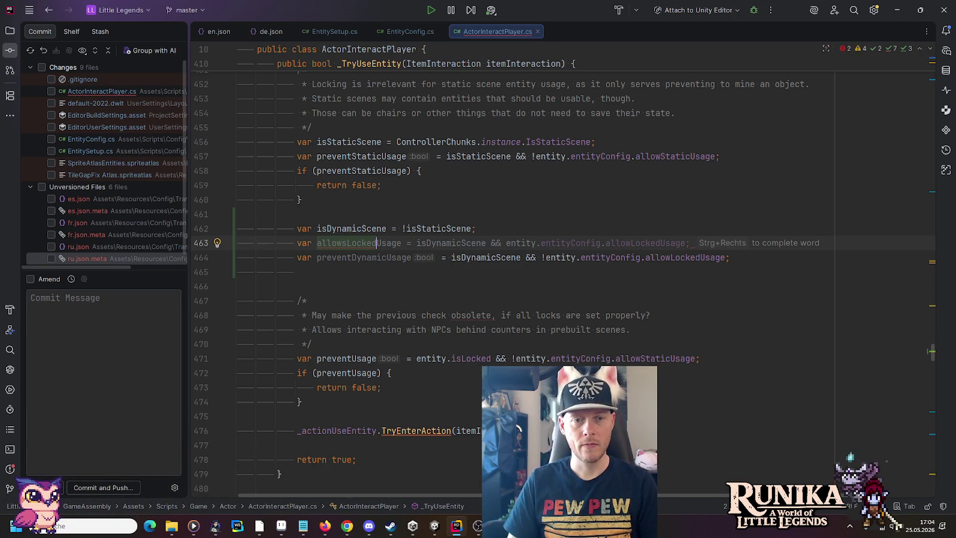
key(Tab)
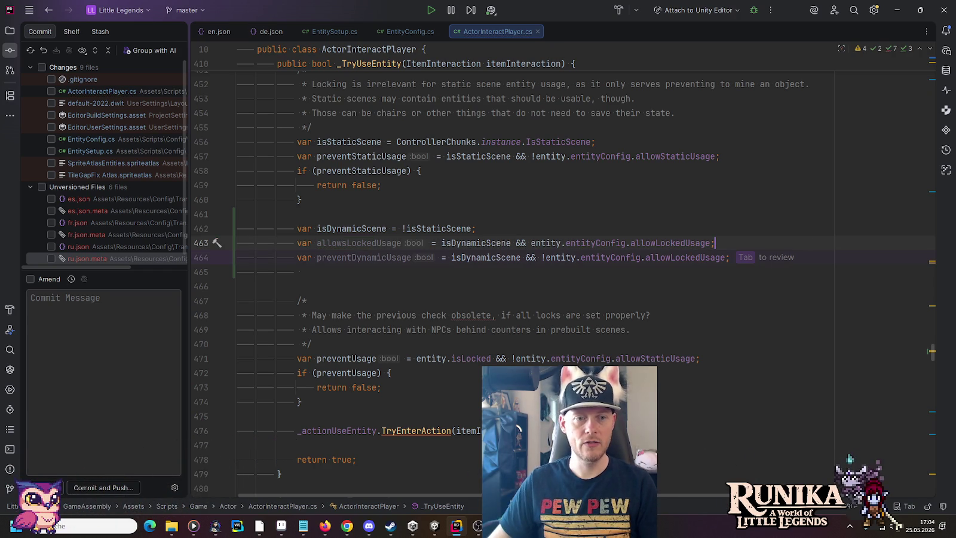
Replace isDynamicScene in the allowsLockedUsage expression with entity.isLocked
mouse_move(558, 240)
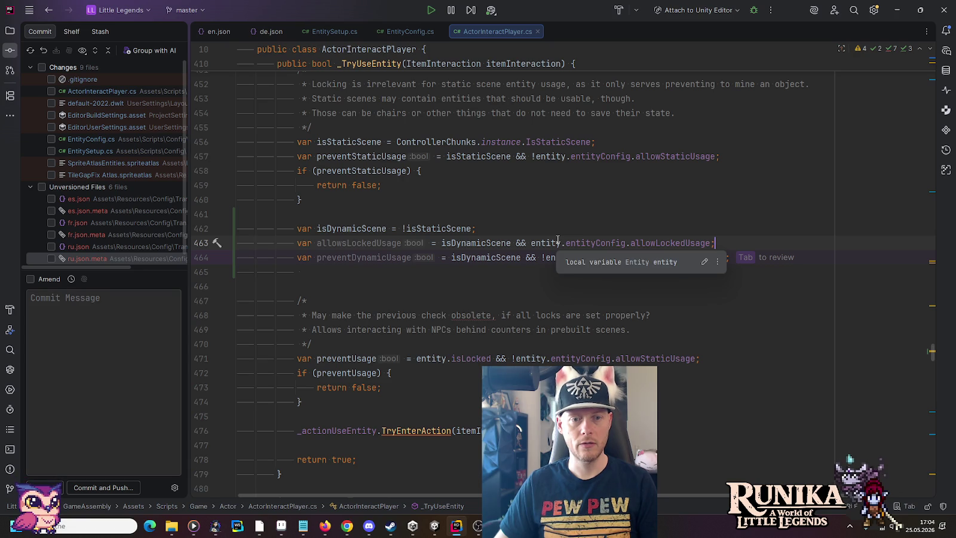
double_click(432, 358)
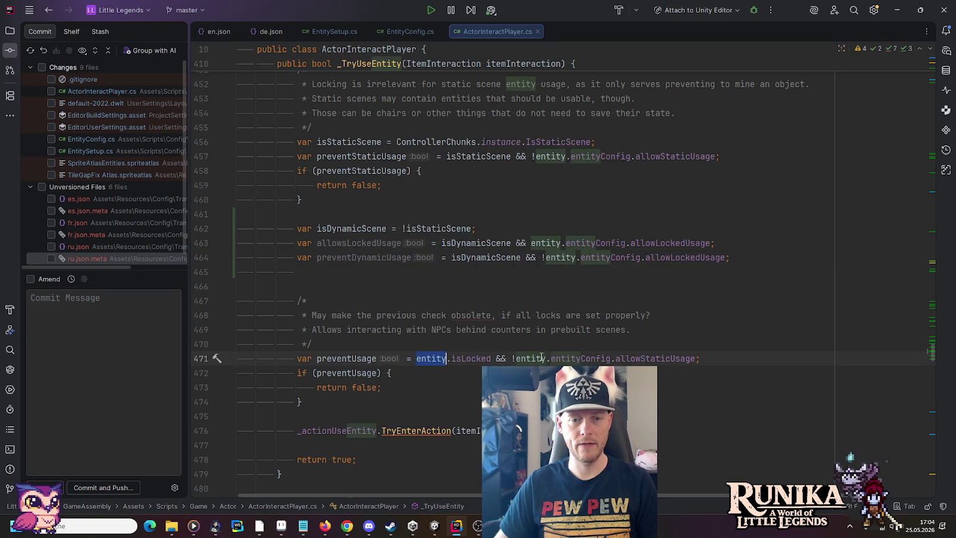
key(ctrl+w)
key(ctrl+c)
double_click(478, 243)
key(ctrl+v)
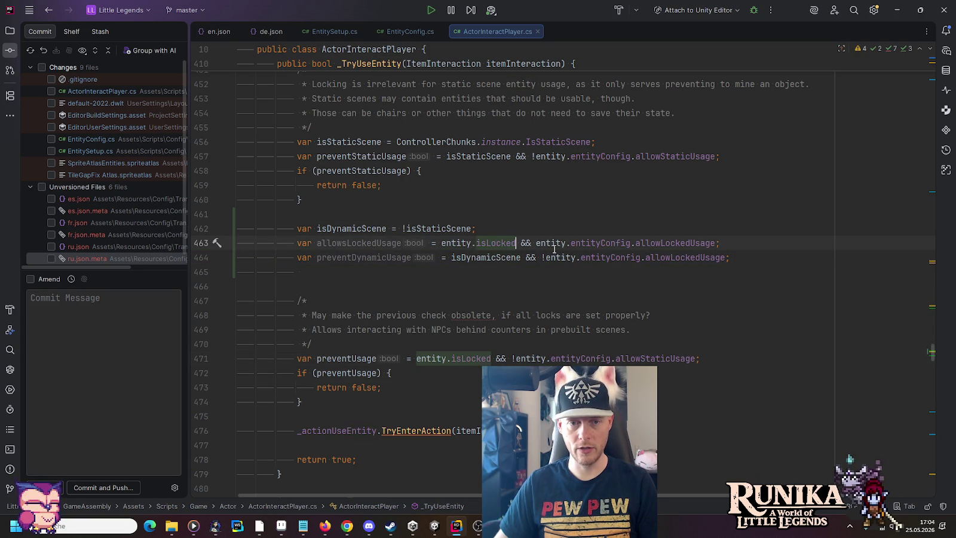
click(541, 257)
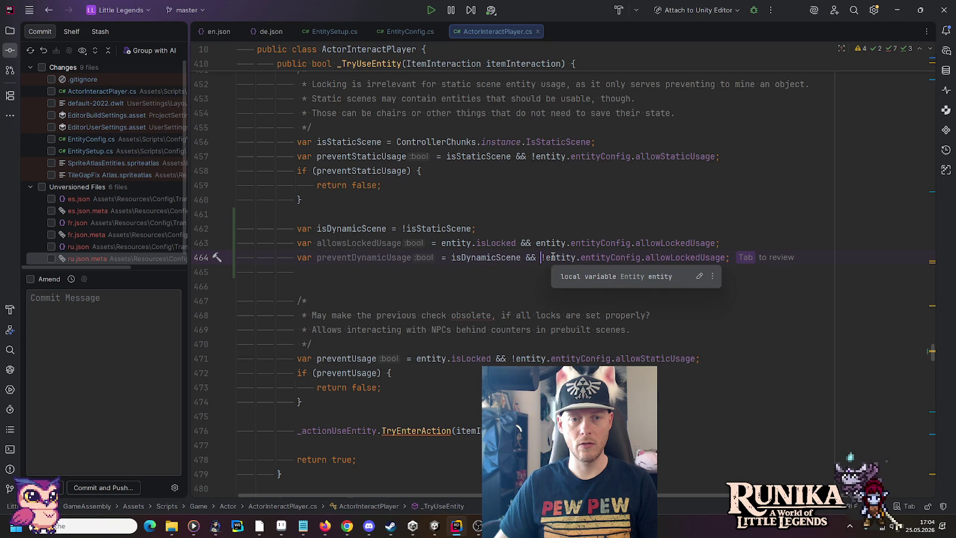
key(ctrl+w)
key(ctrl+w)
key(ctrl+w)
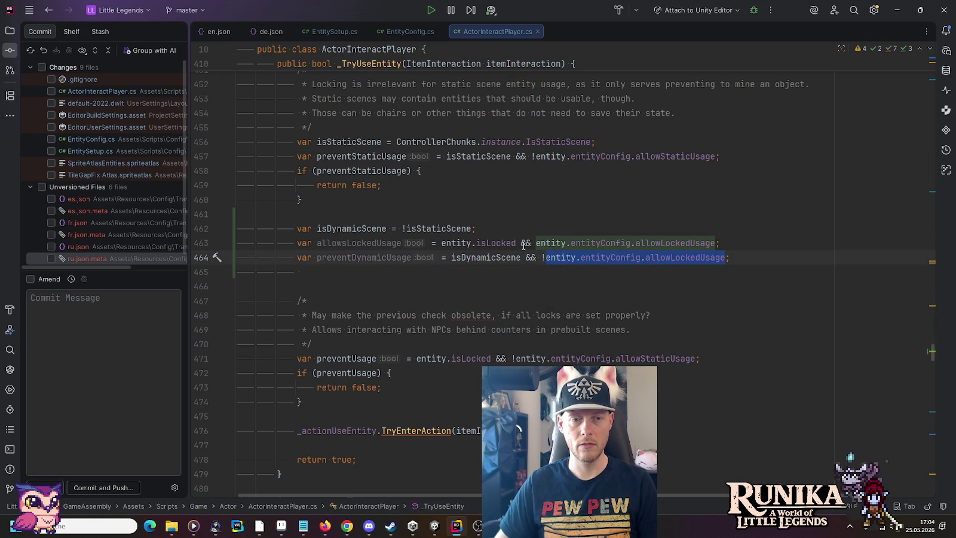
Append || !entity.isLocked to the allowsLockedUsage condition on line 463
click(442, 242)
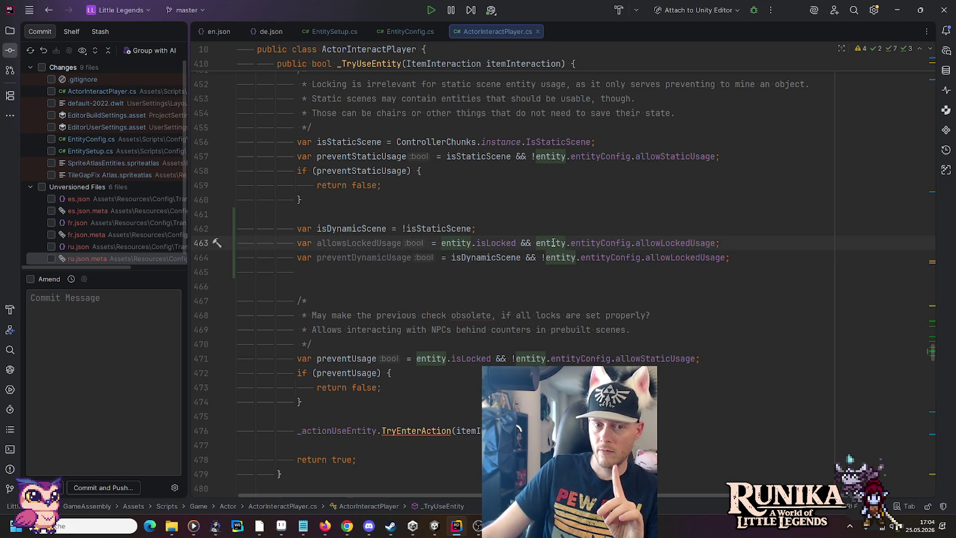
drag(537, 243, 715, 243)
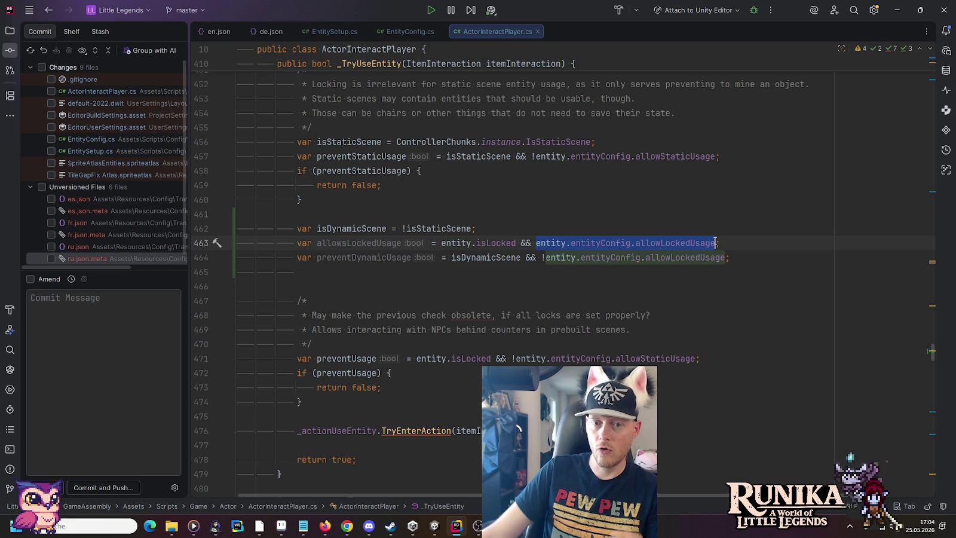
click(716, 242)
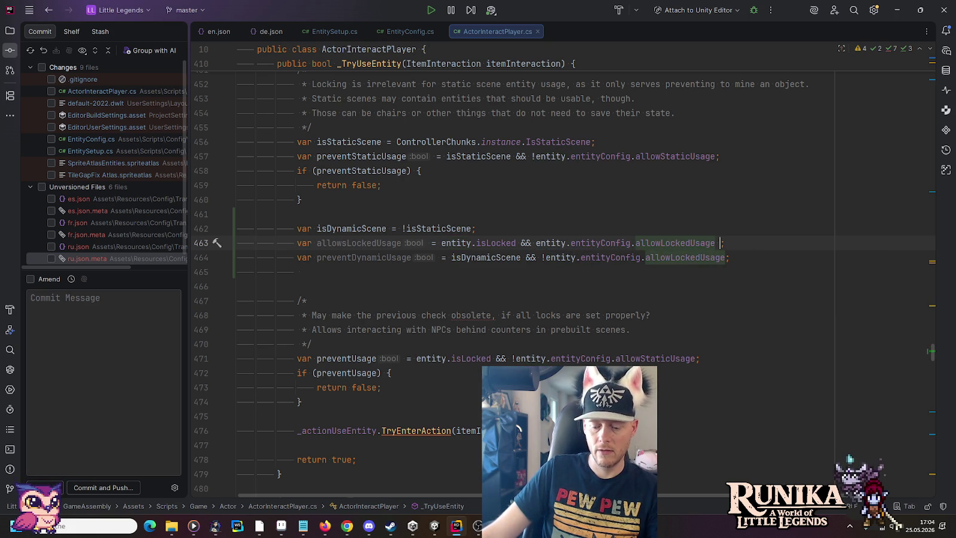
text(|| )
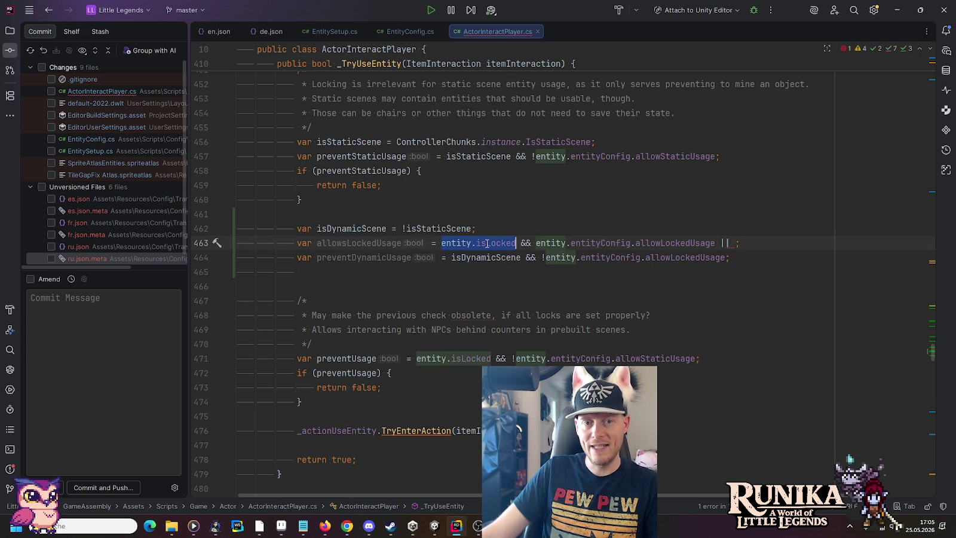
text(!entity.isLocked)
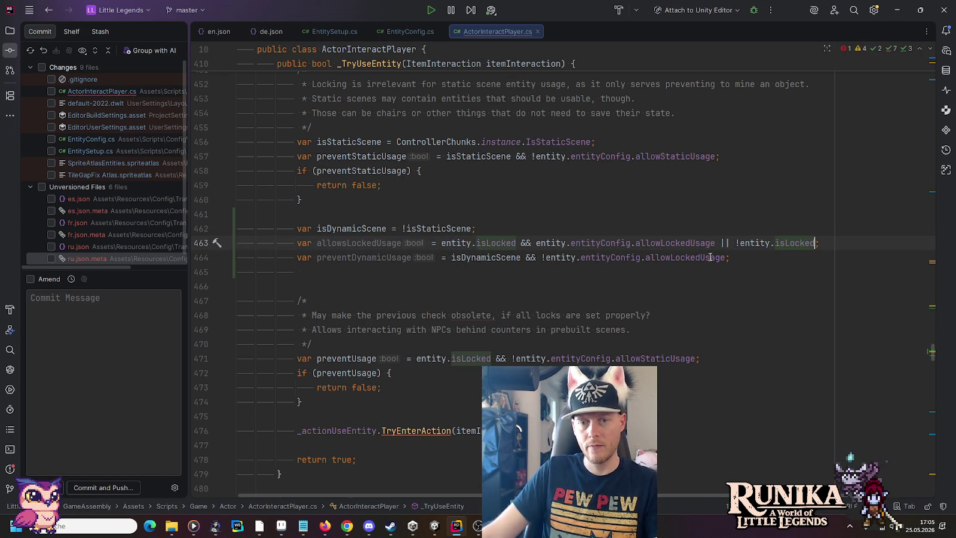
click(708, 258)
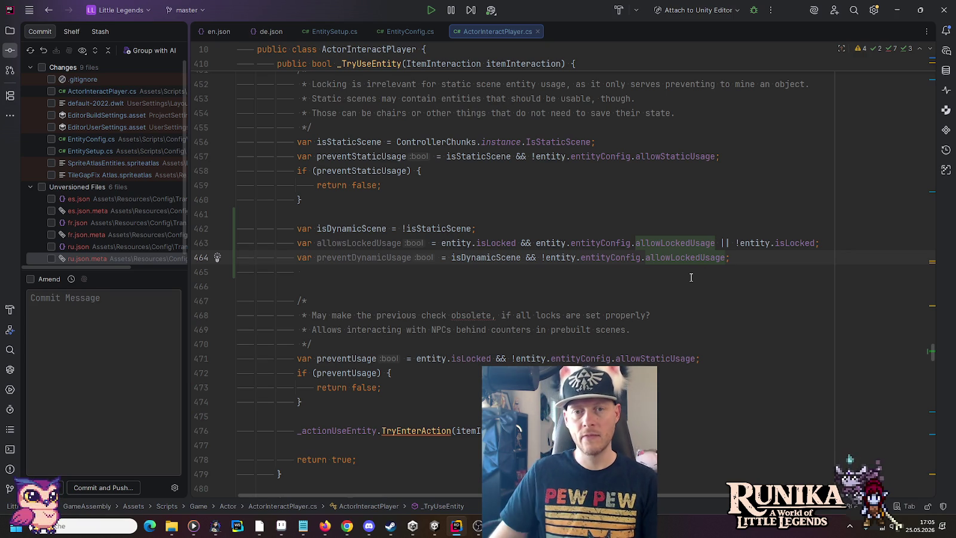
click(739, 243)
key(ctrl+w)
key(ctrl+w)
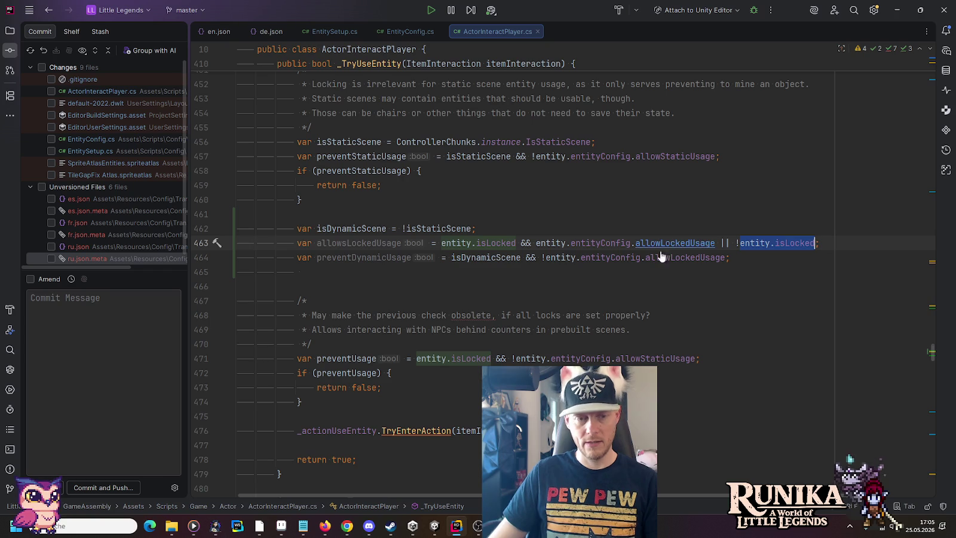
Insert an empty if (entity.isLocked) { } block on line 461, above isDynamicScene
click(308, 215)
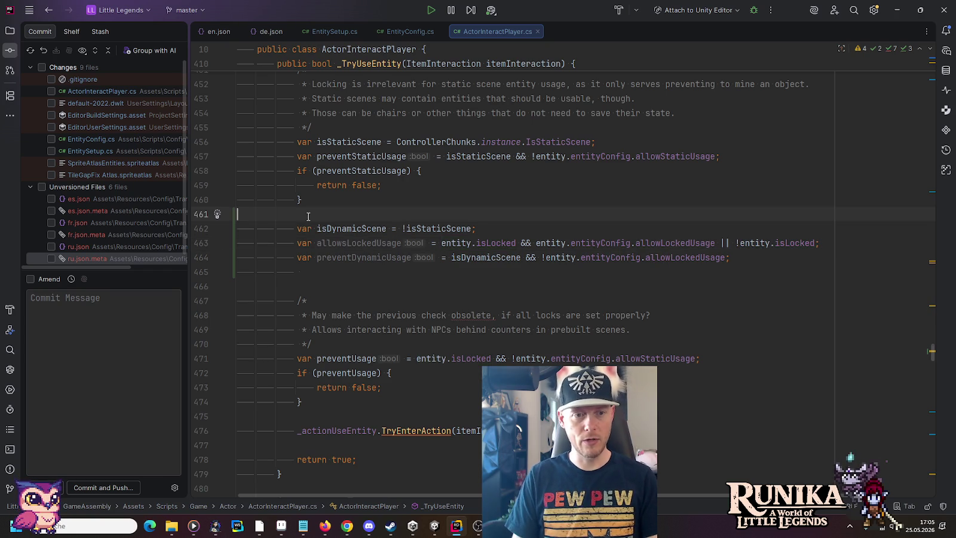
key(Return)
text(if ()
key(ctrl+shift+v)
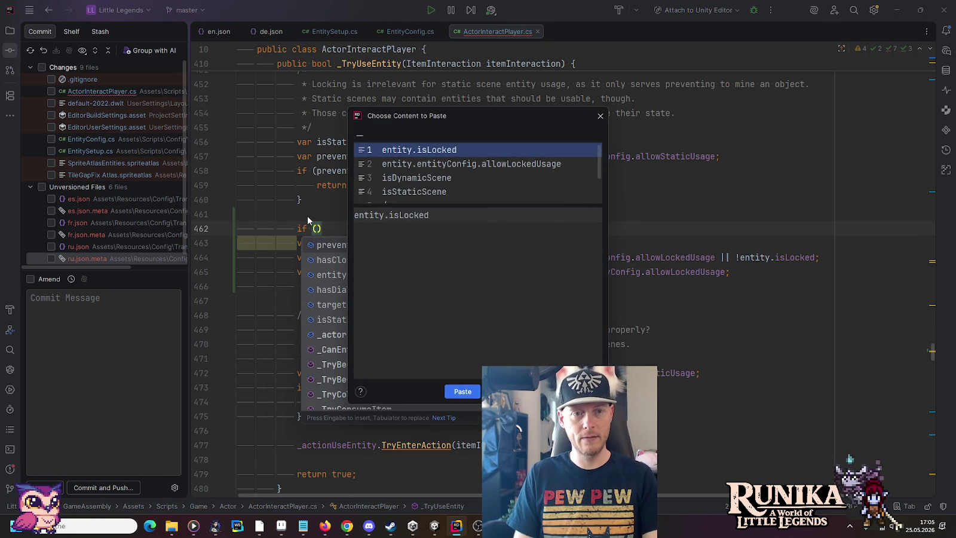
key(Return)
text() {)
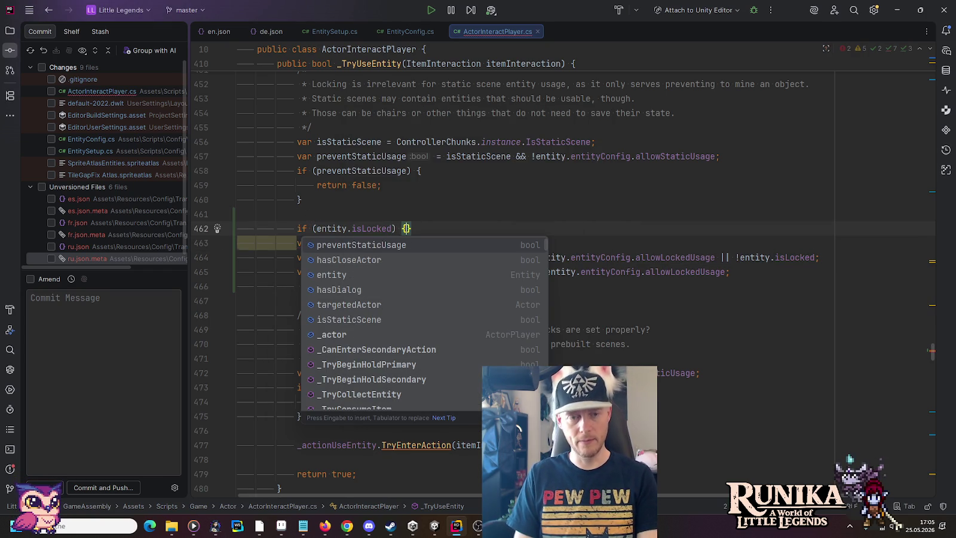
key(Return)
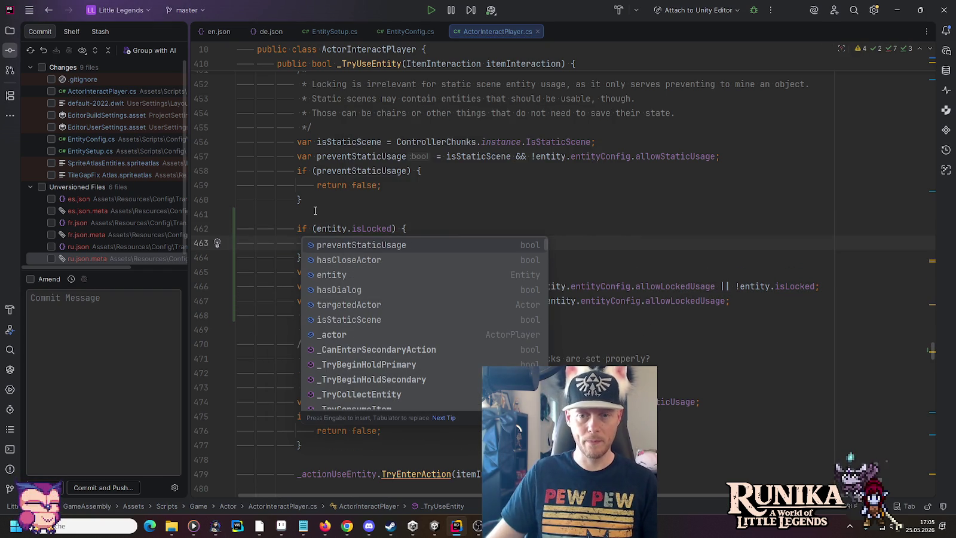
click(347, 216)
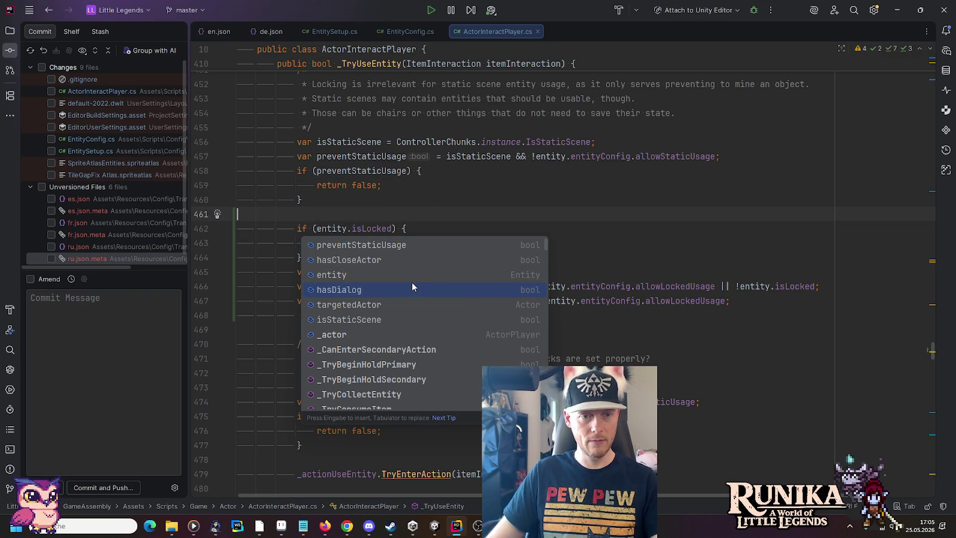
key(alt+Tab)
key(alt+Tab)
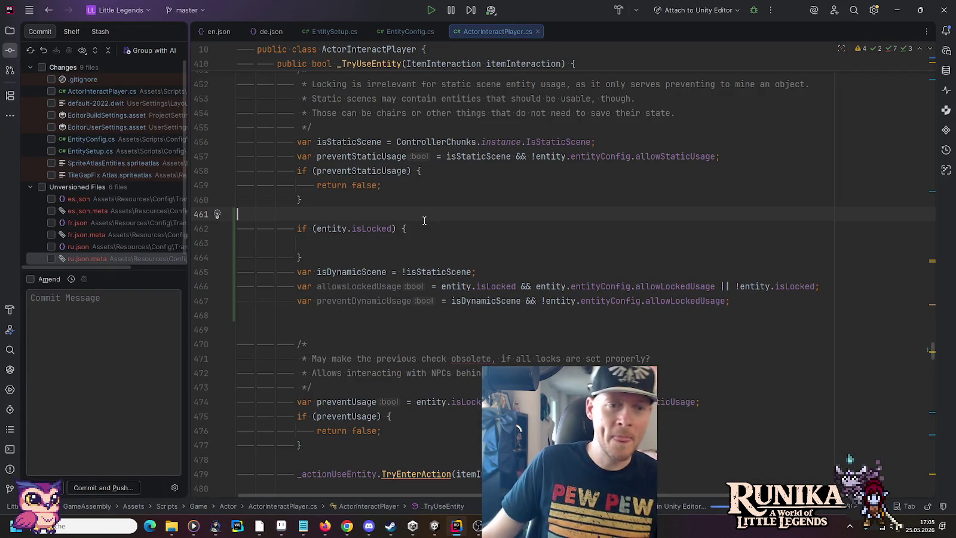
click(421, 242)
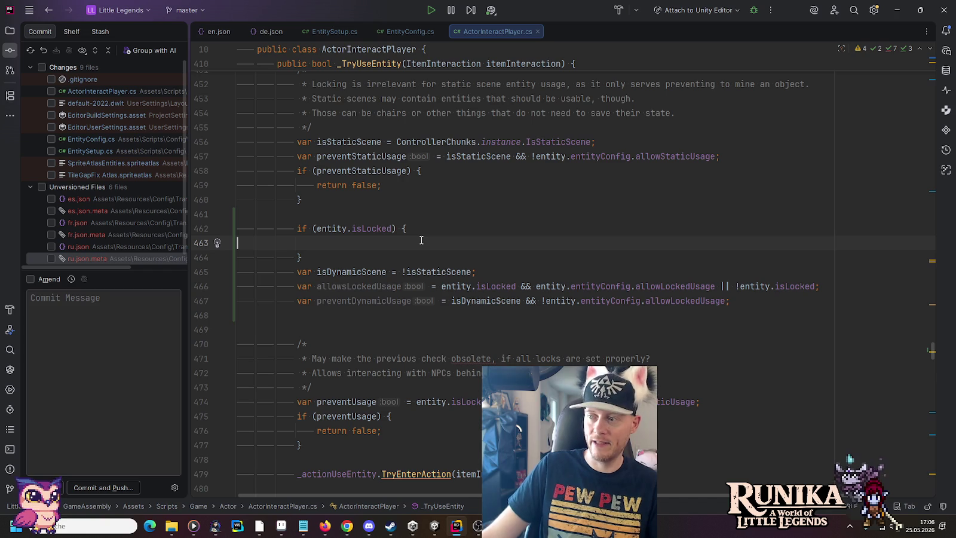
Remove the allowsLockedUsage line entirely
drag(816, 286, 716, 283)
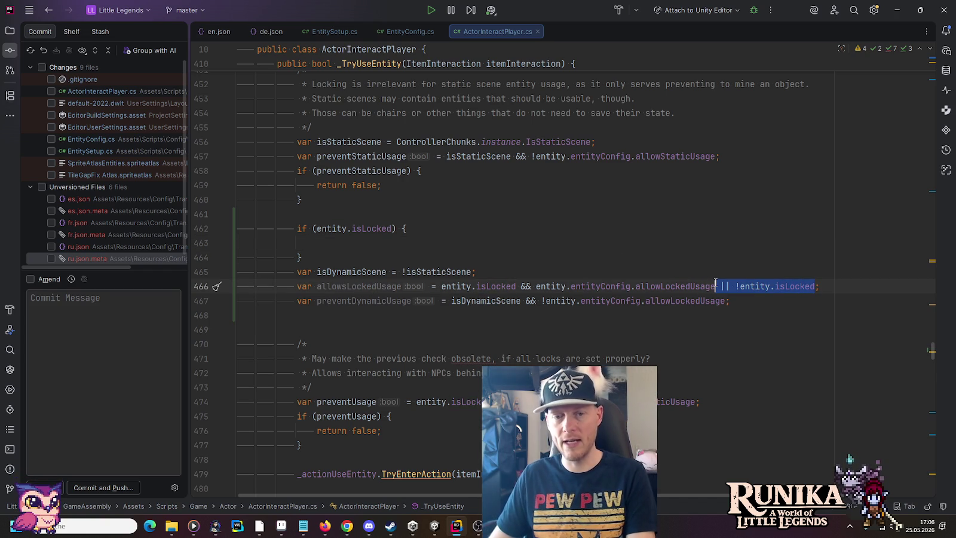
key(BackSpace)
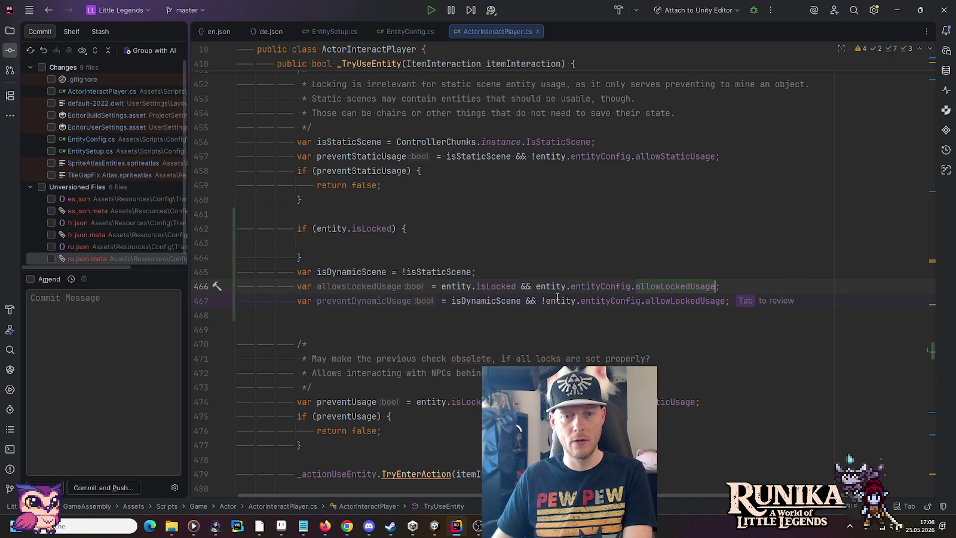
click(535, 286)
drag(535, 287, 441, 286)
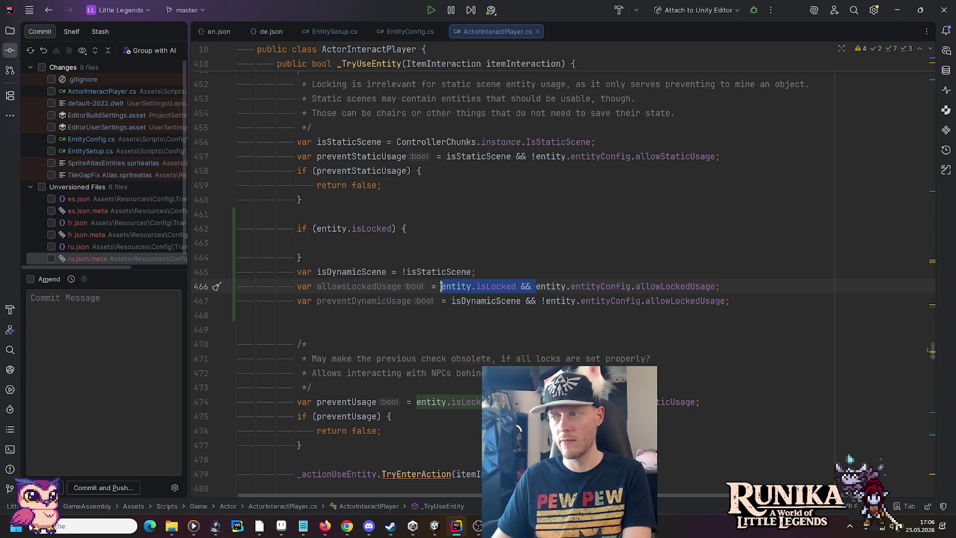
click(734, 284)
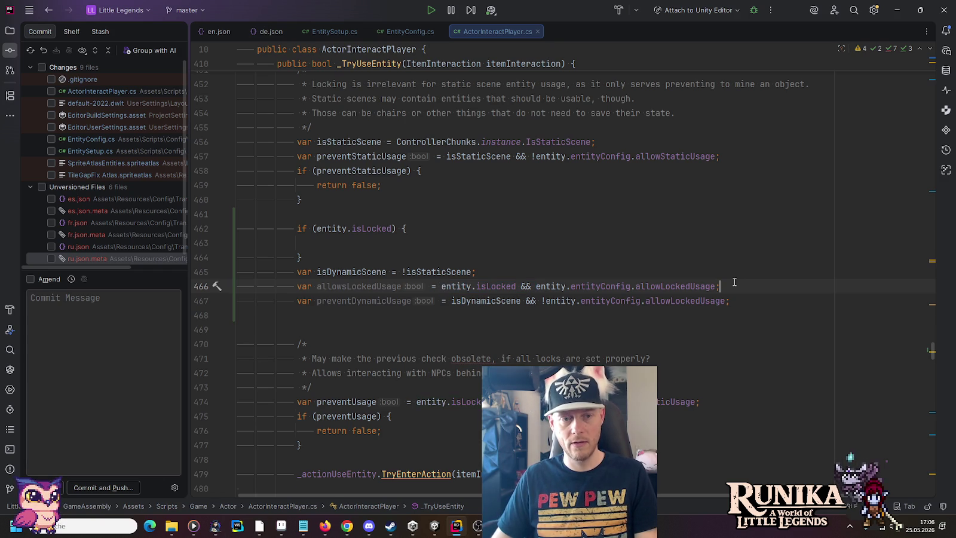
key(ctrl+y)
Move the isDynamicScene and preventDynamicUsage lines into the if (entity.isLocked) block
drag(742, 285, 736, 264)
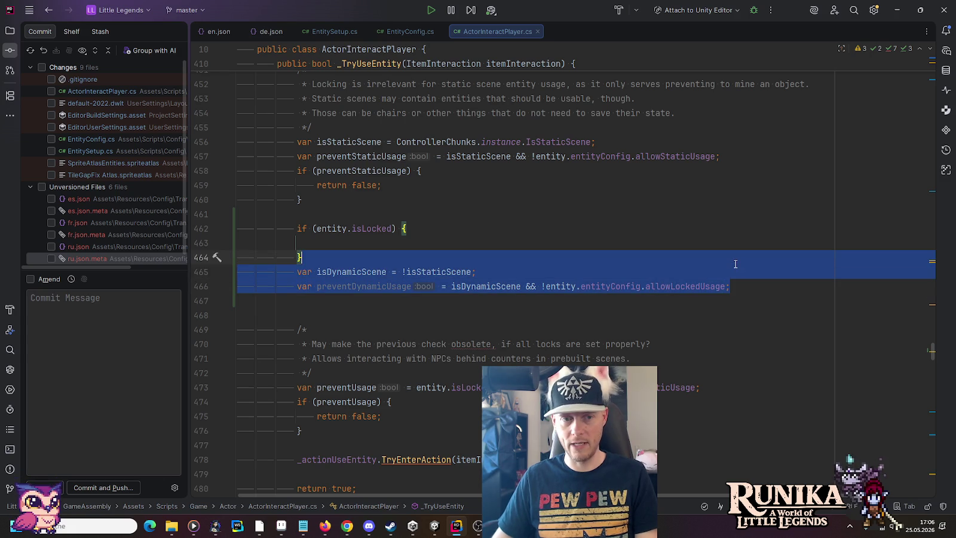
key(BackSpace)
click(487, 229)
key(Tab)
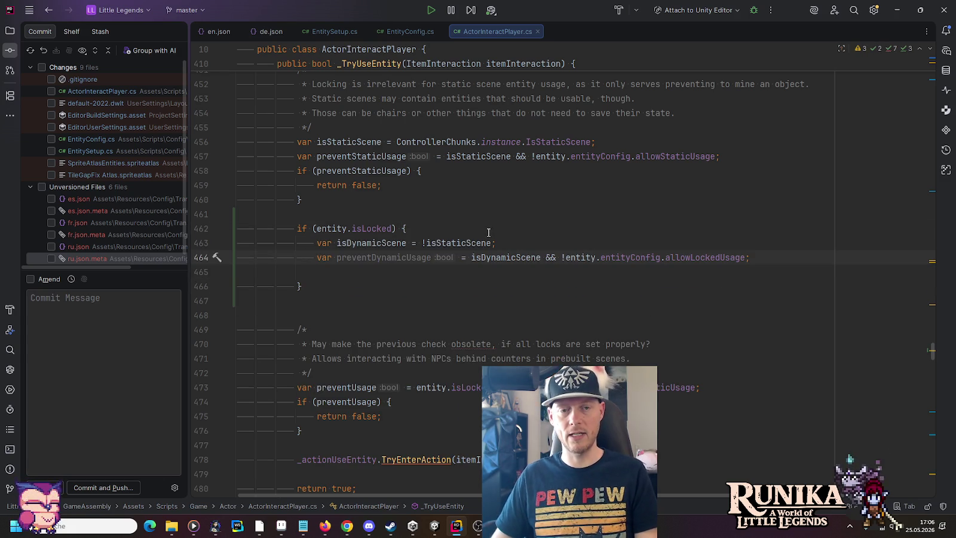
Inline isDynamicScene so preventDynamicUsage reads isStaticScene && !entity.entityConfig.allowLockedUsage
click(470, 257)
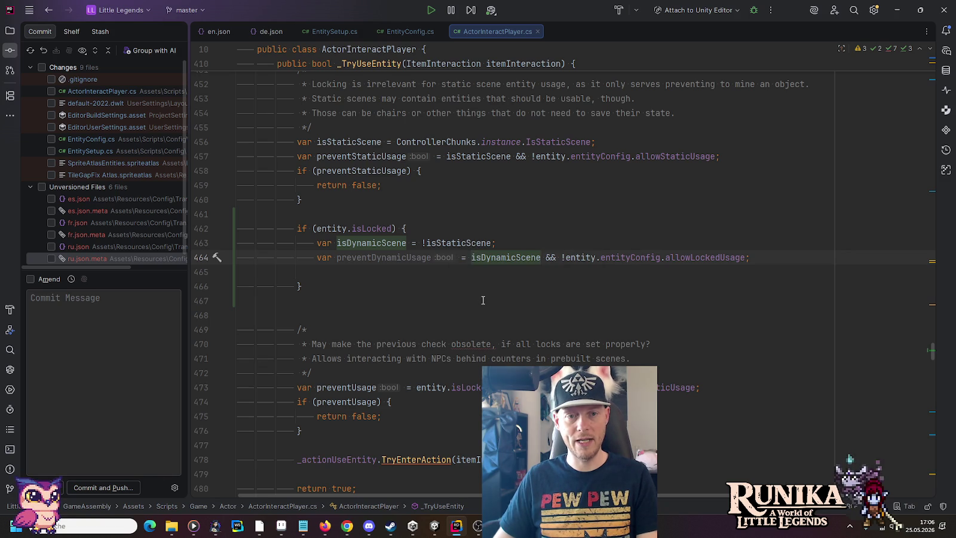
double_click(464, 245)
double_click(482, 257)
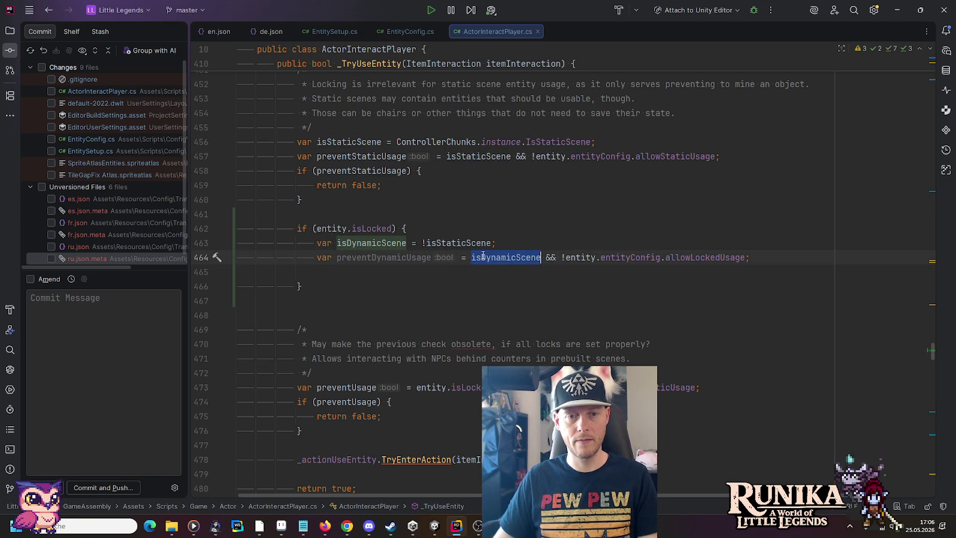
text(Stat)
key(ctrl+alt+n)
click(517, 243)
key(ctrl+y)
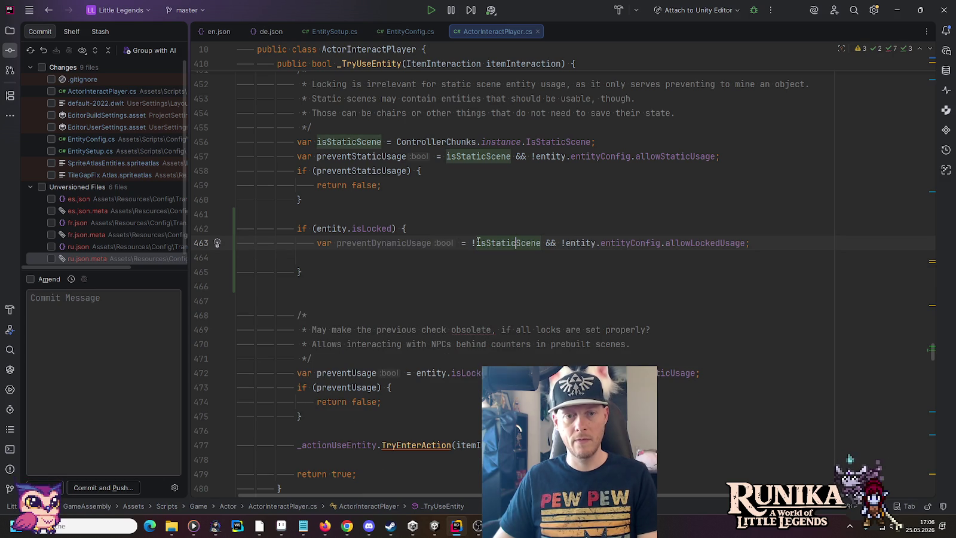
key(BackSpace)
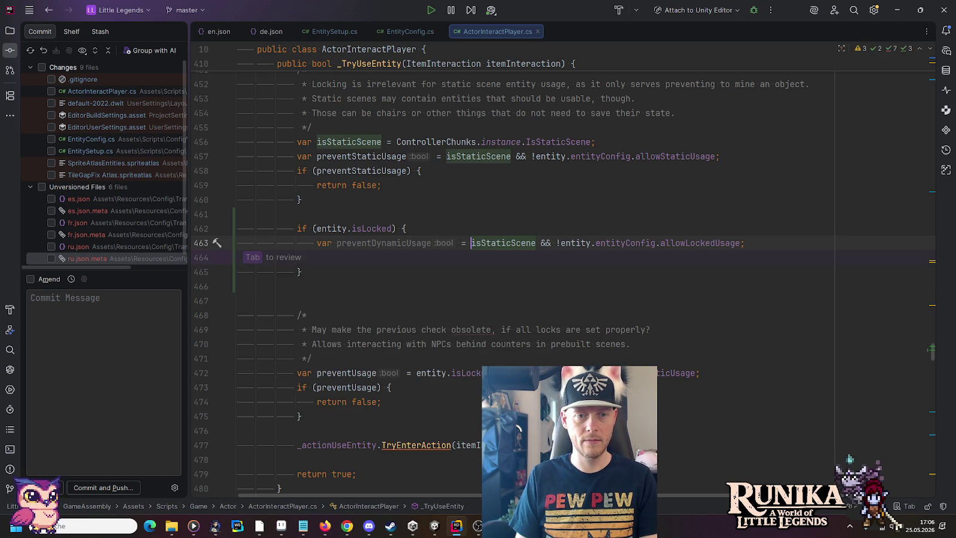
key(Right)
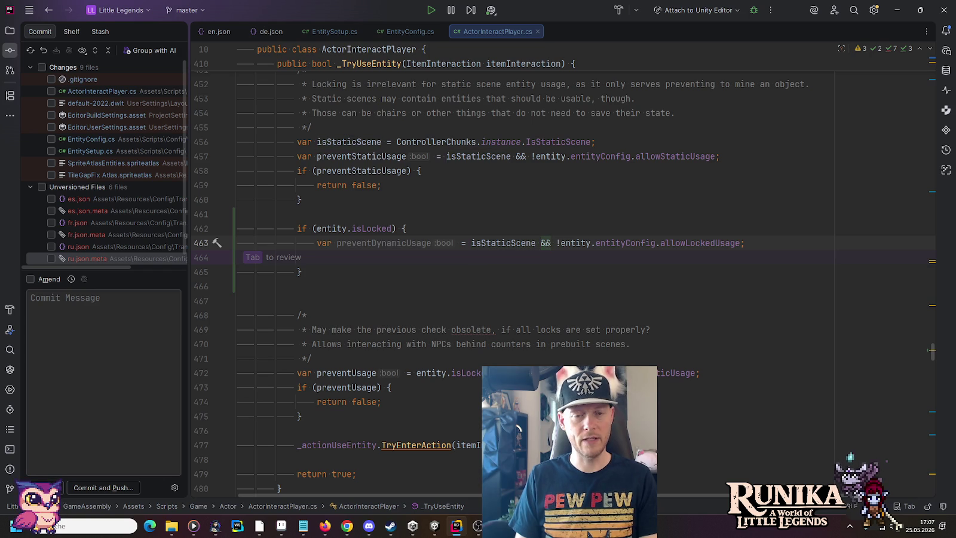
Swap the && ! operator on line 463 for ||
key(Delete)
key(Delete)
text(||)
key(Delete)
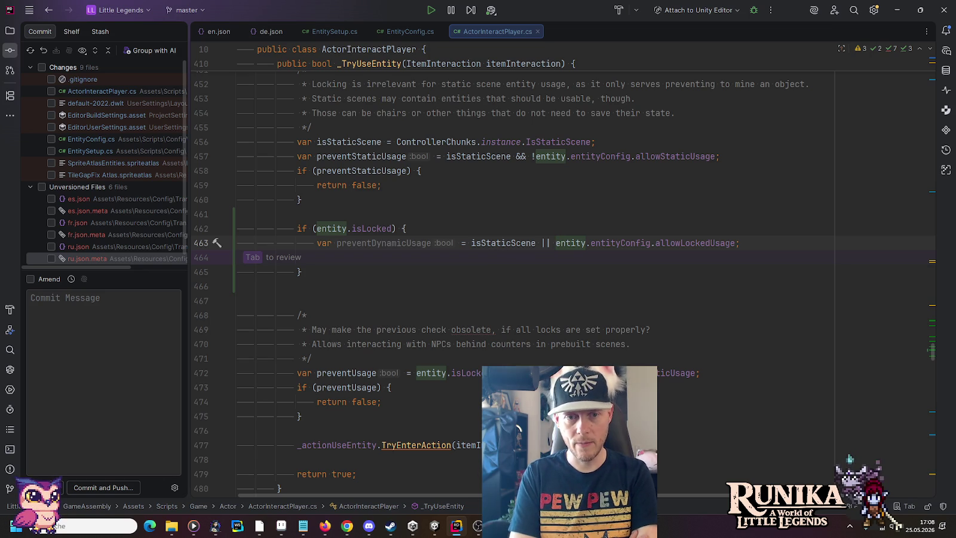
Restore line 463 to !isStaticScene && !entity.entityConfig.allowLockedUsage and switch away so Unity recompiles
text(!)
key(Left)
key(Left)
key(Left)
key(Delete)
key(Delete)
text(&&)
click(473, 242)
text(!)
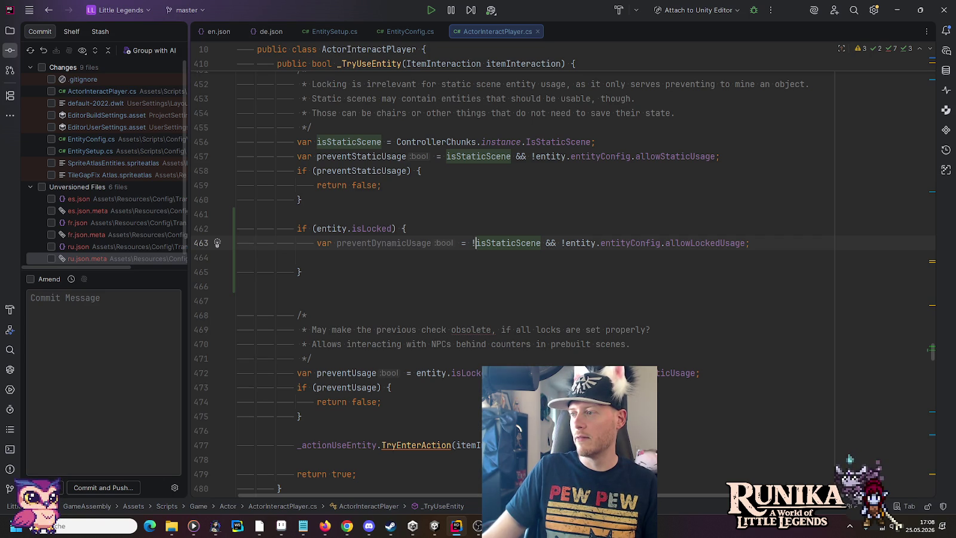
key(alt+Tab)
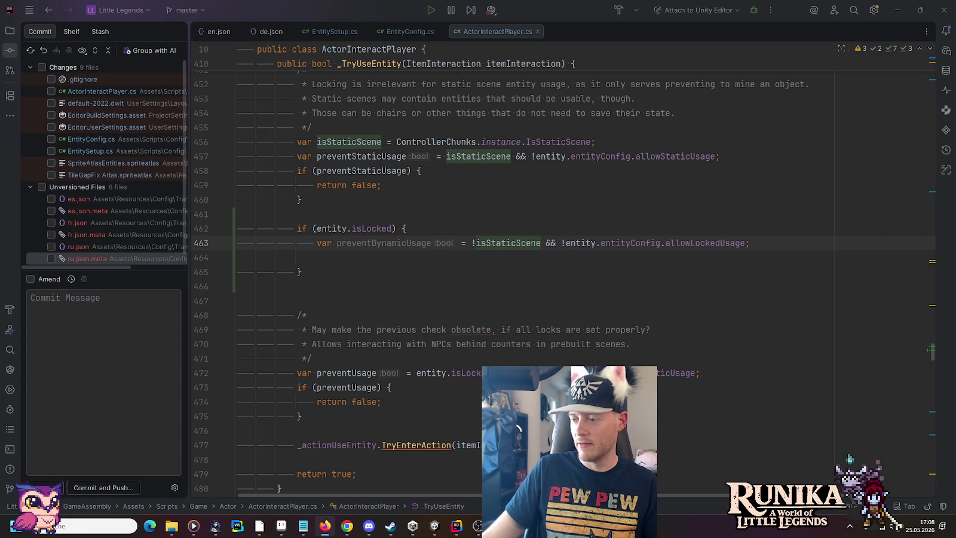
key(alt+Tab)
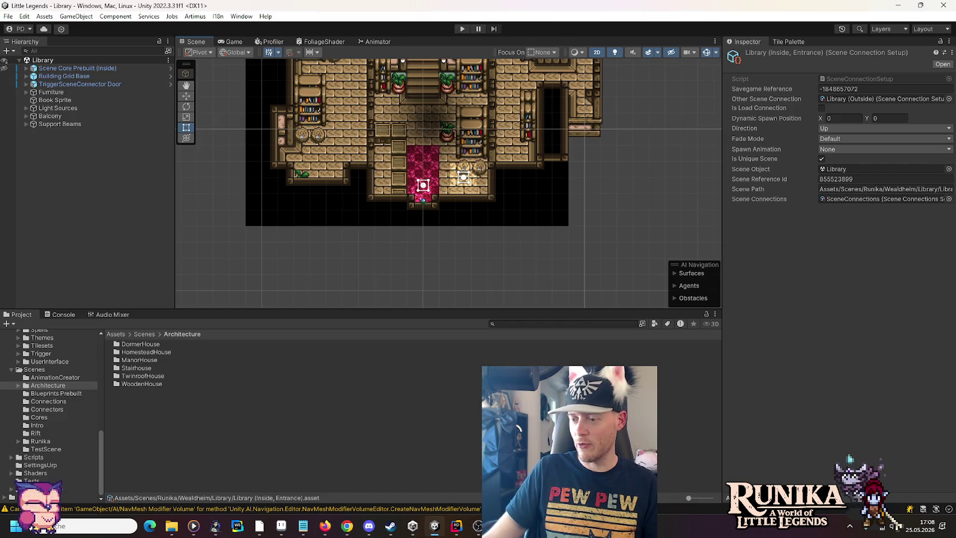
key(alt+Tab)
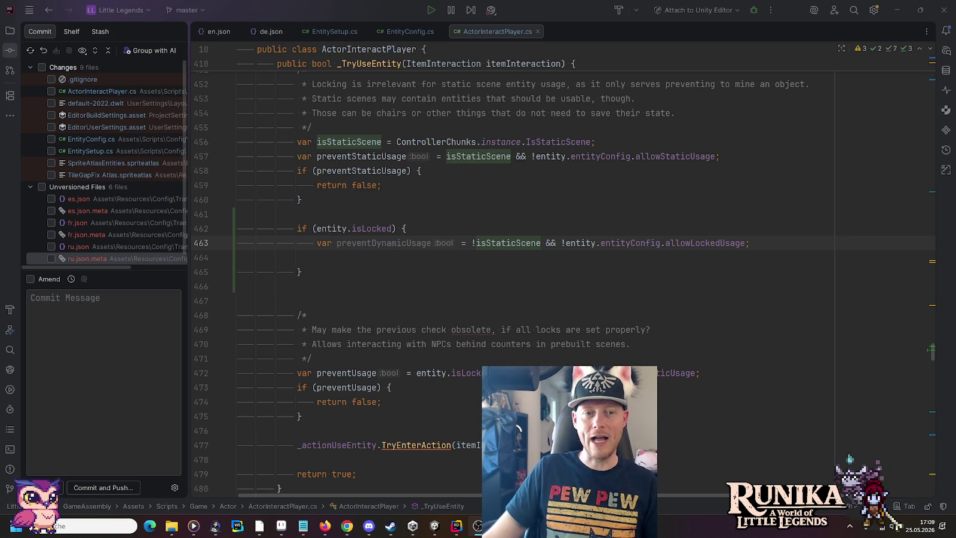
Review usages of isStaticScene, allowLockedUsage, isLocked and preventDynamicUsage
click(602, 259)
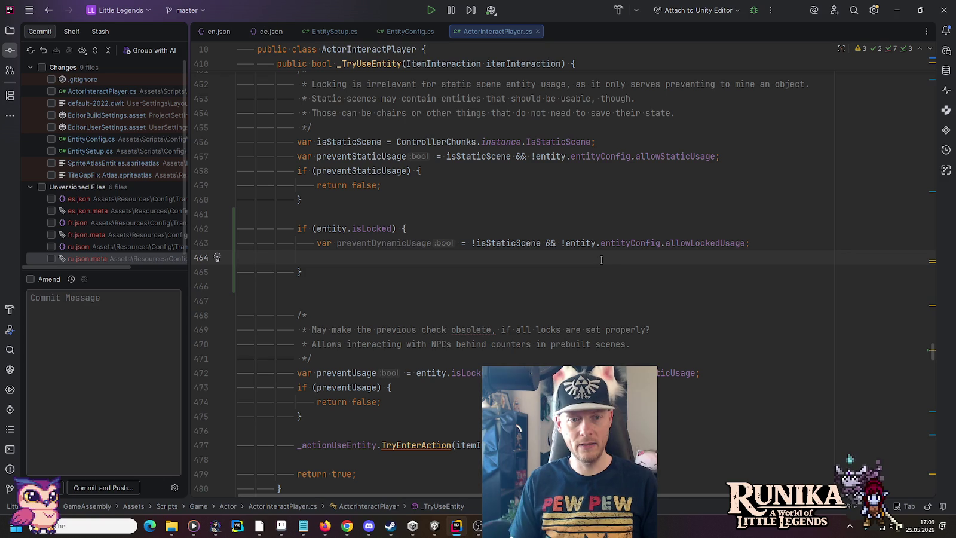
click(496, 242)
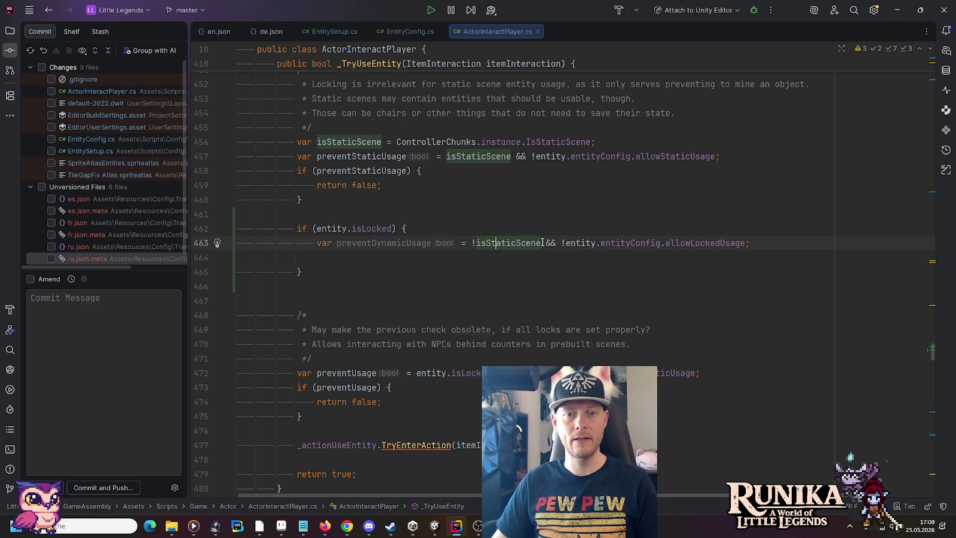
click(709, 242)
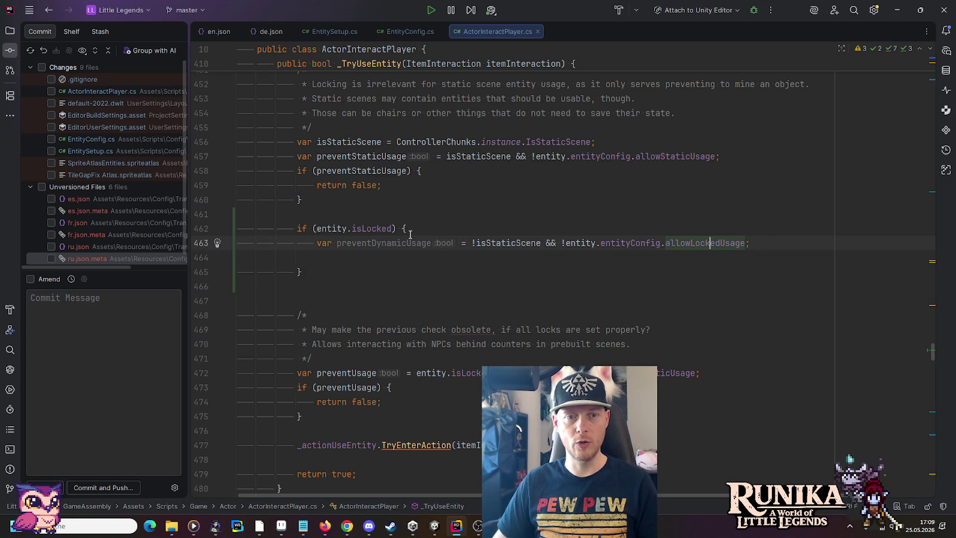
click(374, 229)
click(366, 242)
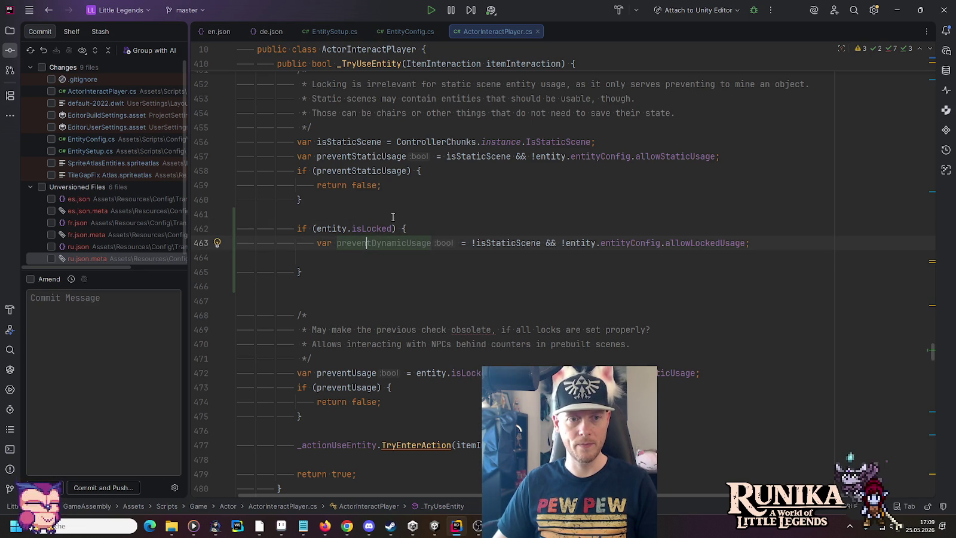
Copy the preventStaticUsage return-false check into the isLocked block, conditioned on preventDynamicUsage
drag(326, 200, 727, 153)
key(ctrl+c)
click(406, 261)
key(ctrl+v)
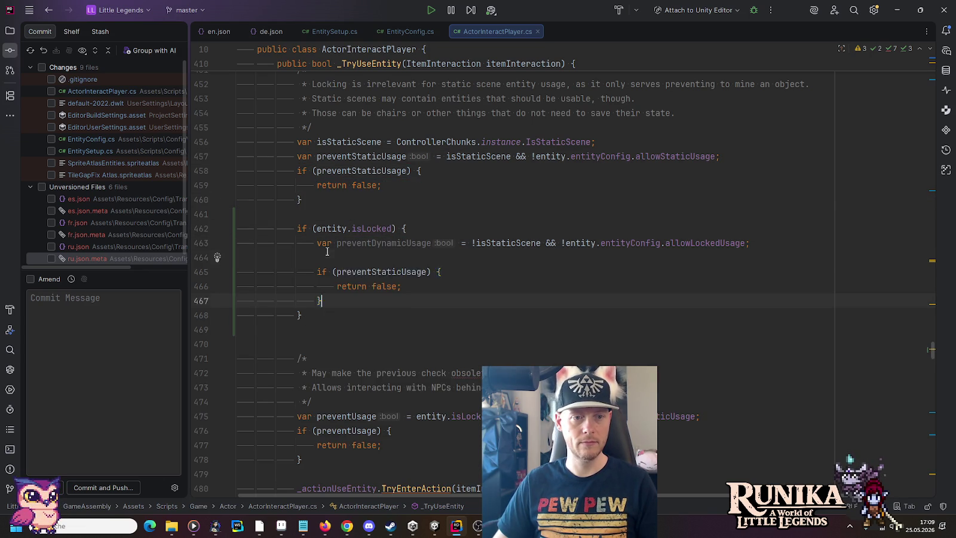
double_click(348, 416)
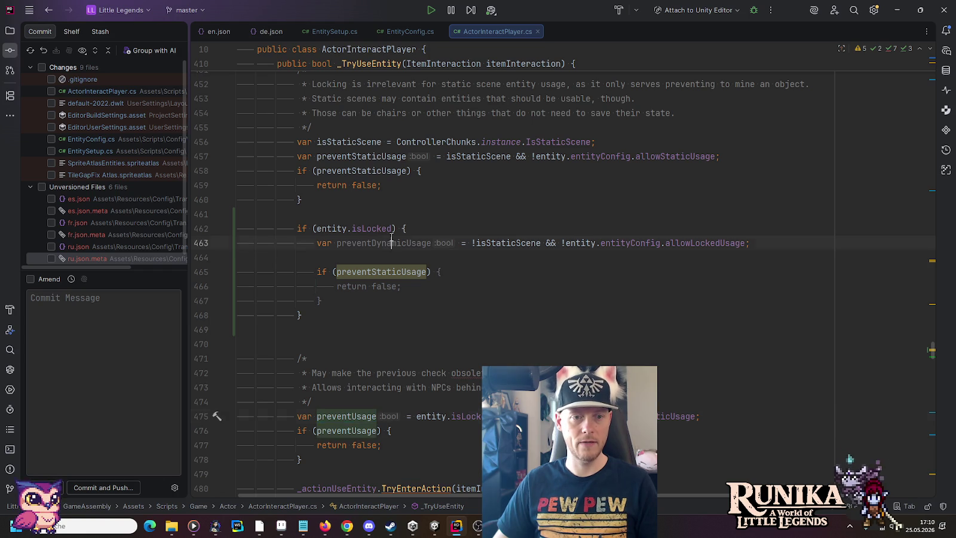
double_click(414, 243)
key(ctrl+c)
double_click(375, 272)
key(ctrl+v)
click(372, 256)
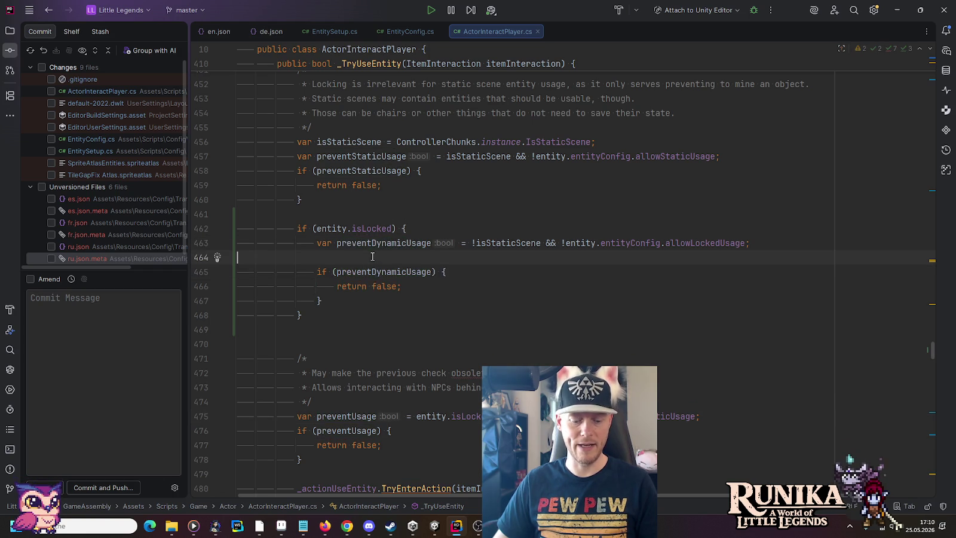
key(BackSpace)
Review the old preventUsage block and open a new line above the isLocked check
click(415, 229)
scroll(416, 228, down, 3)
click(371, 301)
click(342, 315)
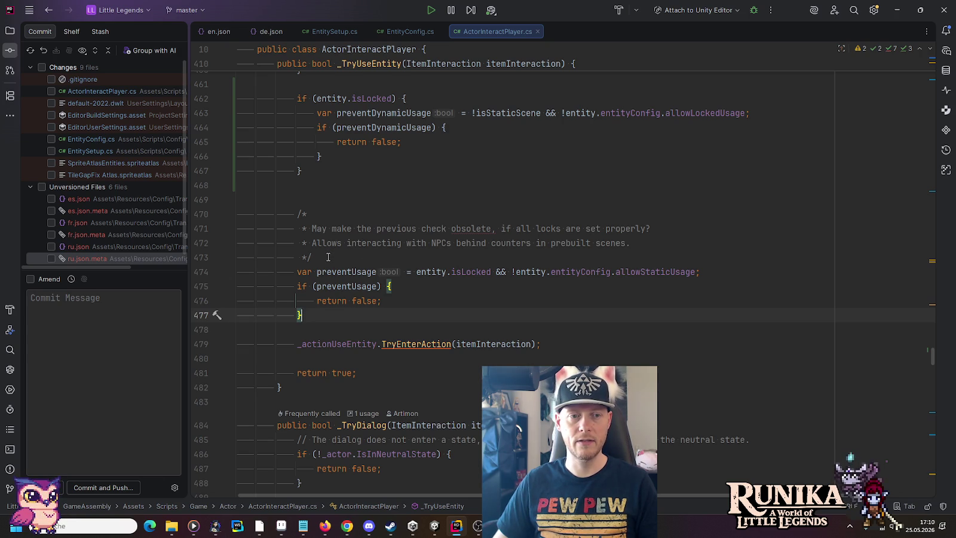
scroll(328, 257, up, 3)
click(334, 171)
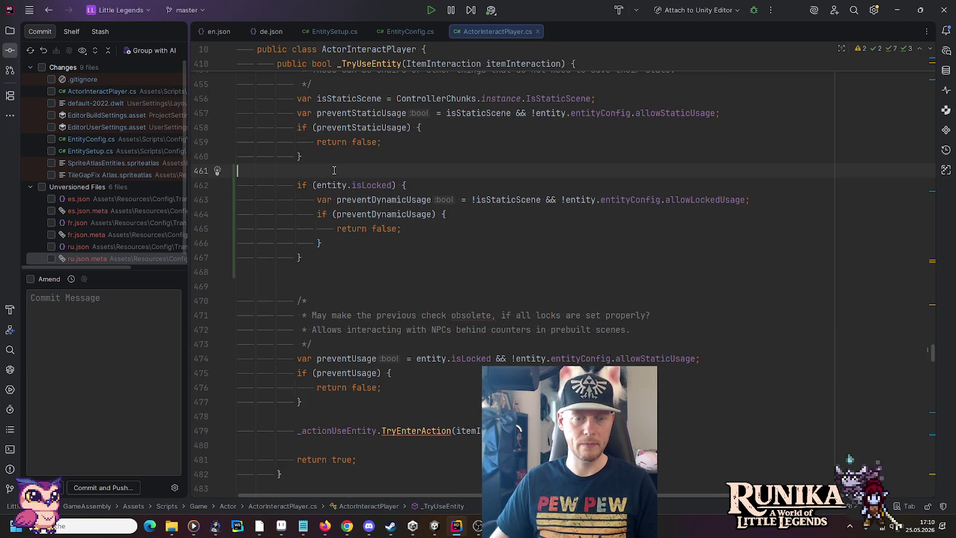
key(Return)
Begin a /** comment allowing armor-stand interaction in scenes that can save the inner (item) state
text(/**)
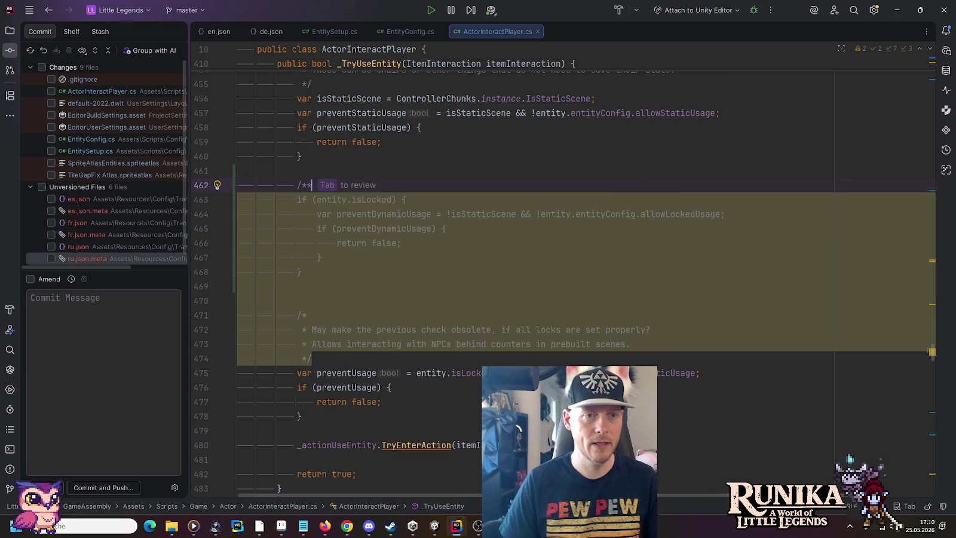
key(Return)
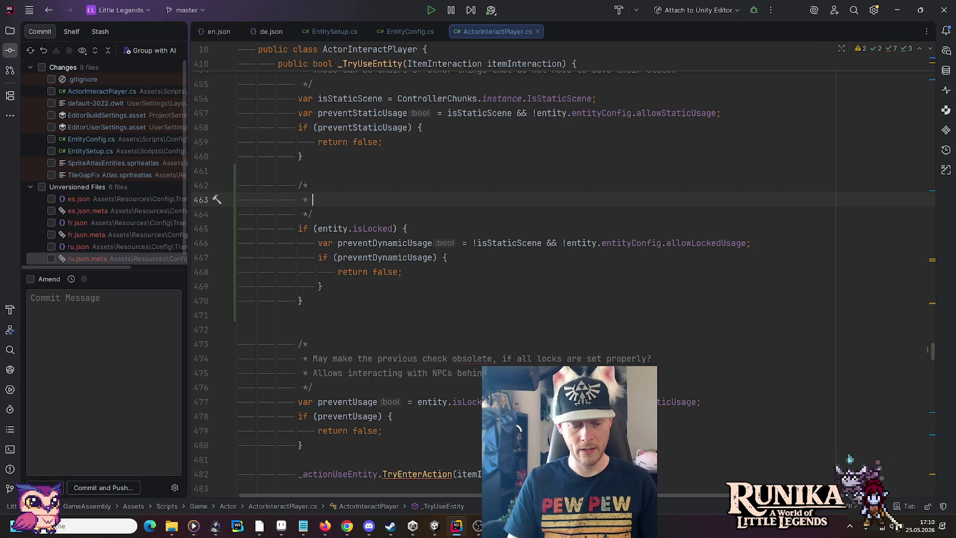
text(Allows )
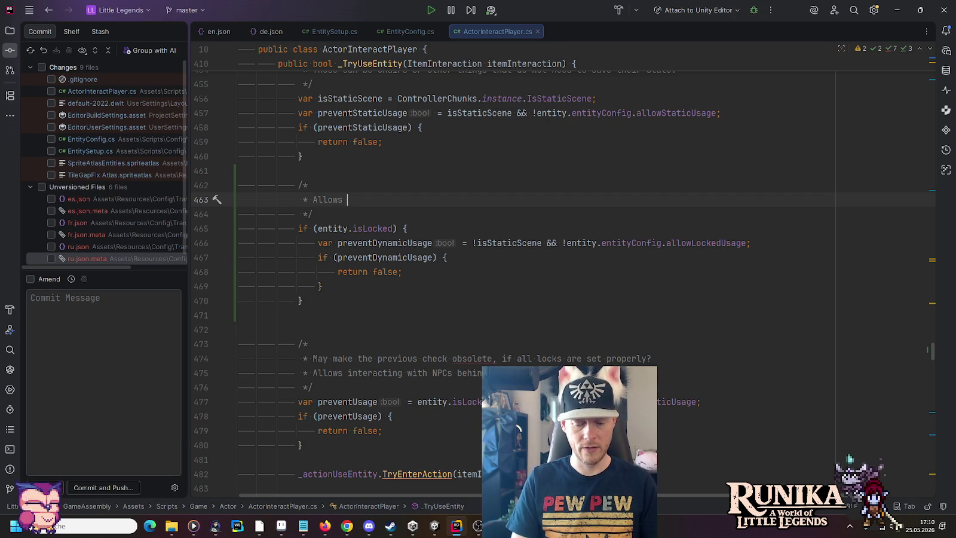
text(interacting)
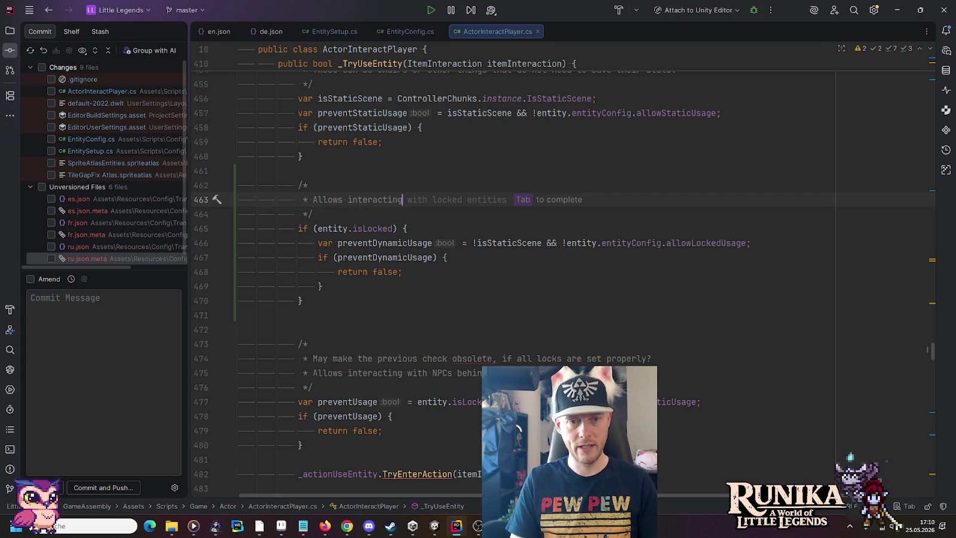
text( with ar)
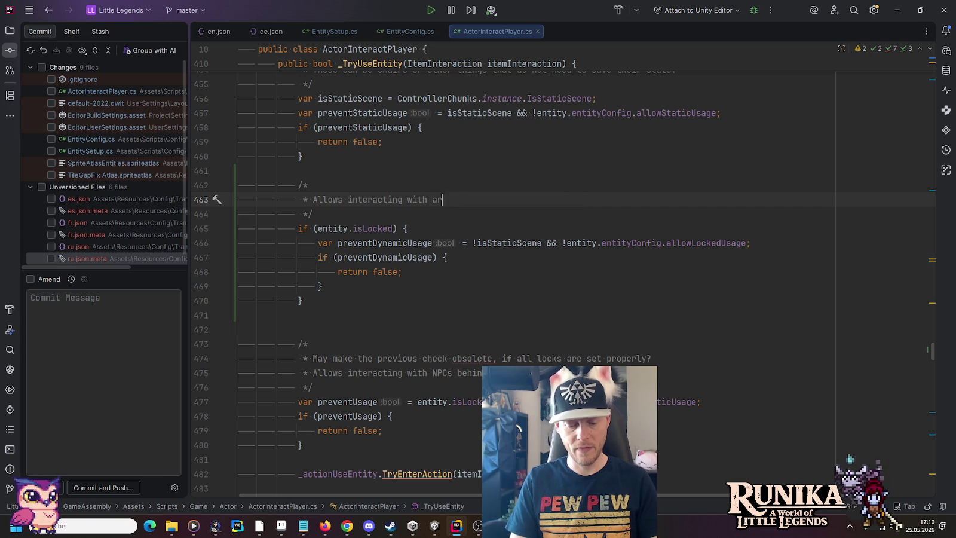
text(mor stands )
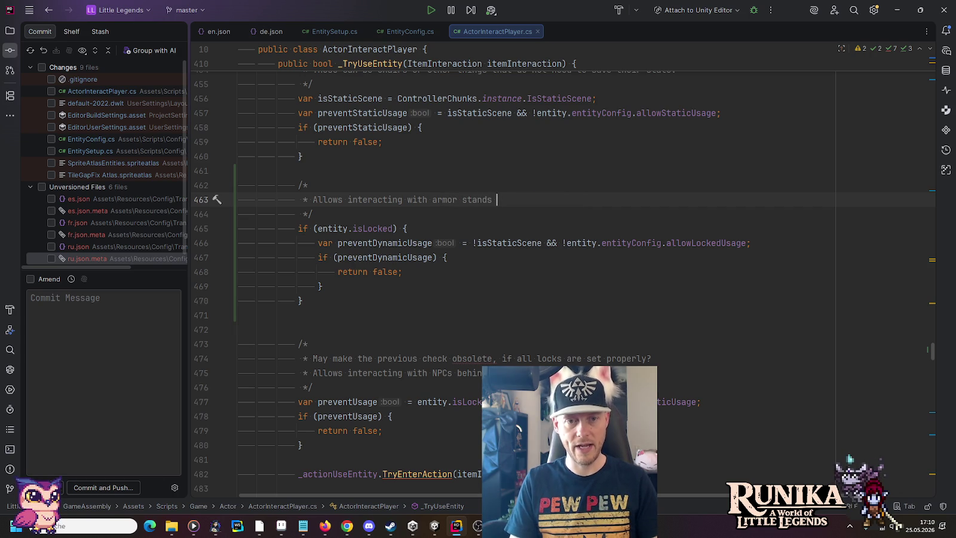
text(in scene)
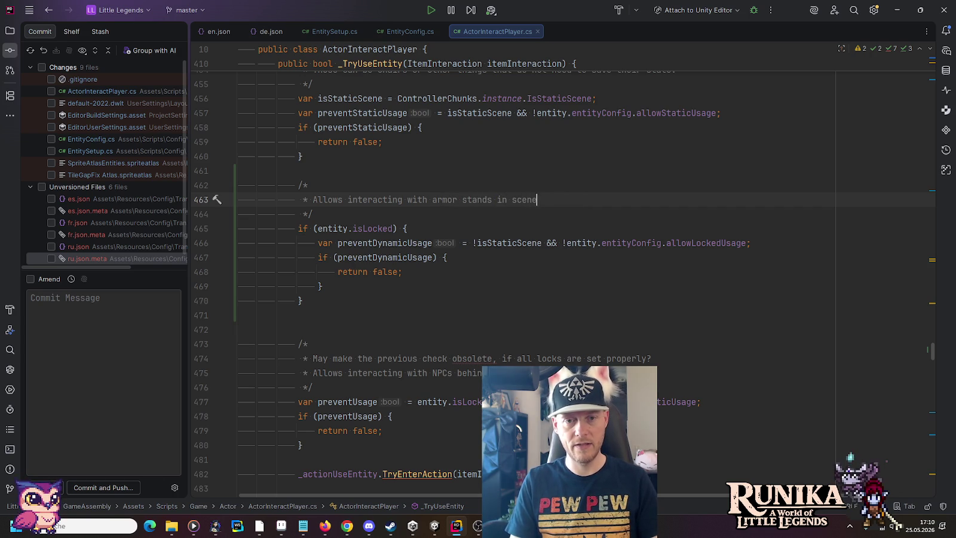
text(s that can)
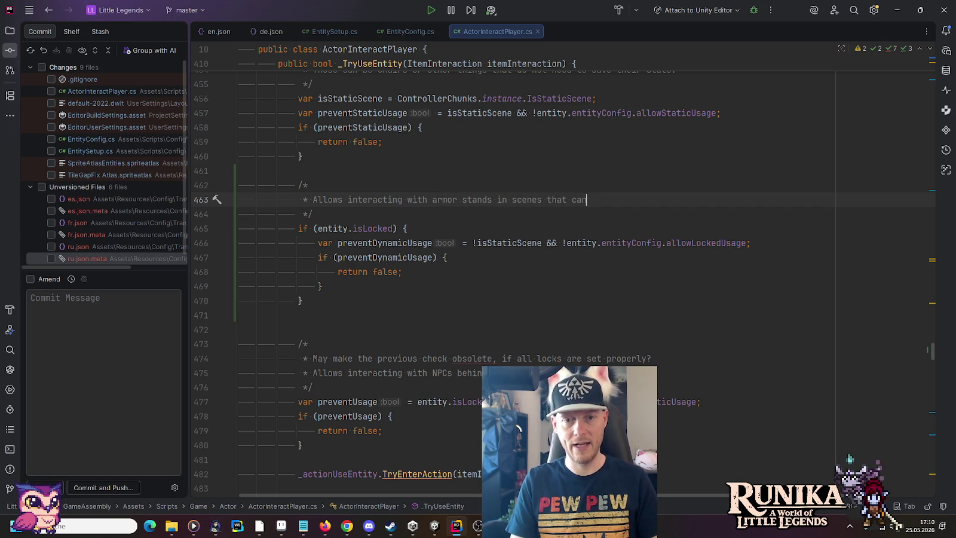
text( actually save the)
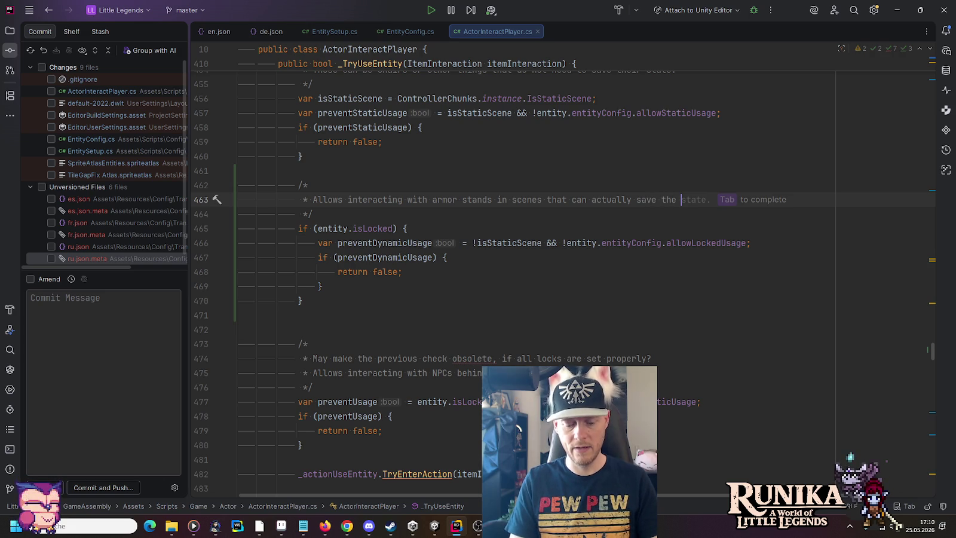
text( inner)
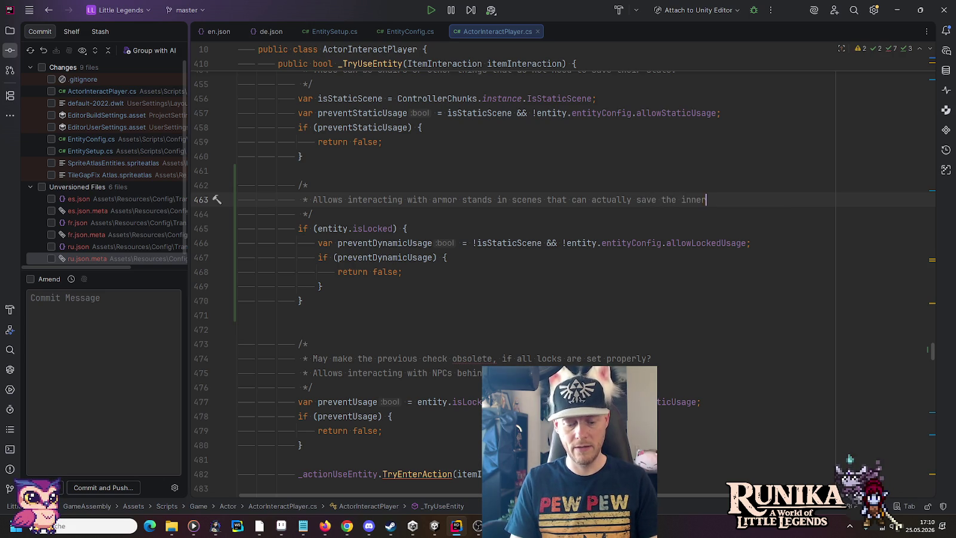
key(Tab)
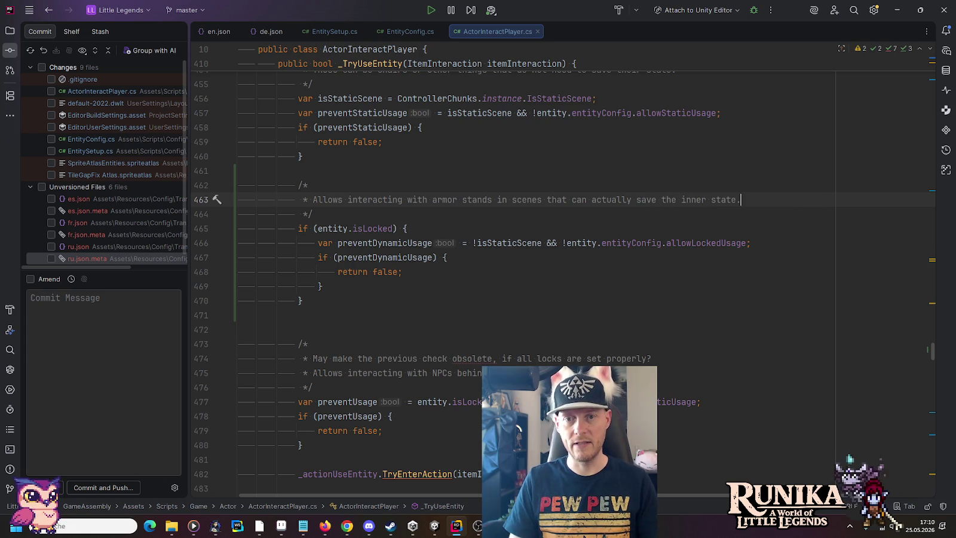
key(Left)
text((item))
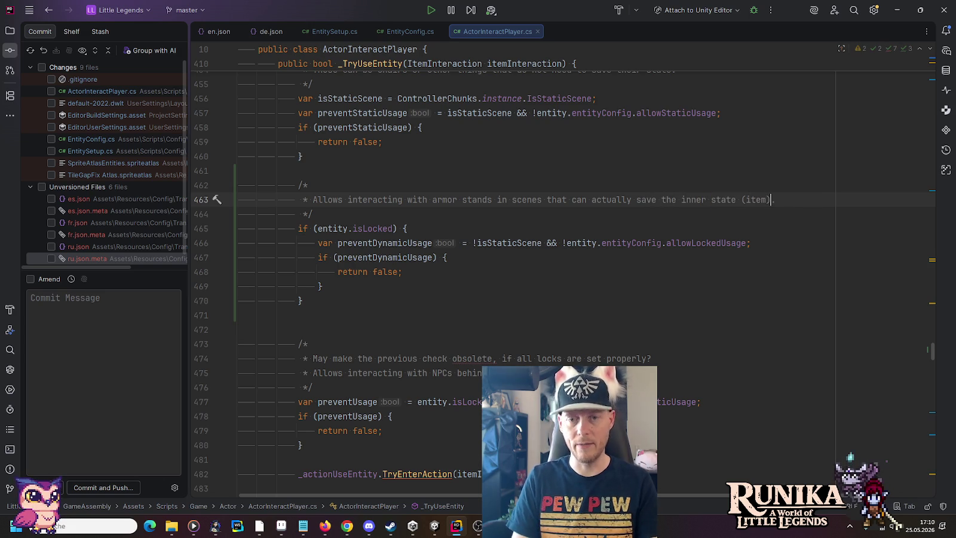
key(End)
key(Return)
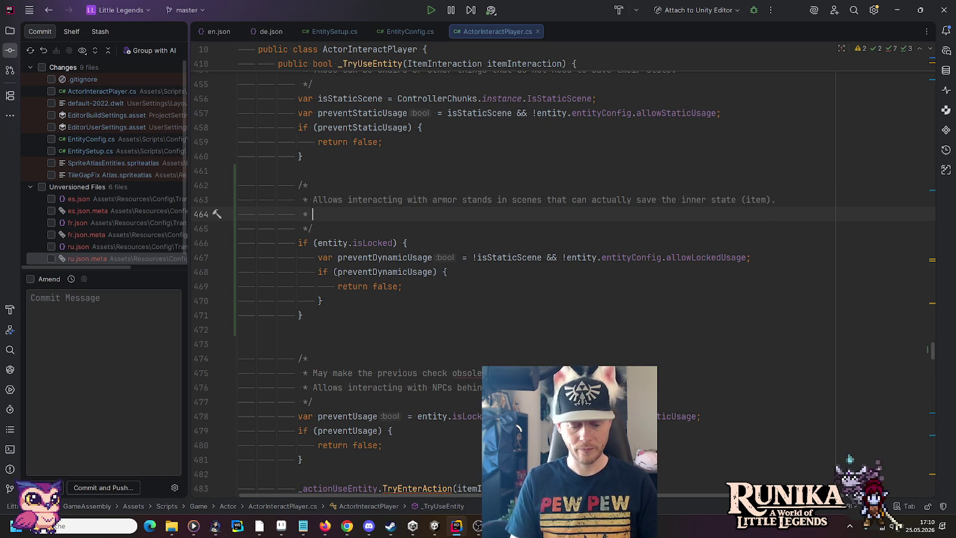
key(BackSpace)
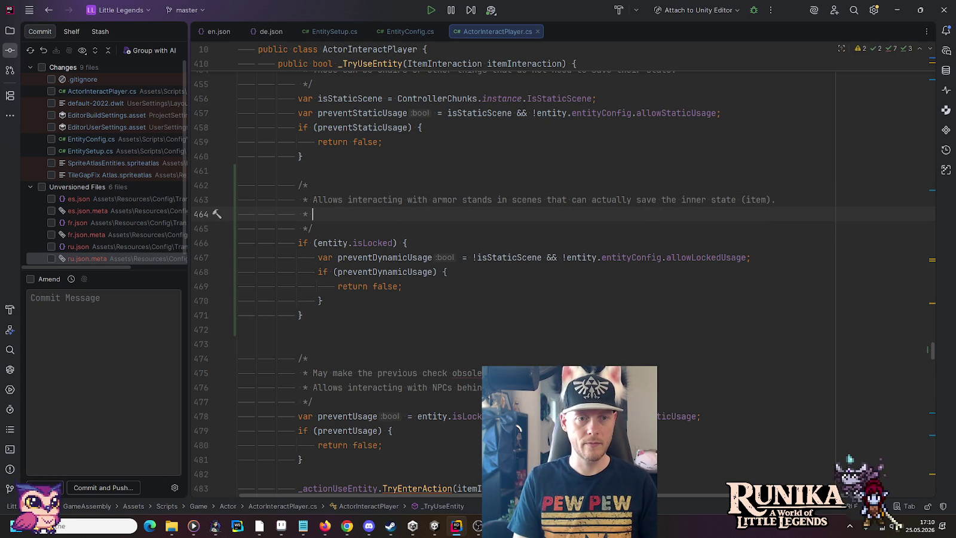
Reformat the comment as an 'Allows:' list with the armor-stand sentence as its first item
key(Up)
key(ctrl+Right)
text(:)
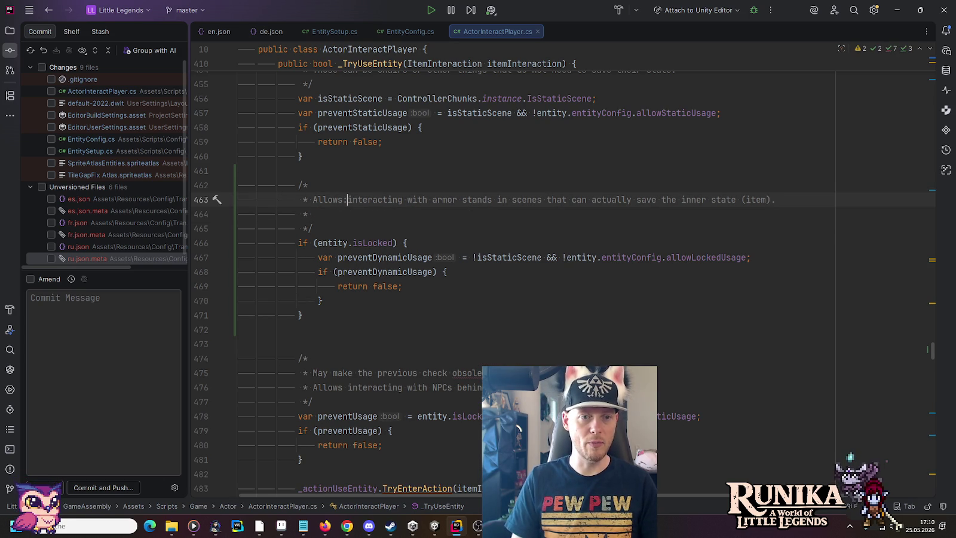
key(Return)
text(- I)
key(Delete)
key(Down)
Add the item 'Interacting with NPCs behind counters' in prebuilt/generated scenes
text(Interacting with )
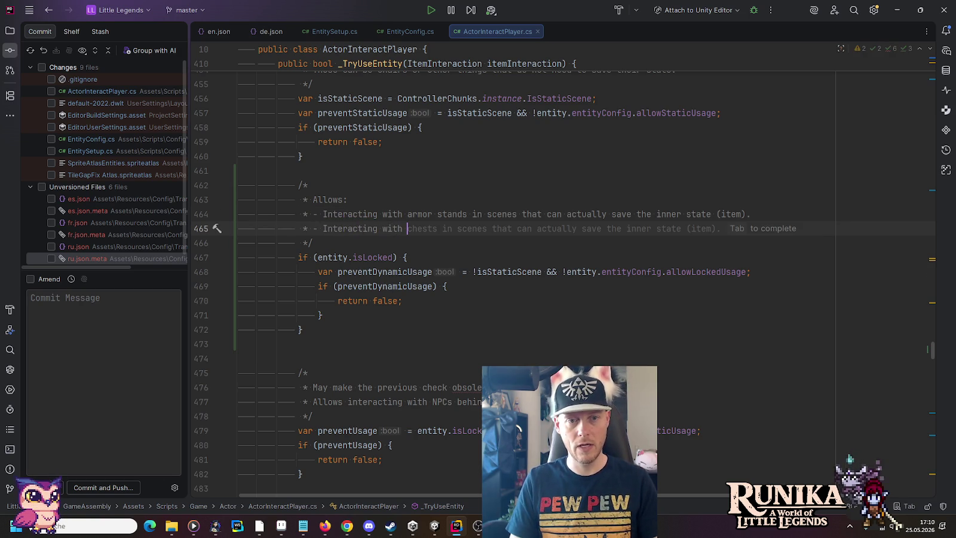
text(NPC)
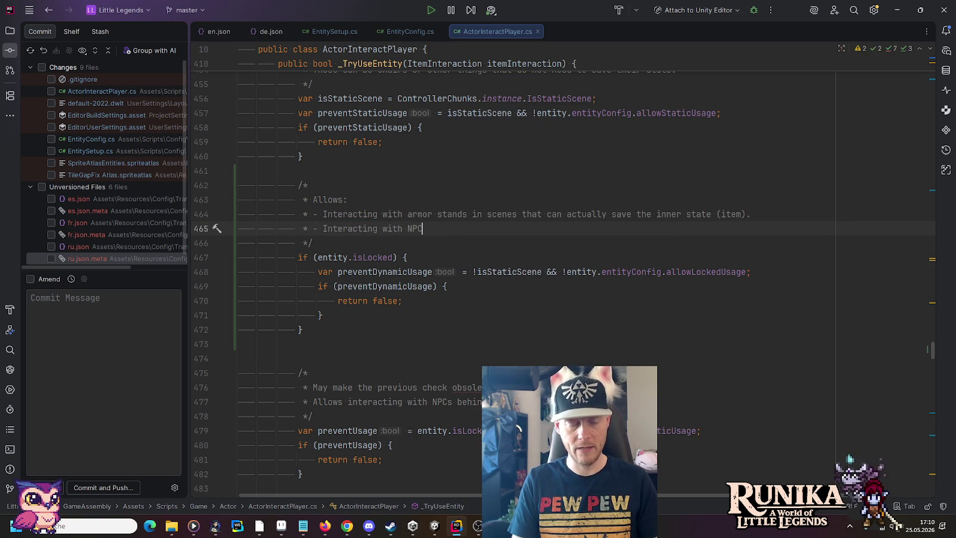
text(s behind counters.)
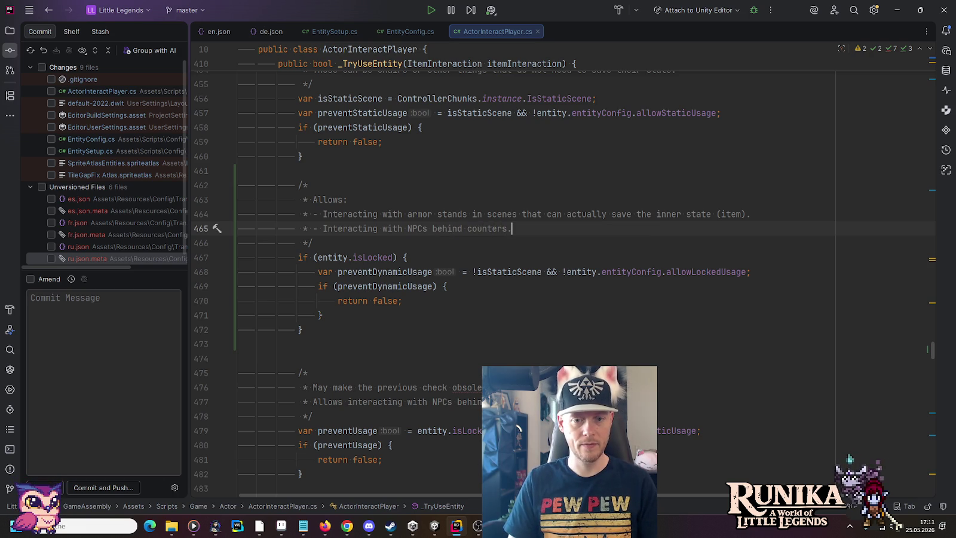
key(BackSpace)
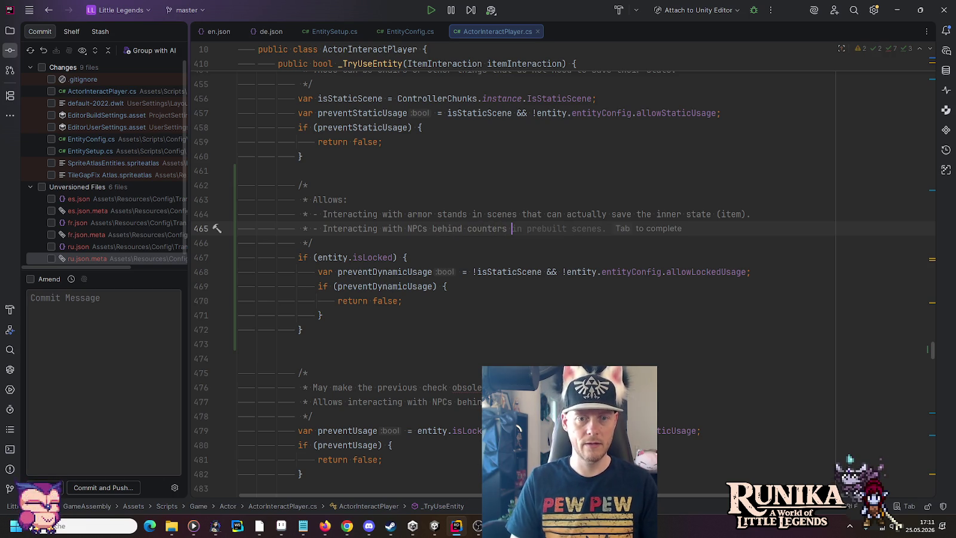
key(Tab)
key(Left)
key(Left)
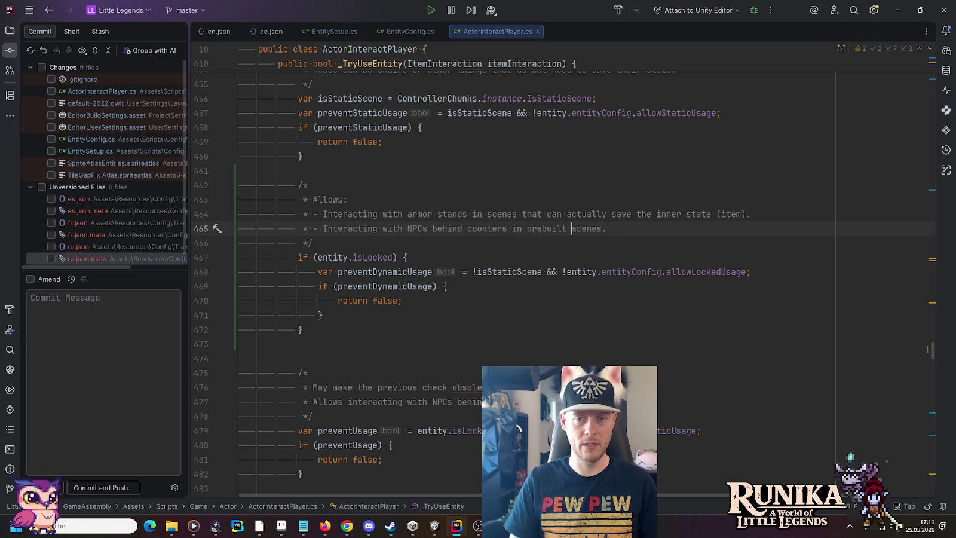
text(/generated)
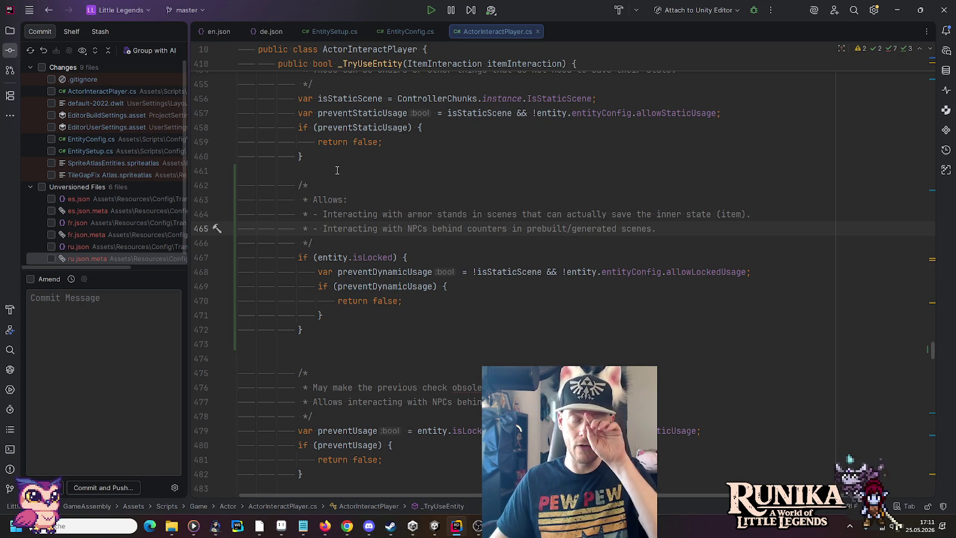
scroll(337, 170, down, 3)
scroll(340, 177, up, 4)
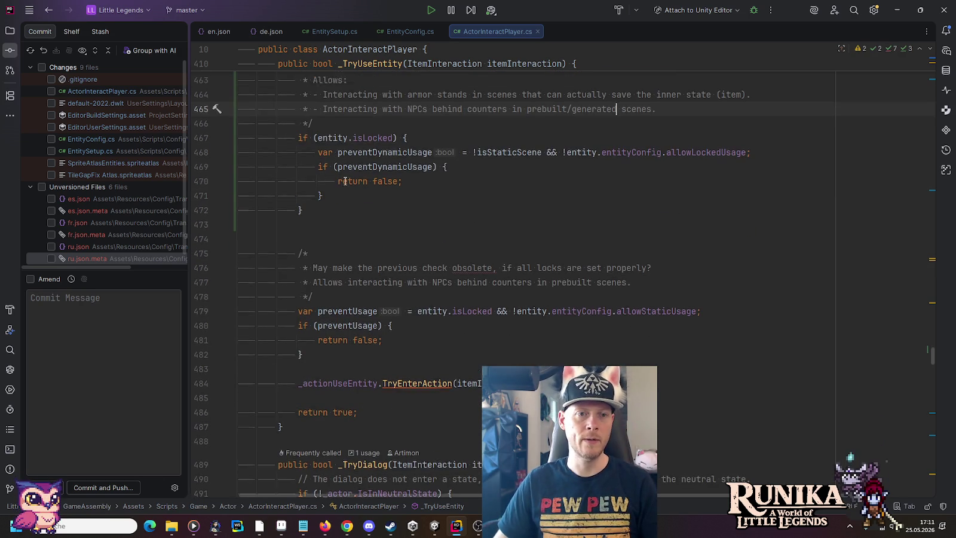
scroll(340, 287, down, 5)
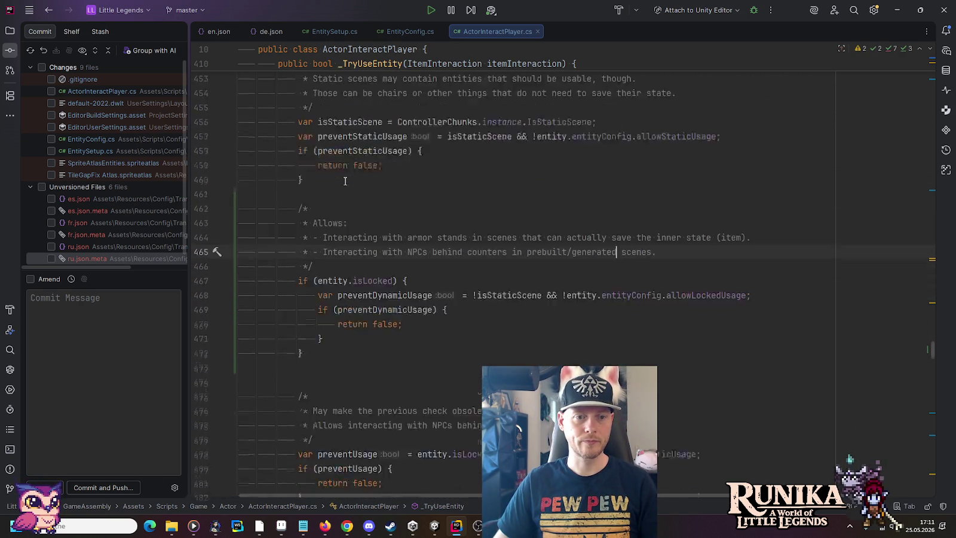
Comment out the old preventUsage block and delete the blank line after the isLocked guard
drag(325, 301, 318, 257)
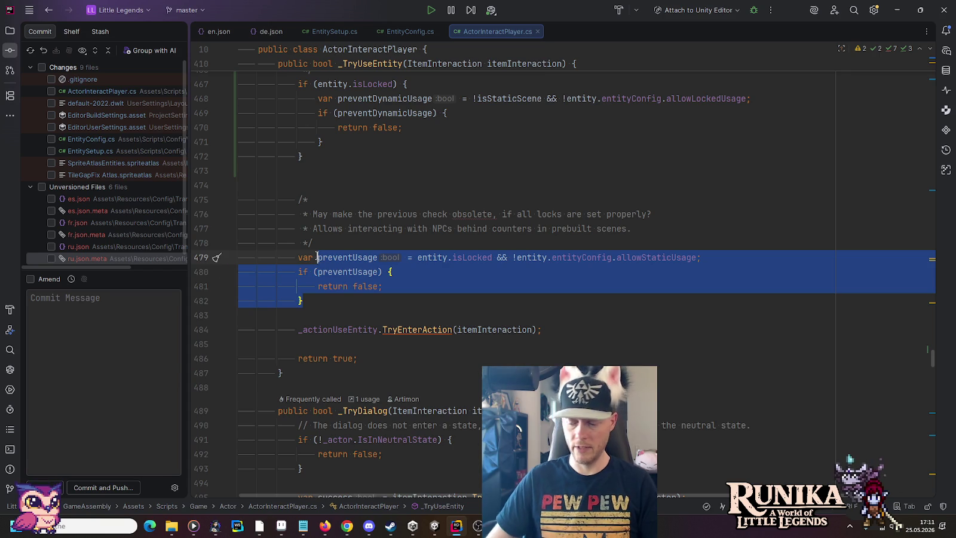
key(ctrl+slash)
click(312, 174)
key(BackSpace)
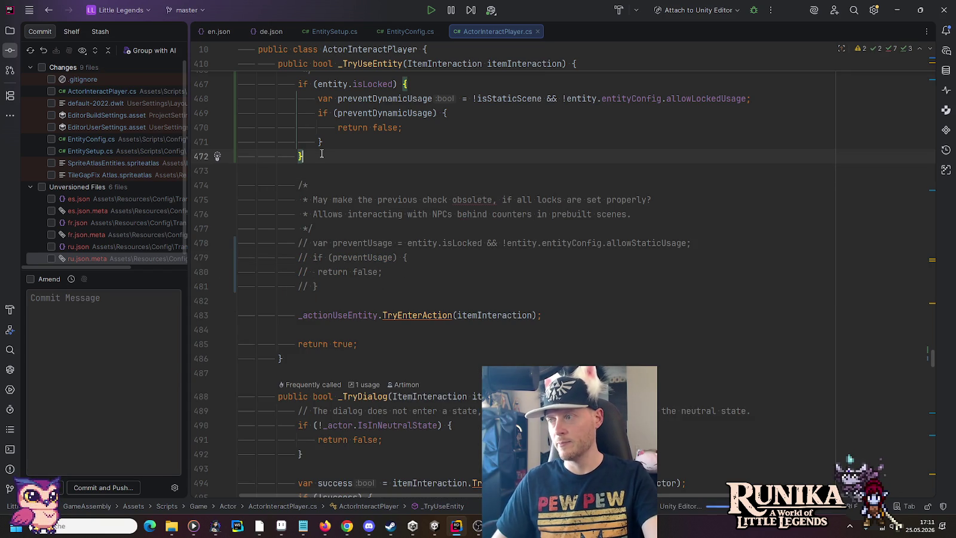
Scroll up to review the edited _TryUseEntity method, then switch to the Unity editor
scroll(321, 154, up, 2)
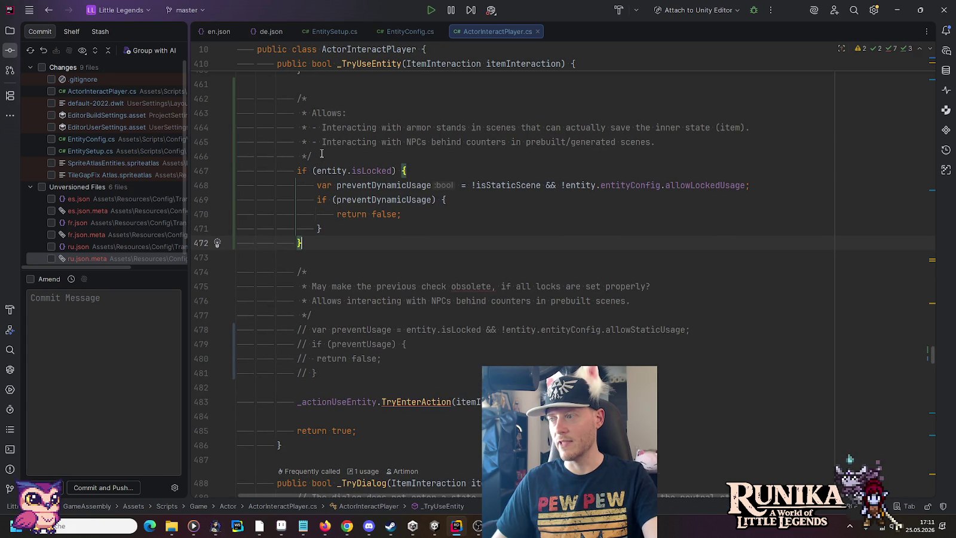
scroll(321, 154, up, 3)
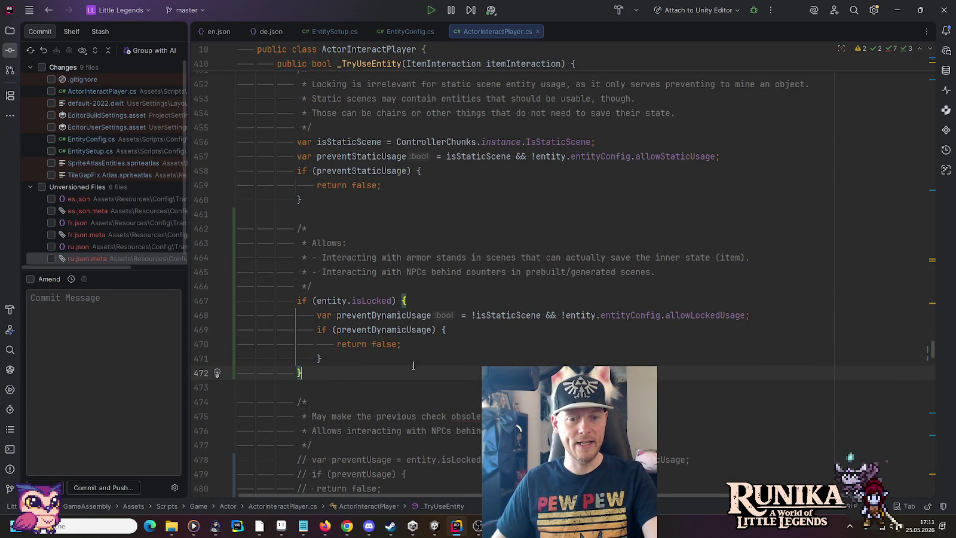
click(435, 528)
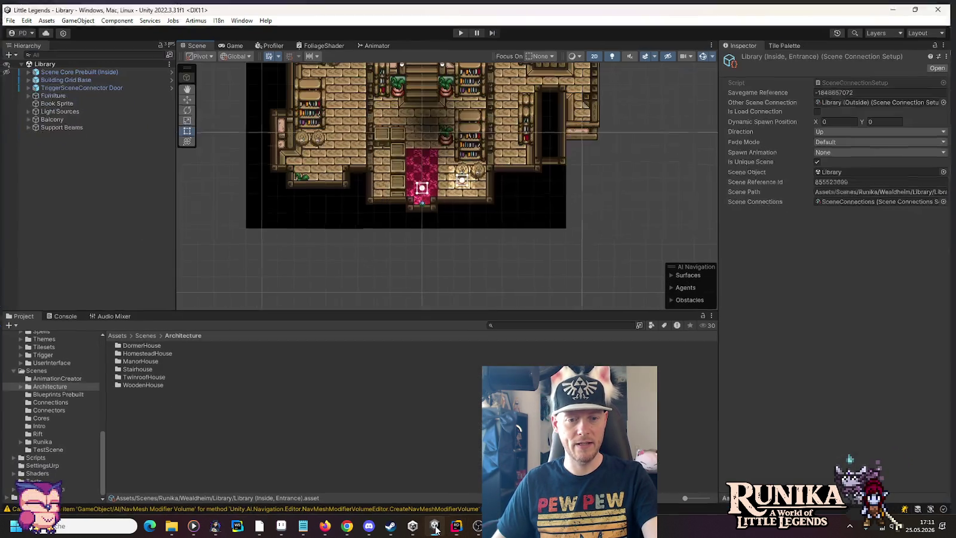
Play-test by loading the first save slot via Laden and Weiter, then stop play and return to Rider
click(462, 29)
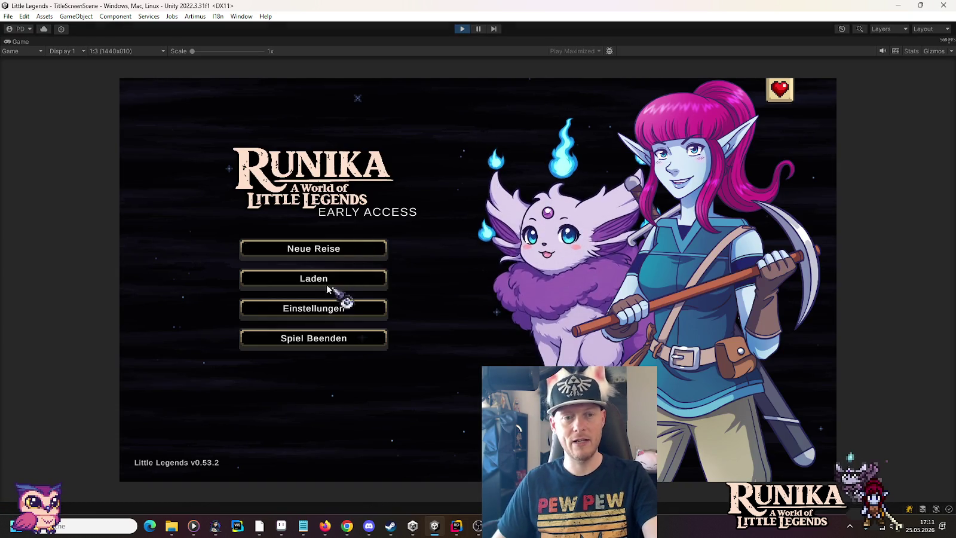
click(333, 281)
click(380, 245)
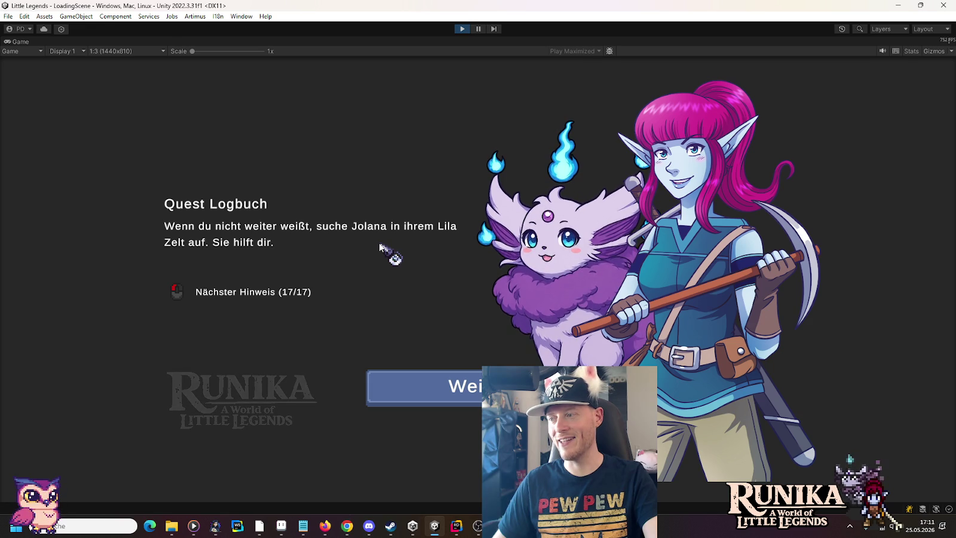
click(468, 389)
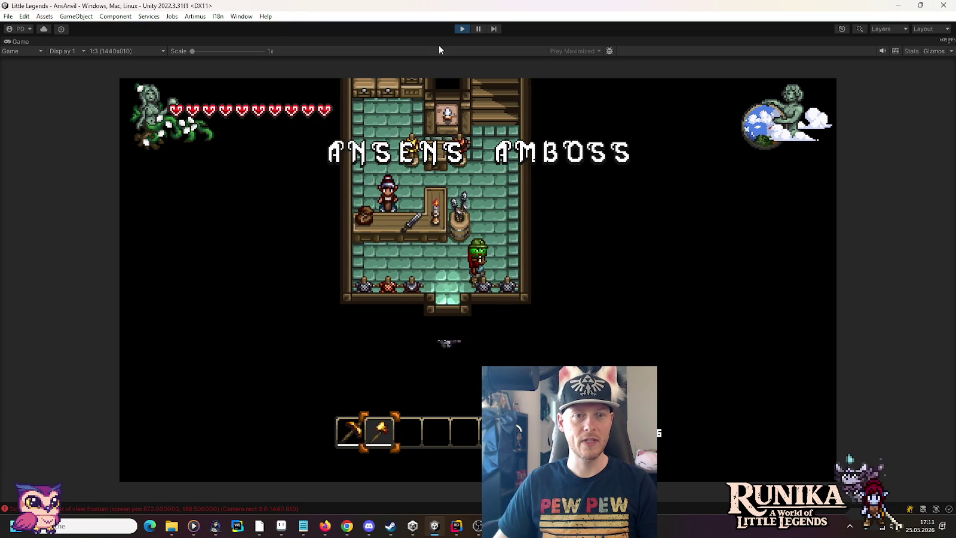
click(462, 29)
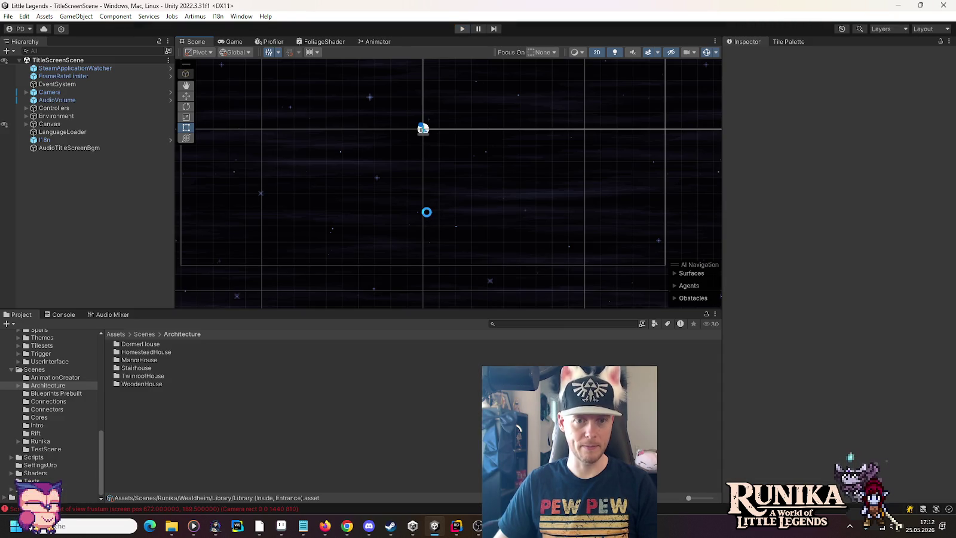
click(456, 526)
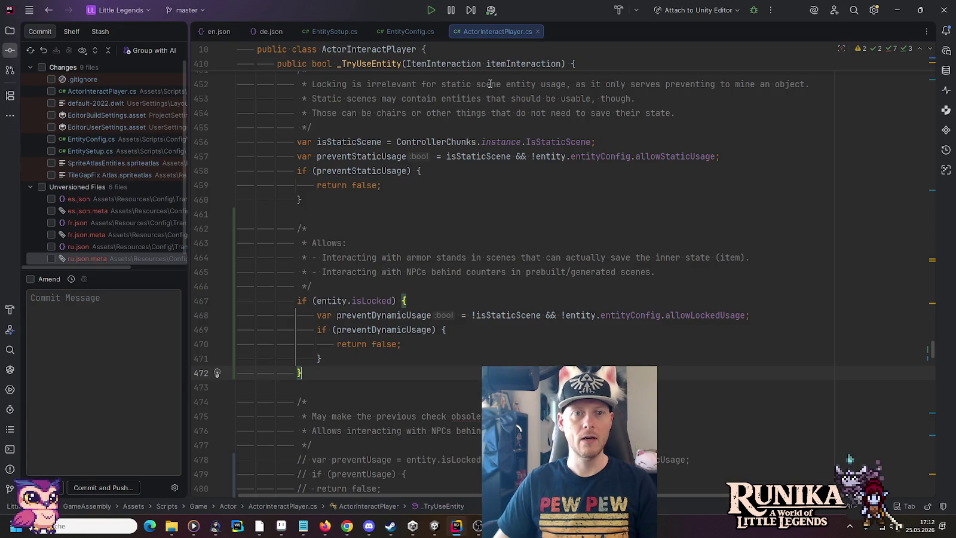
In EntitySetup.cs, show the allowStaticUsage field's 26 asset usages with their true/false values
click(329, 31)
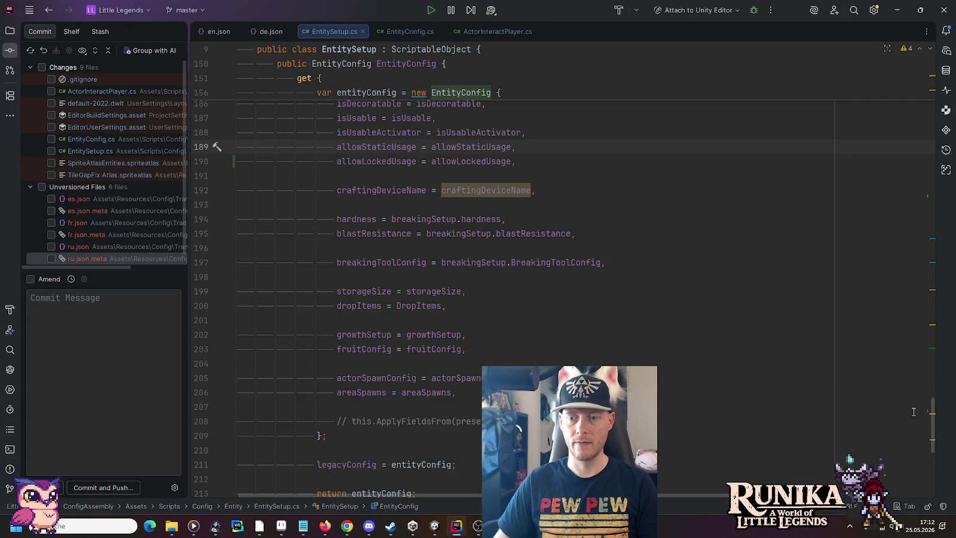
mouse_move(932, 422)
mouse_down()
mouse_move(931, 170)
mouse_move(919, 183)
mouse_up()
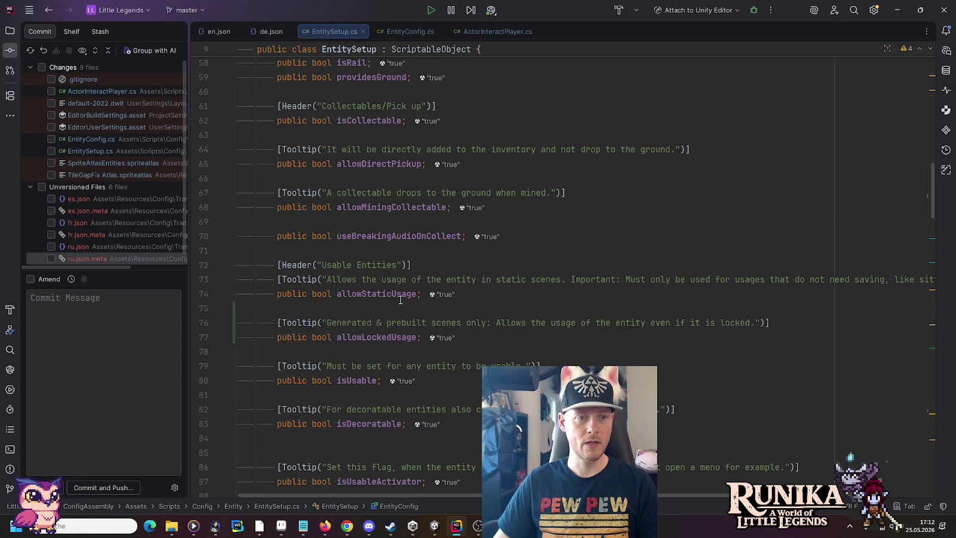
scroll(400, 300, down, 2)
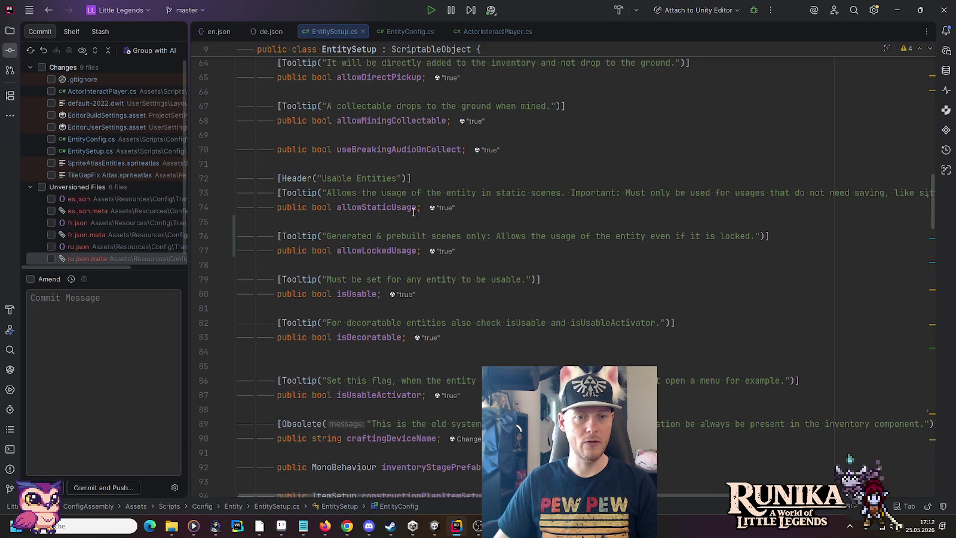
click(441, 209)
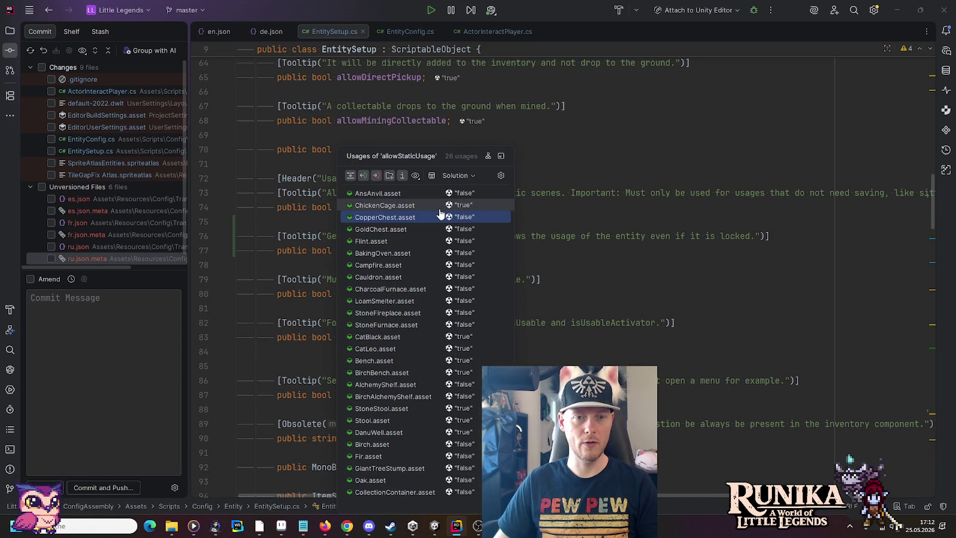